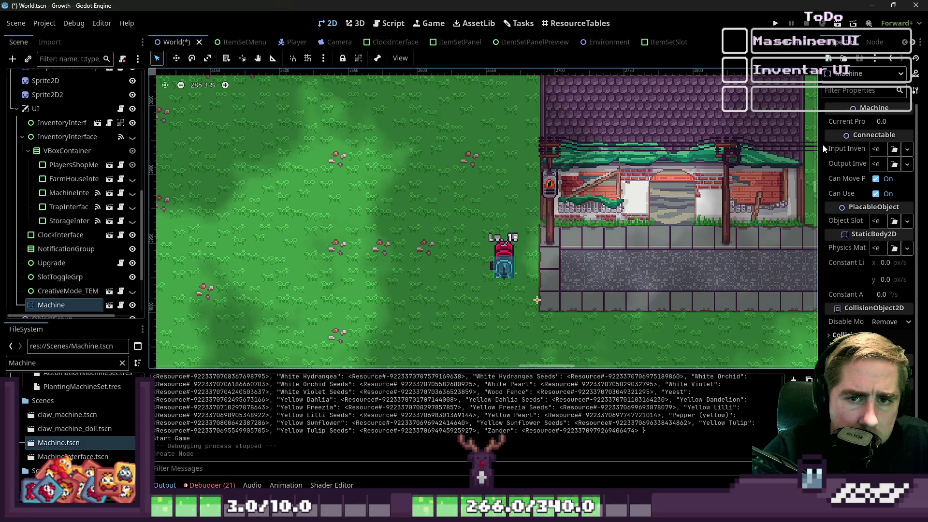
Give the Machine's Input and Output Inventory new InventoryData resources and save the World scene
{"action": "left_click_drag", "start_coordinate": [818, 144], "coordinate": [677, 145]}
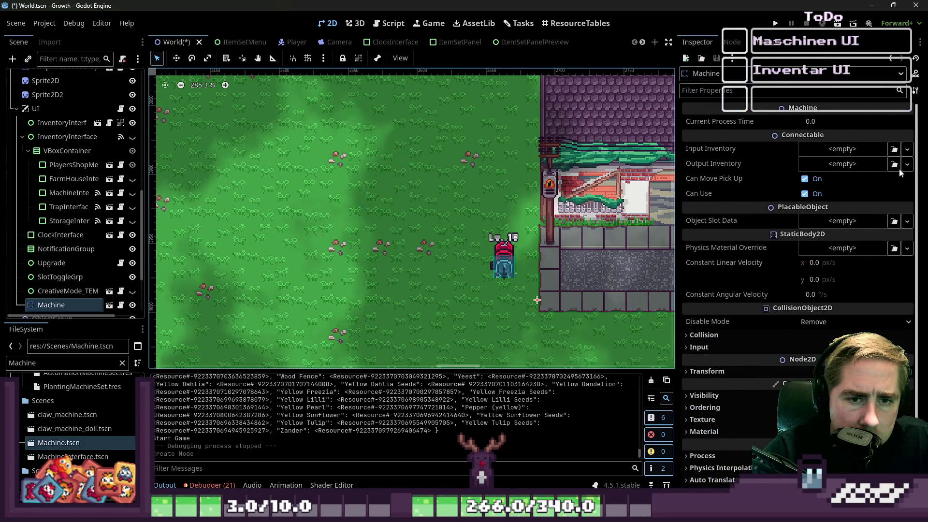
{"action": "left_click", "coordinate": [855, 150]}
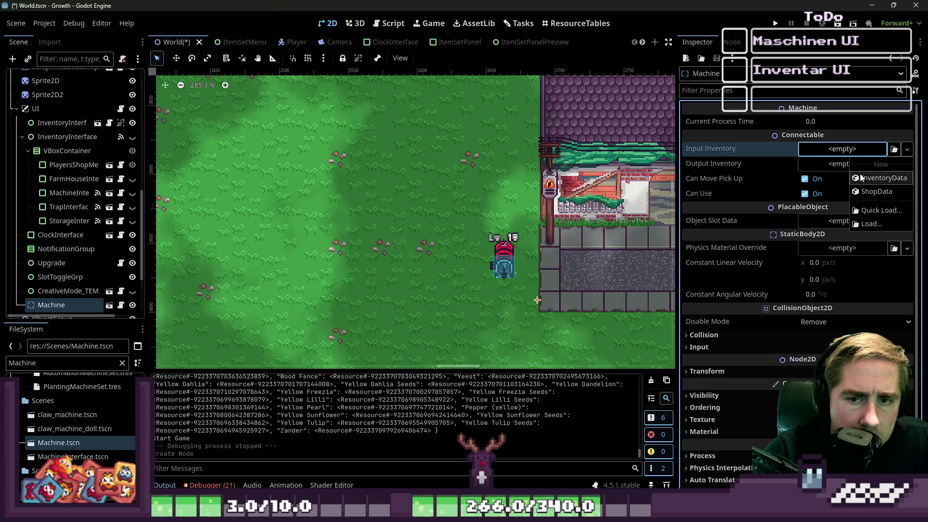
{"action": "left_click", "coordinate": [853, 178]}
{"action": "left_click", "coordinate": [846, 165]}
{"action": "left_click", "coordinate": [853, 193]}
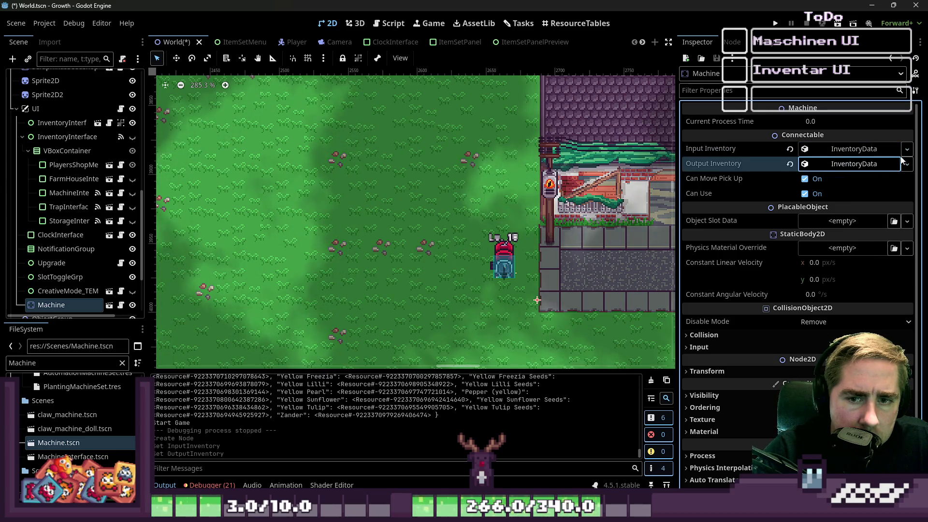
{"action": "right_click", "coordinate": [858, 150]}
{"action": "left_click", "coordinate": [858, 151]}
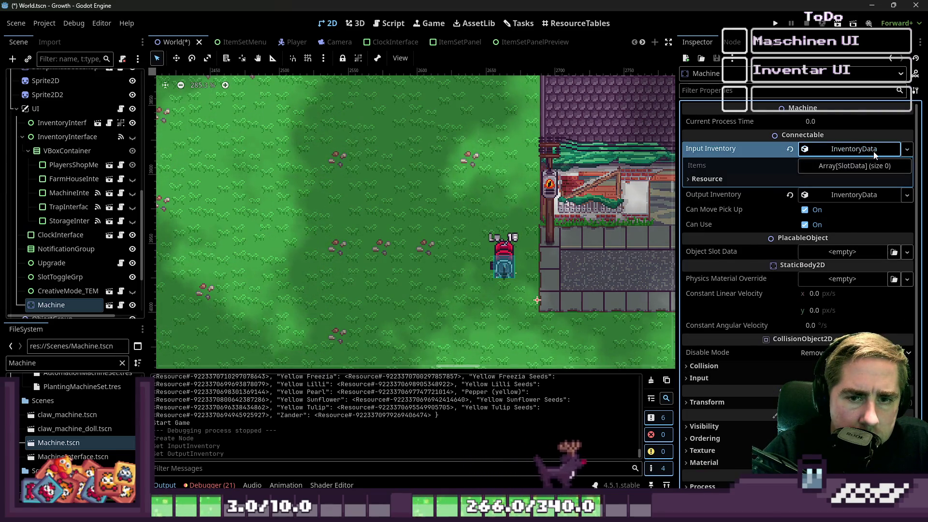
{"action": "left_click", "coordinate": [855, 150]}
{"action": "double_click", "coordinate": [853, 164]}
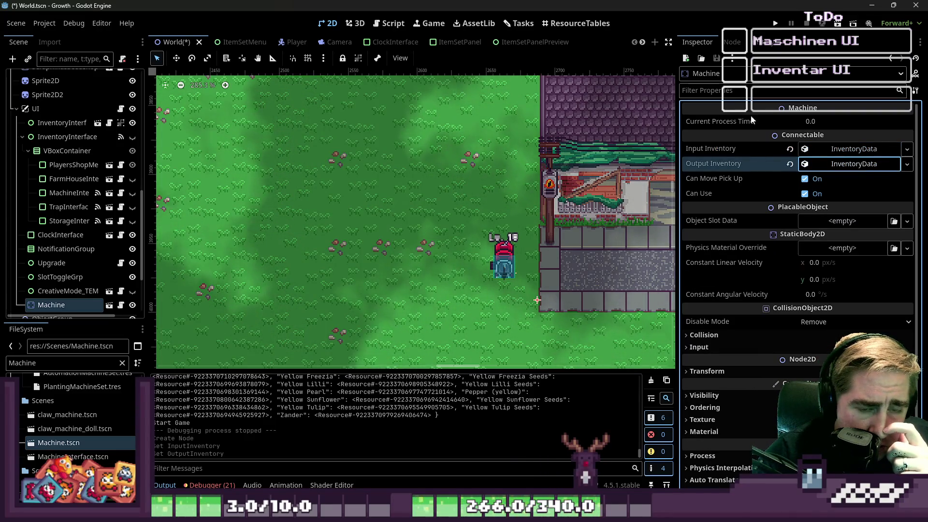
{"action": "key", "text": "ctrl+s"}
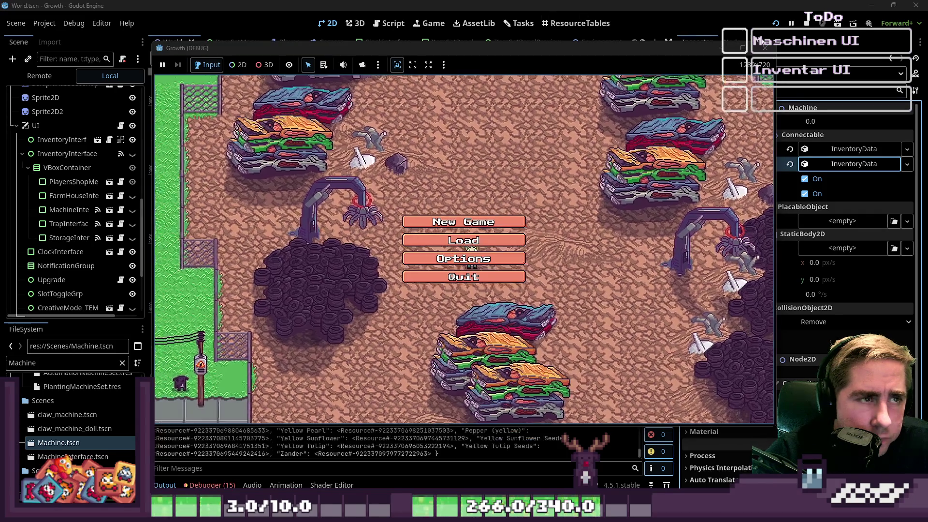
Close the game and hide the MachineInterface panel in the InventoryInterface scene
{"action": "left_click", "coordinate": [765, 48]}
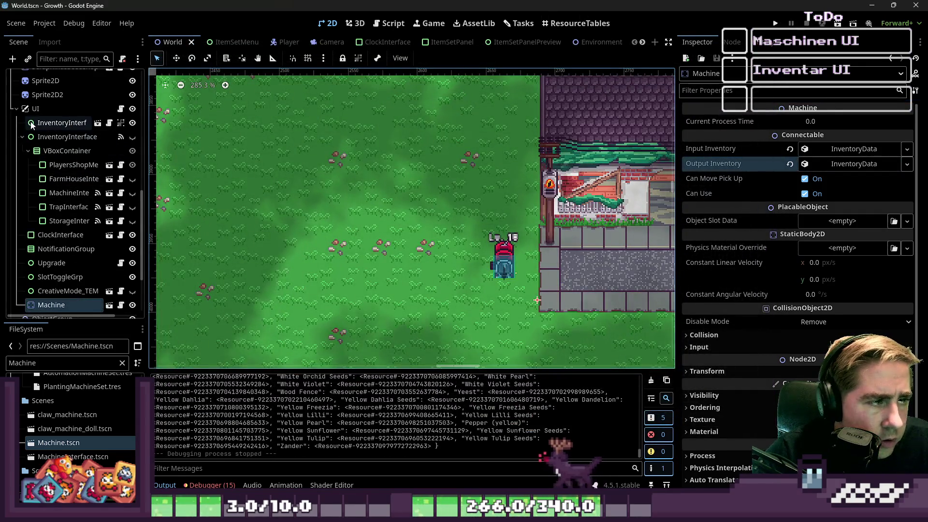
{"action": "left_click", "coordinate": [58, 137]}
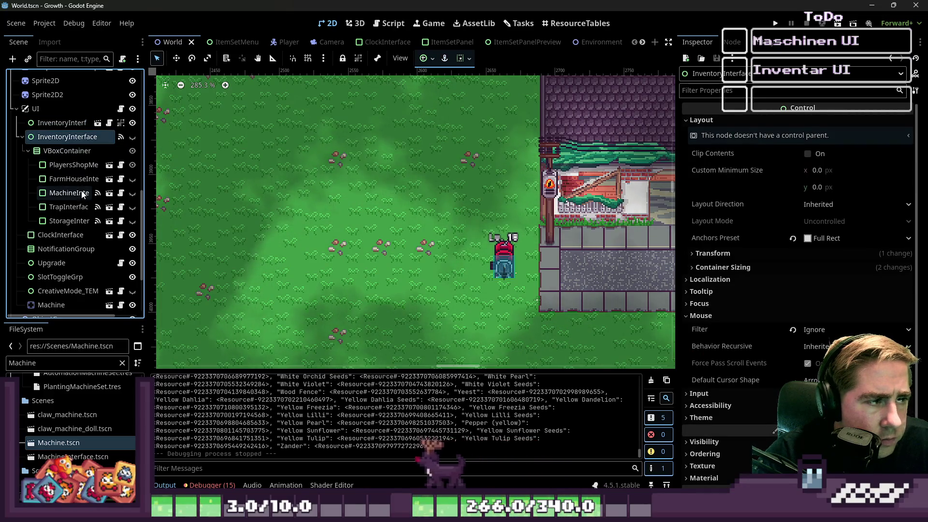
{"action": "left_click", "coordinate": [28, 151]}
{"action": "left_click", "coordinate": [48, 127]}
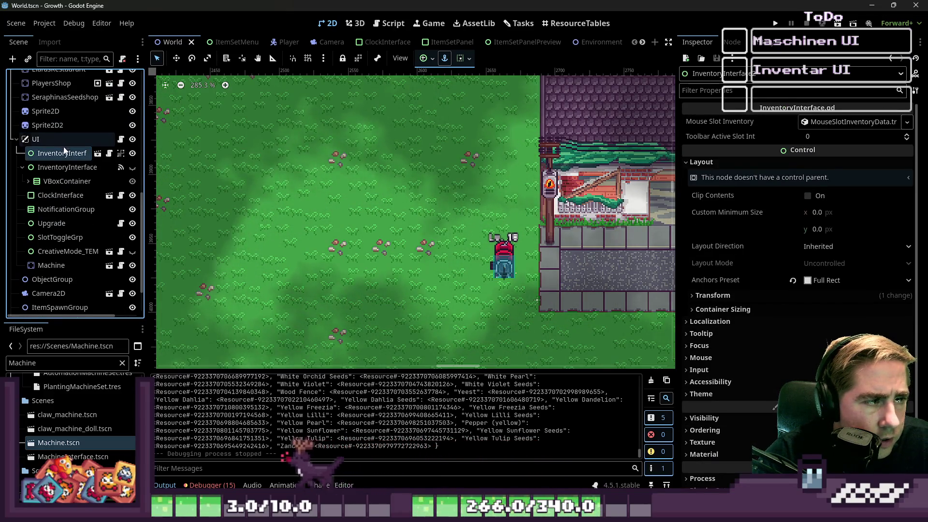
{"action": "left_click", "coordinate": [99, 153]}
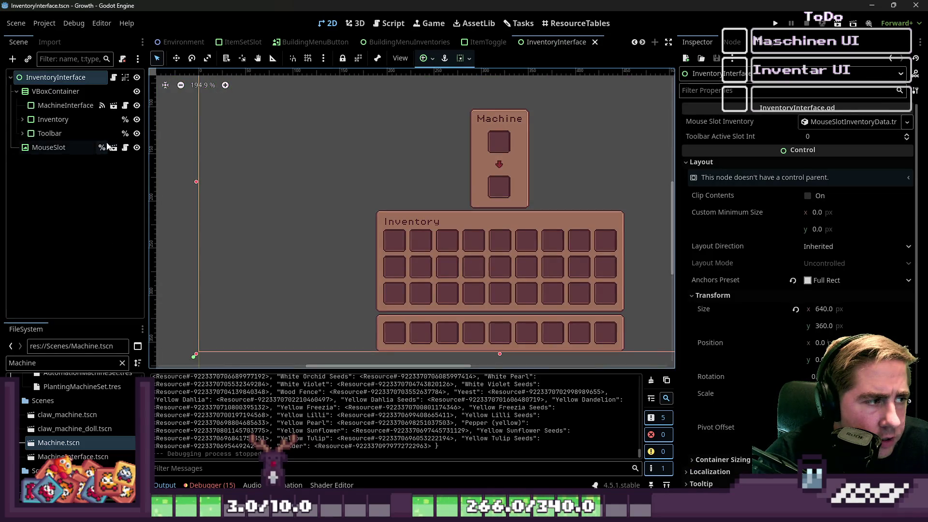
{"action": "left_click", "coordinate": [125, 106]}
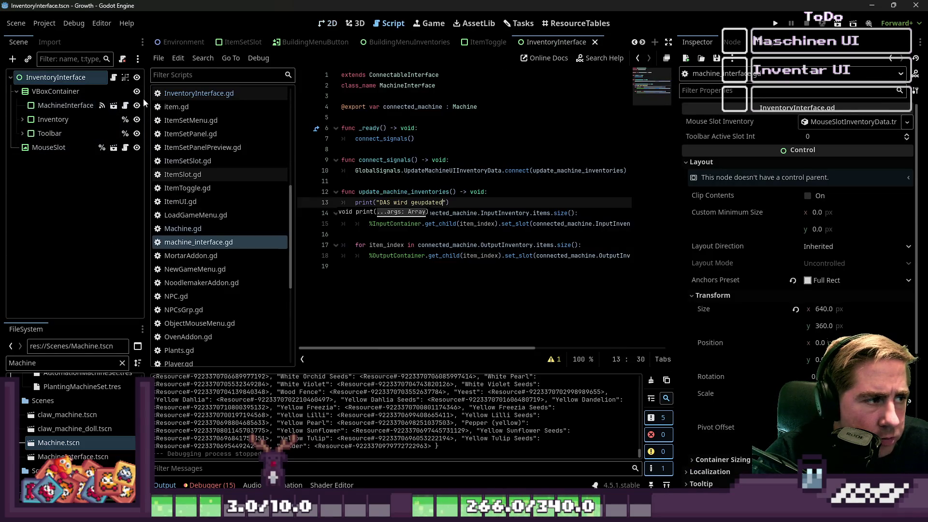
{"action": "left_click", "coordinate": [137, 105]}
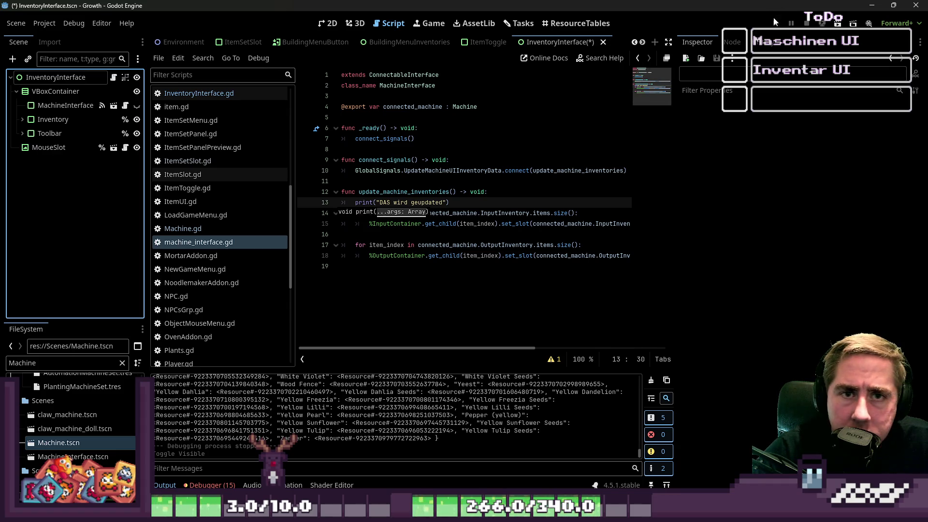
Rerun the game, delete the three saved characters and start a new game until Machine.gd line 88 errors
{"action": "left_click", "coordinate": [775, 21]}
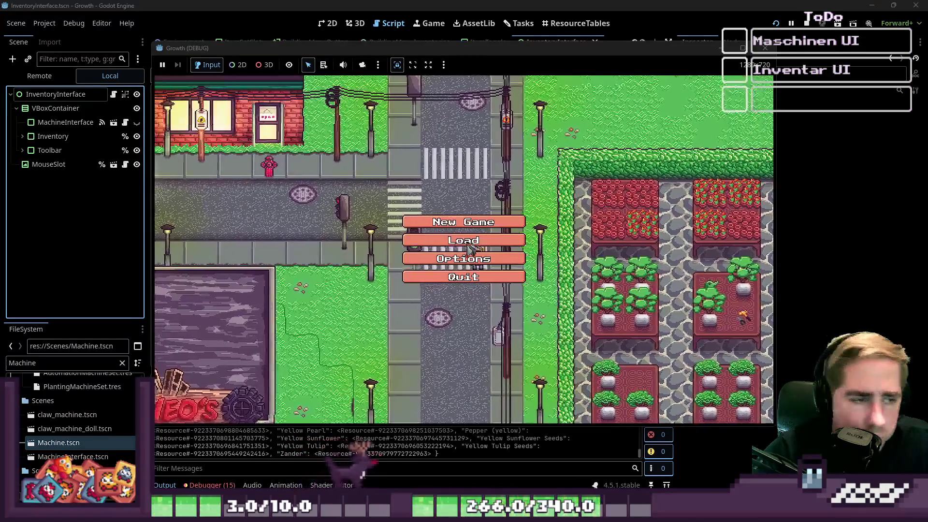
{"action": "left_click", "coordinate": [499, 198]}
{"action": "left_click", "coordinate": [499, 198]}
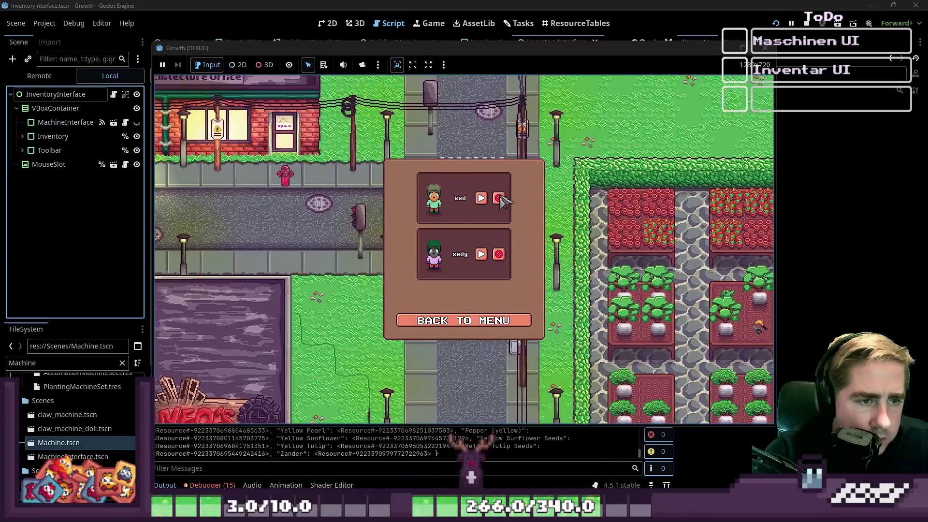
{"action": "left_click", "coordinate": [499, 198]}
{"action": "left_click", "coordinate": [500, 219]}
Review the code around Machine.gd lines 88–90 where the Nil access error occurs
{"action": "type", "text": "d"}
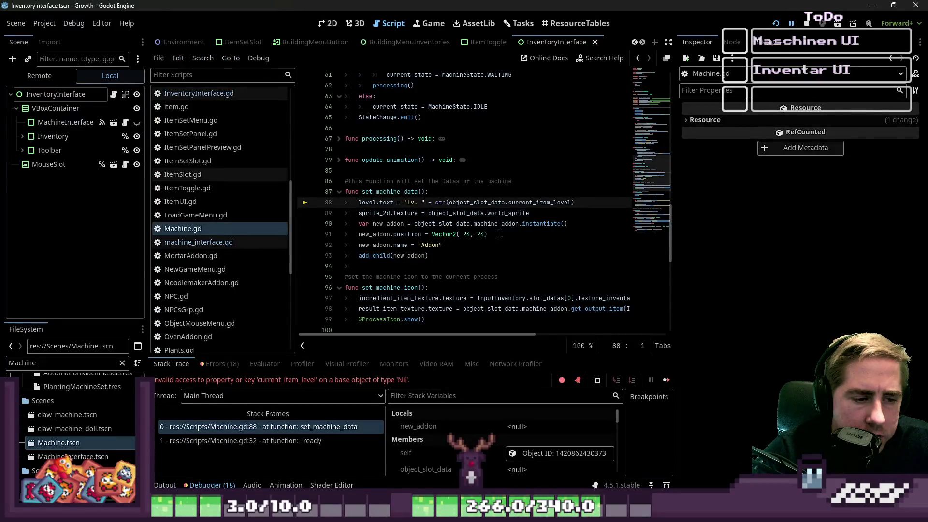
{"action": "left_click", "coordinate": [498, 223]}
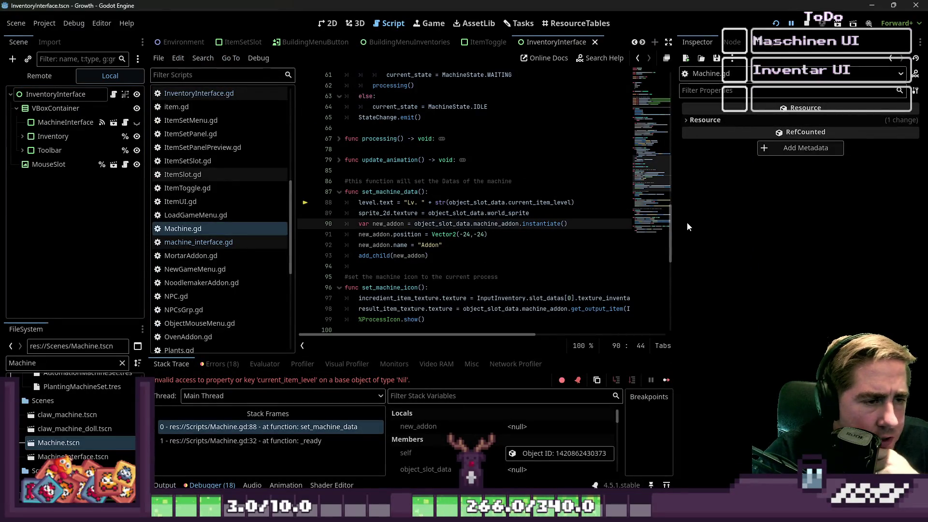
{"action": "left_click", "coordinate": [533, 202]}
{"action": "left_click", "coordinate": [329, 23]}
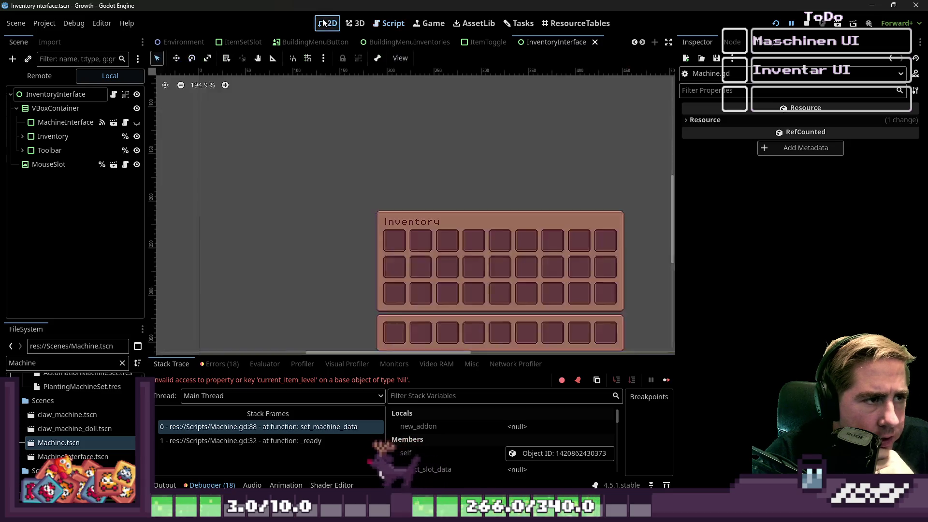
{"action": "left_click", "coordinate": [391, 23]}
{"action": "scroll", "coordinate": [422, 150], "scroll_direction": "down", "scroll_amount": 5}
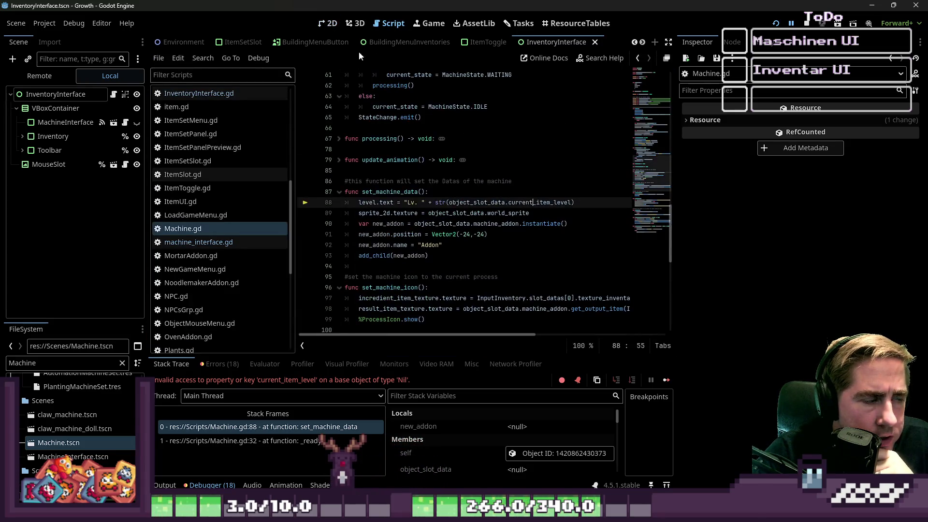
{"action": "scroll", "coordinate": [174, 42], "scroll_direction": "up", "scroll_amount": 3}
Open the World scene, inspect MouseSlotInventory, and select the Machine node in 2D view
{"action": "left_click", "coordinate": [172, 42]}
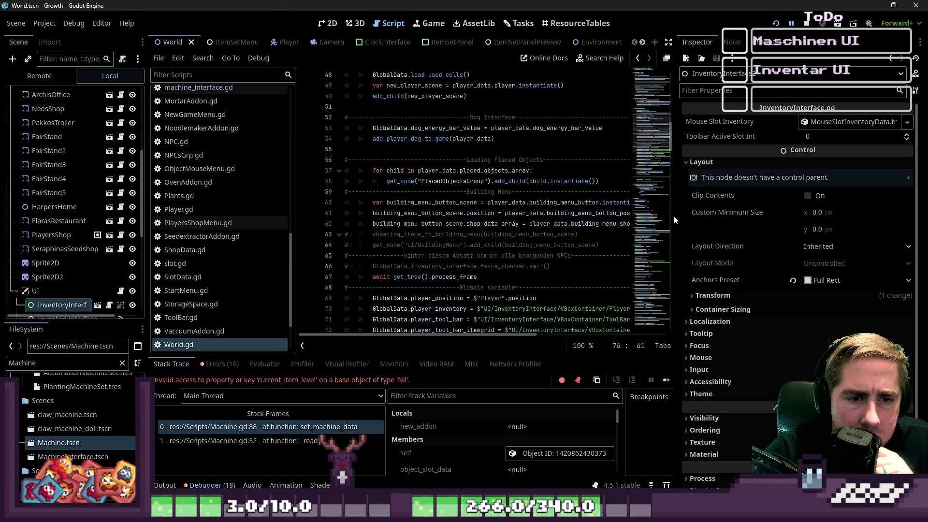
{"action": "left_click_drag", "start_coordinate": [675, 215], "coordinate": [723, 221]}
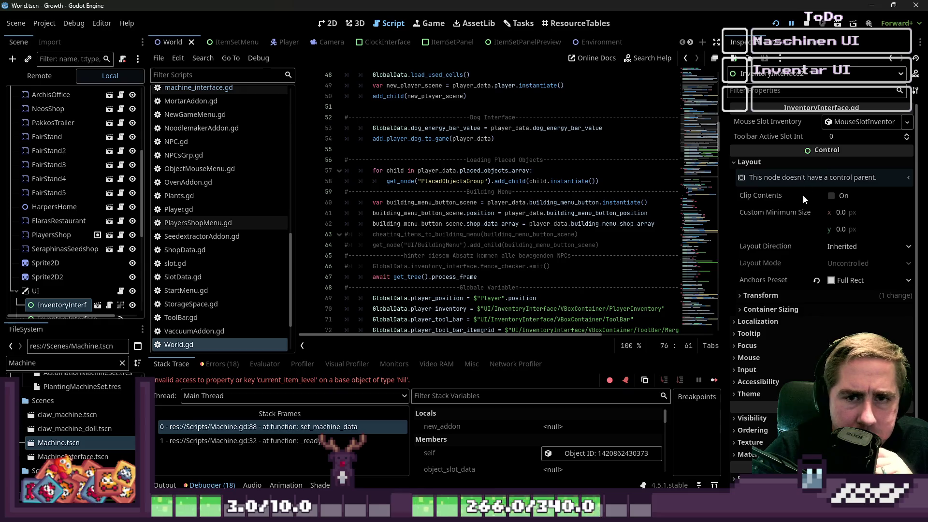
{"action": "left_click", "coordinate": [801, 160]}
{"action": "left_click", "coordinate": [863, 121]}
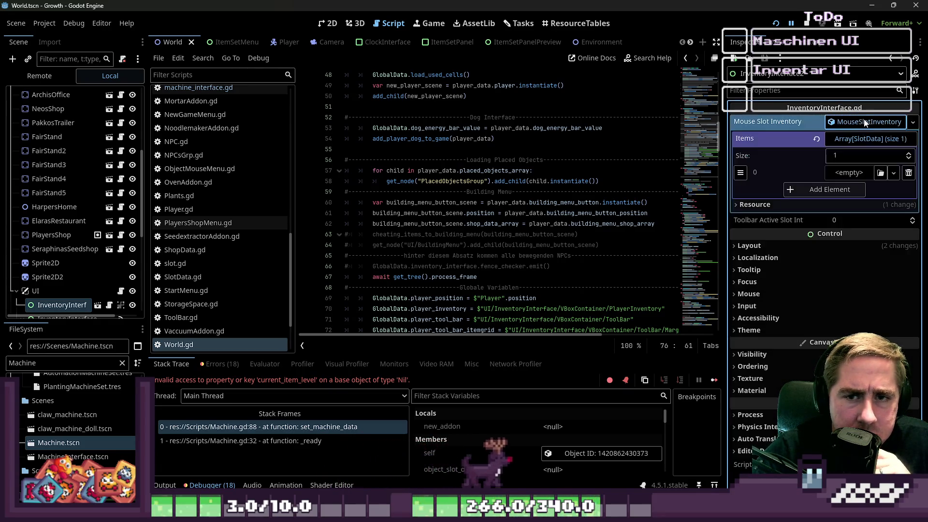
{"action": "left_click", "coordinate": [858, 139]}
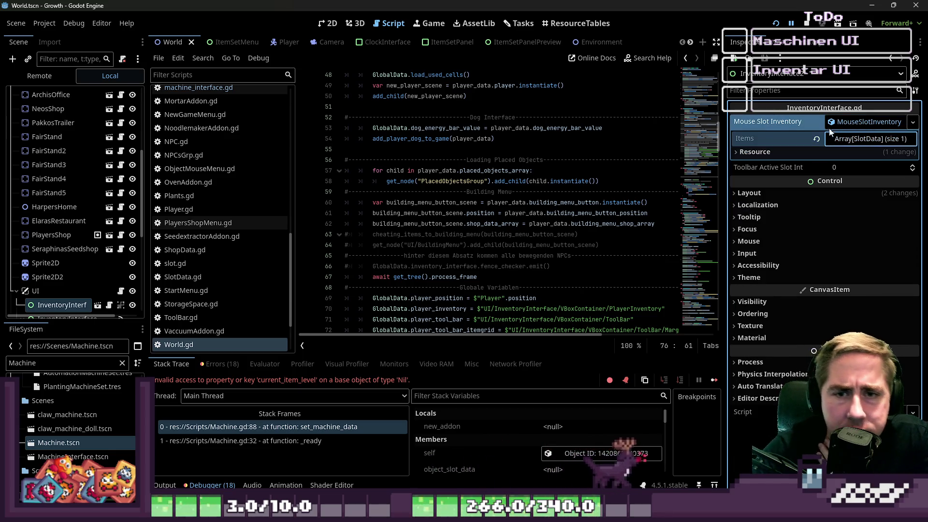
{"action": "scroll", "coordinate": [175, 194], "scroll_direction": "up", "scroll_amount": 5}
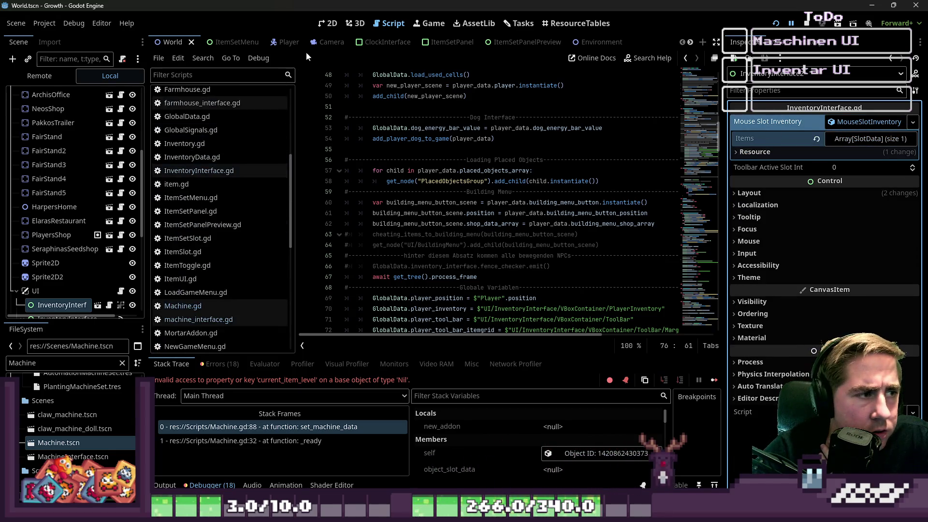
{"action": "left_click", "coordinate": [331, 28]}
{"action": "left_click", "coordinate": [488, 247]}
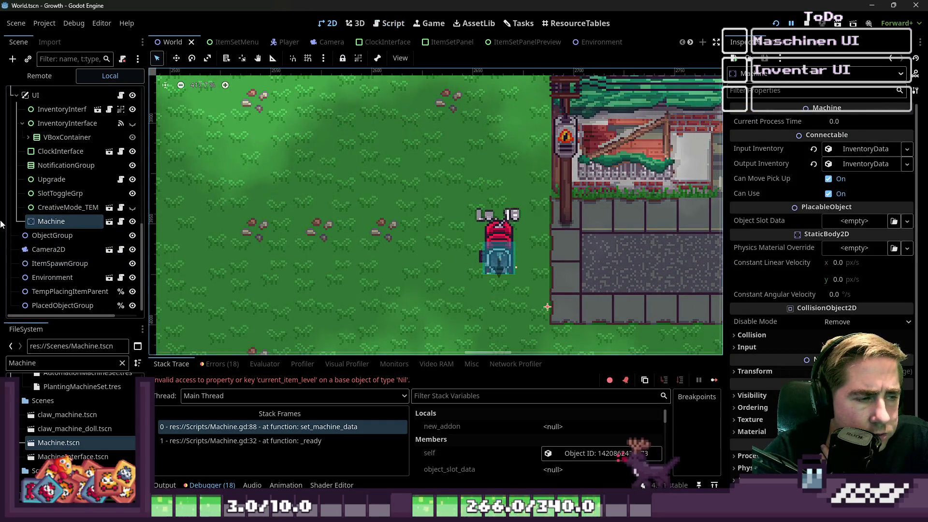
Reparent the Machine node under PlacedObjectGroup in the Scene tree
{"action": "scroll", "coordinate": [17, 227], "scroll_direction": "up", "scroll_amount": 3}
{"action": "scroll", "coordinate": [17, 227], "scroll_direction": "down", "scroll_amount": 1}
{"action": "mouse_move", "coordinate": [37, 247]}
{"action": "left_mouse_down"}
{"action": "mouse_move", "coordinate": [101, 109]}
{"action": "mouse_move", "coordinate": [105, 143]}
{"action": "mouse_move", "coordinate": [72, 124]}
{"action": "mouse_move", "coordinate": [53, 307]}
{"action": "left_mouse_up"}
{"action": "left_click", "coordinate": [72, 289]}
{"action": "left_click", "coordinate": [51, 304]}
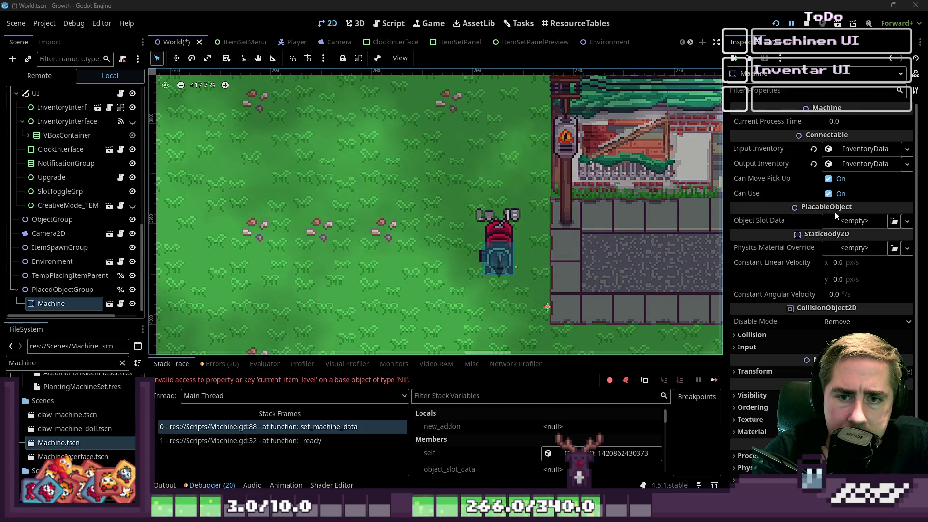
Filter FileSystem by 'SeedExtra' to find seedextractor_slot_resource.tres
{"action": "double_click", "coordinate": [108, 359]}
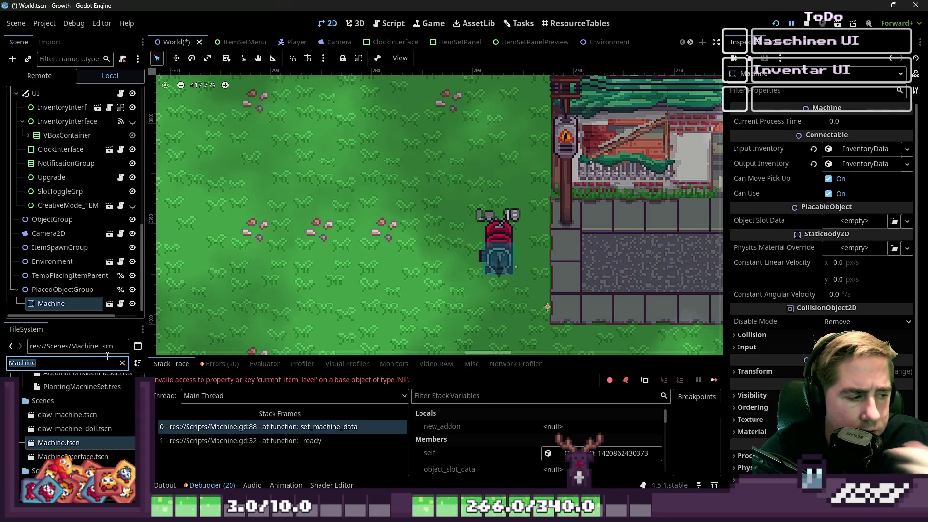
{"action": "type", "text": "SeedExtra"}
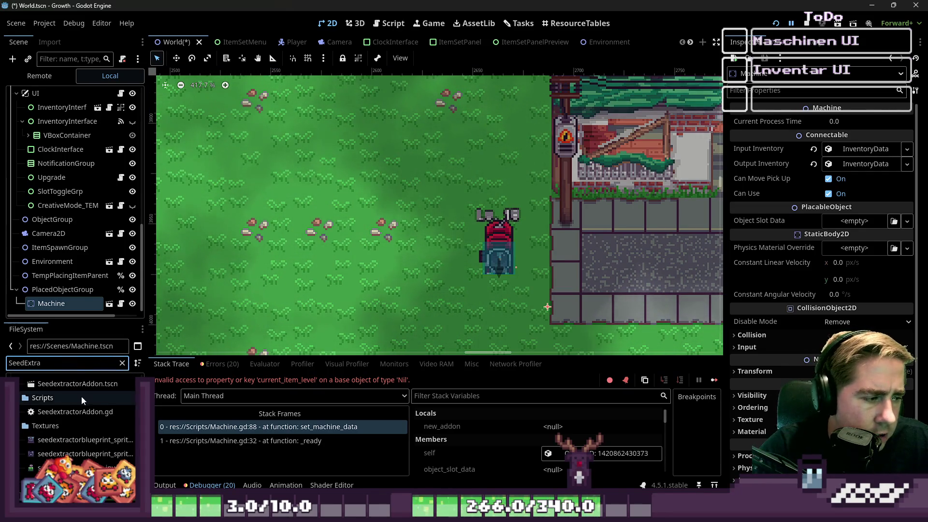
{"action": "scroll", "coordinate": [81, 395], "scroll_direction": "up", "scroll_amount": 3}
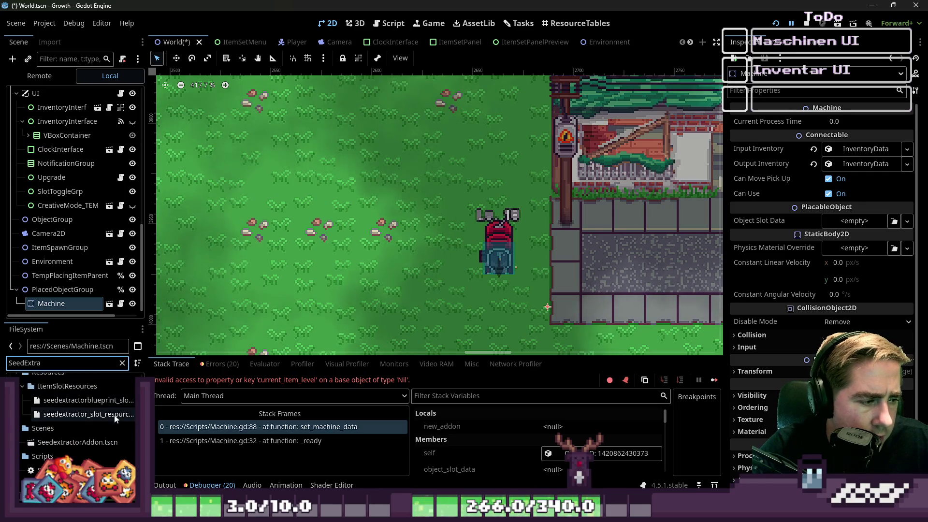
{"action": "mouse_move", "coordinate": [105, 429]}
{"action": "left_mouse_down"}
{"action": "mouse_move", "coordinate": [611, 358]}
{"action": "mouse_move", "coordinate": [857, 244]}
{"action": "mouse_move", "coordinate": [855, 232]}
{"action": "mouse_move", "coordinate": [434, 416]}
{"action": "mouse_move", "coordinate": [110, 434]}
{"action": "left_mouse_up"}
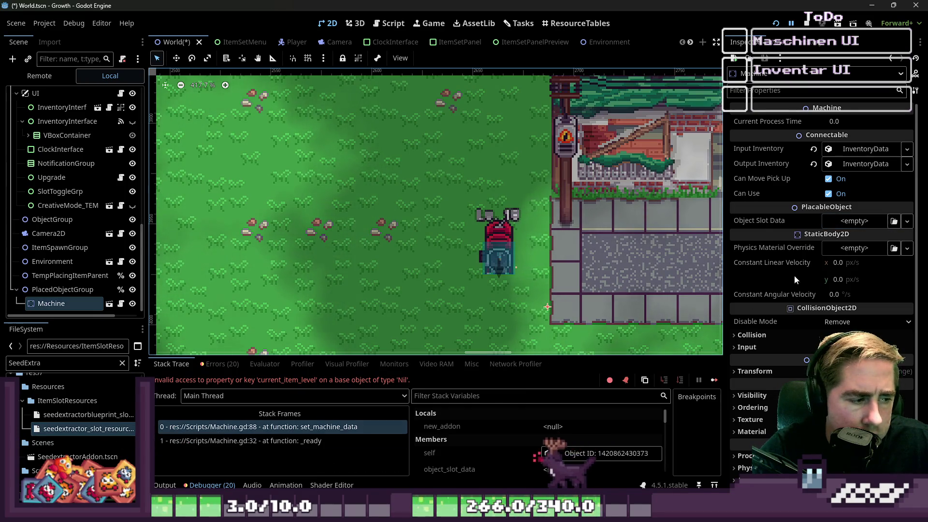
Load seedextractor_slot_resource.tres from Resources/ItemSlotResources into the Machine's Object Slot Data
{"action": "left_click", "coordinate": [907, 221]}
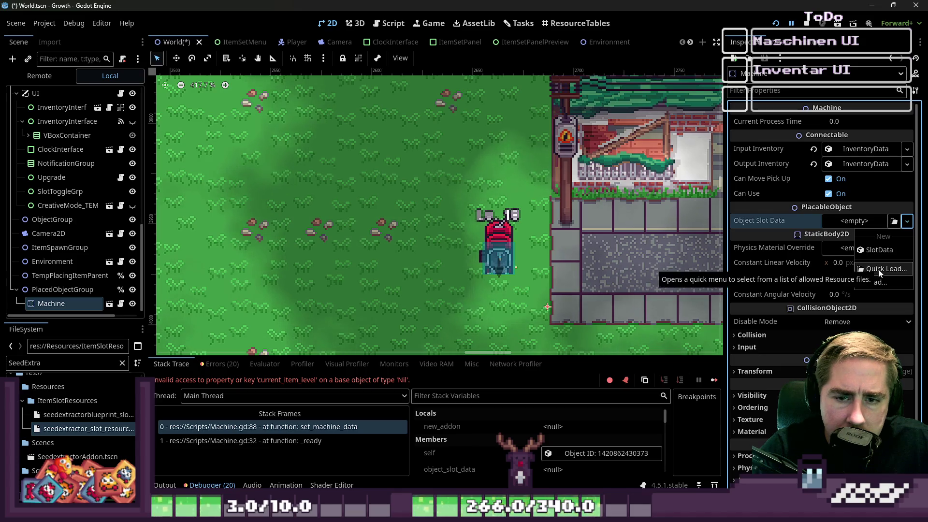
{"action": "left_click", "coordinate": [874, 281]}
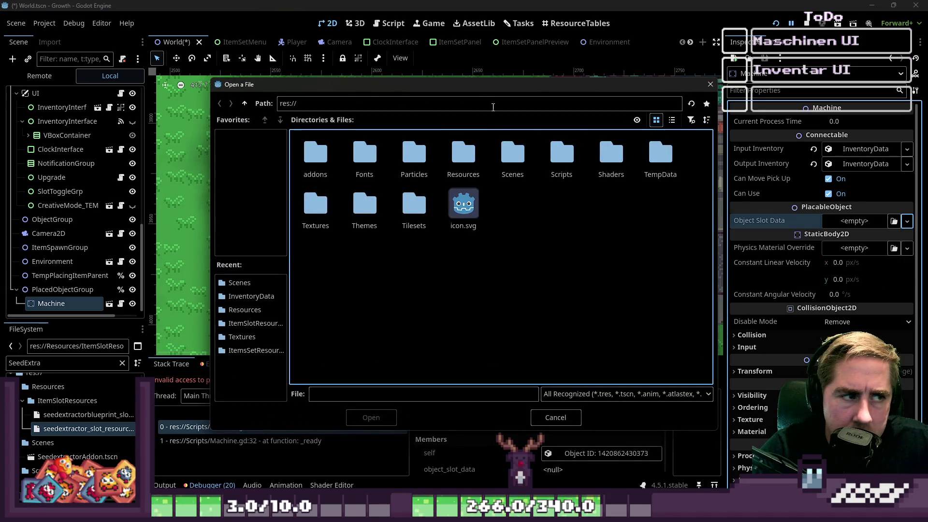
{"action": "left_click", "coordinate": [251, 310]}
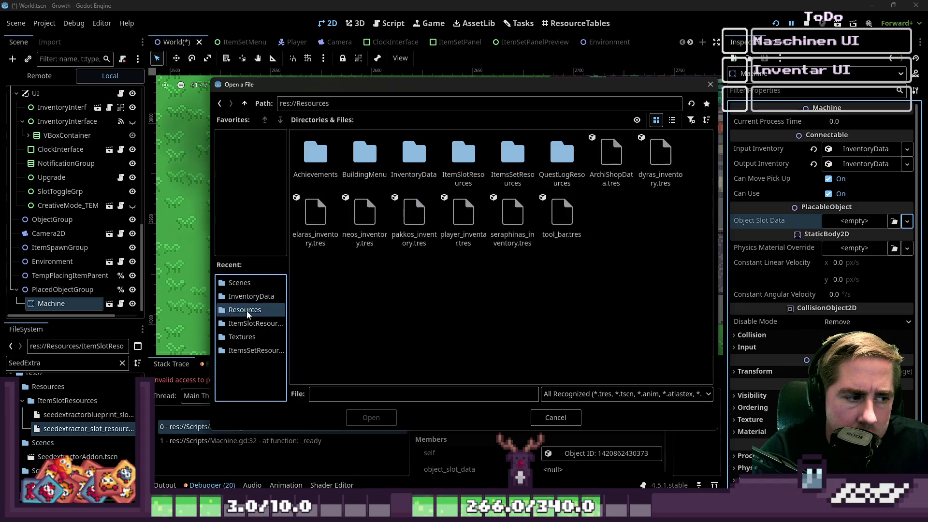
{"action": "double_click", "coordinate": [463, 154]}
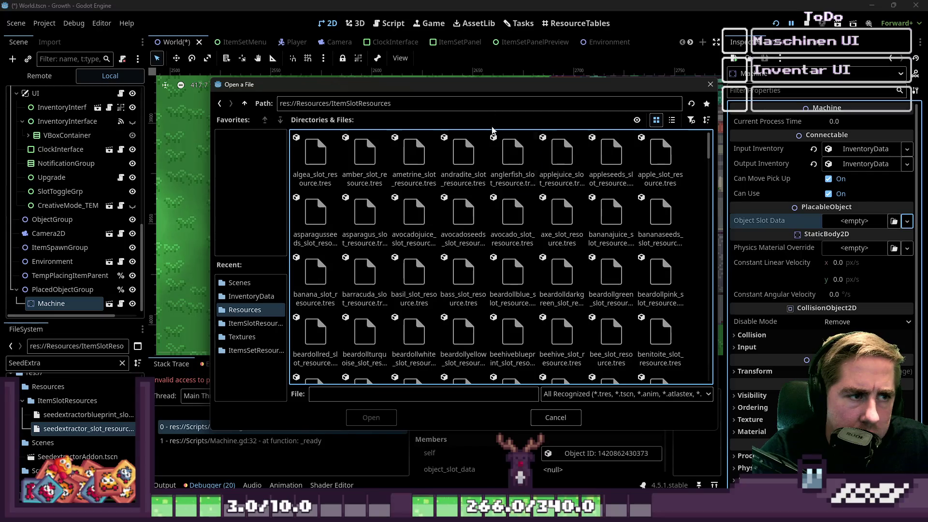
{"action": "scroll", "coordinate": [466, 251], "scroll_direction": "down", "scroll_amount": 10}
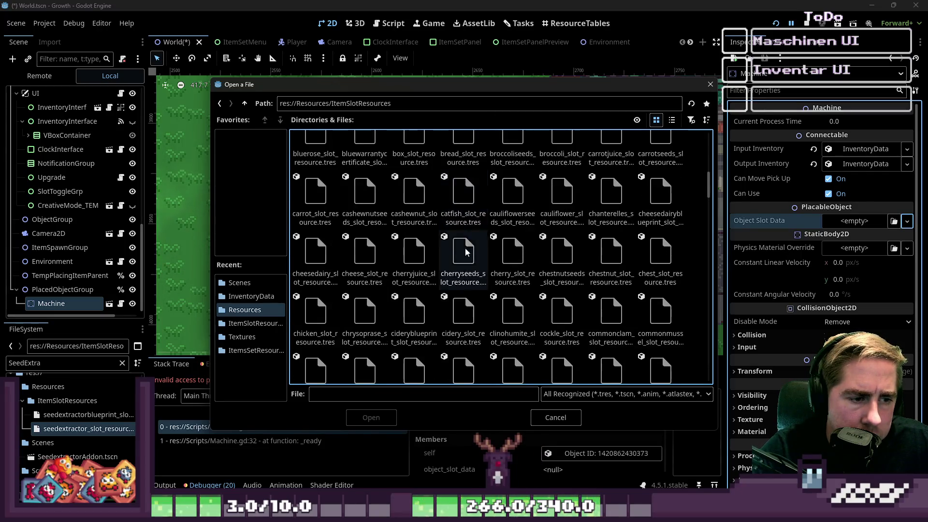
{"action": "scroll", "coordinate": [466, 251], "scroll_direction": "down", "scroll_amount": 15}
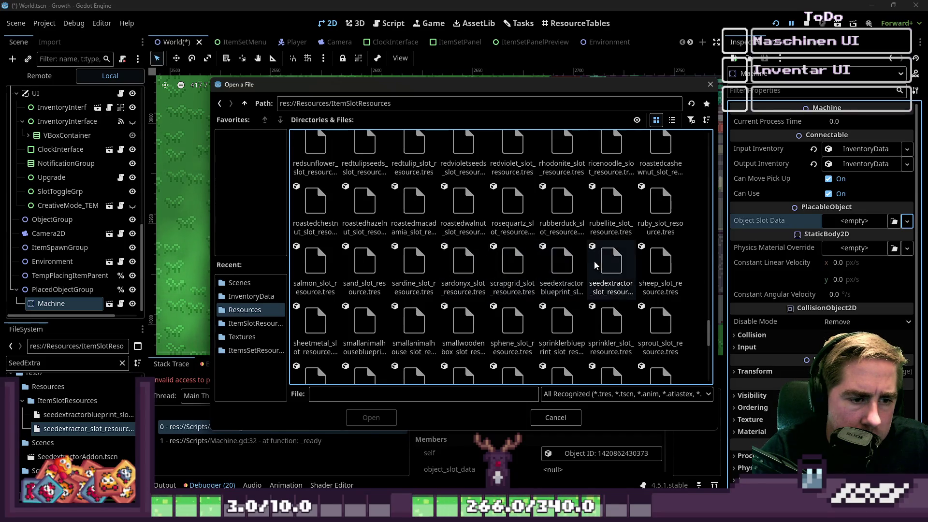
{"action": "left_click", "coordinate": [620, 264]}
{"action": "left_click", "coordinate": [380, 418]}
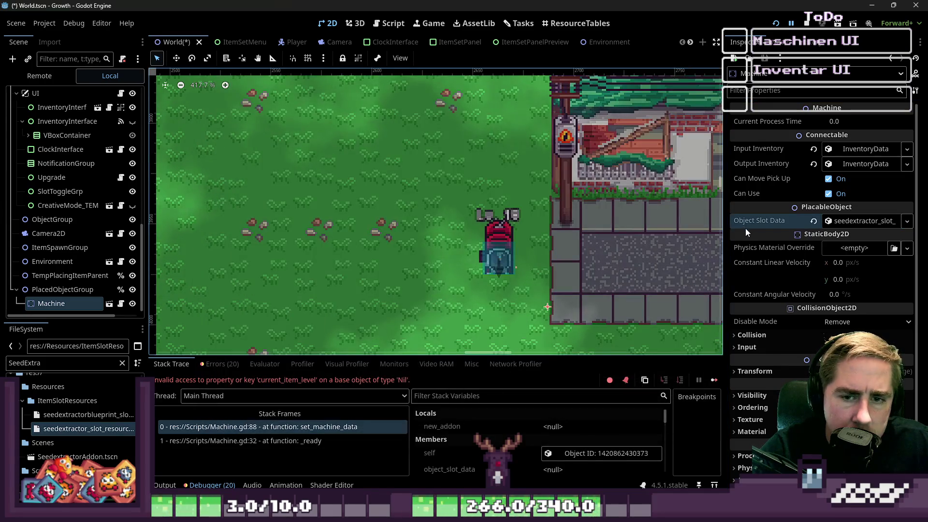
{"action": "left_click", "coordinate": [866, 221]}
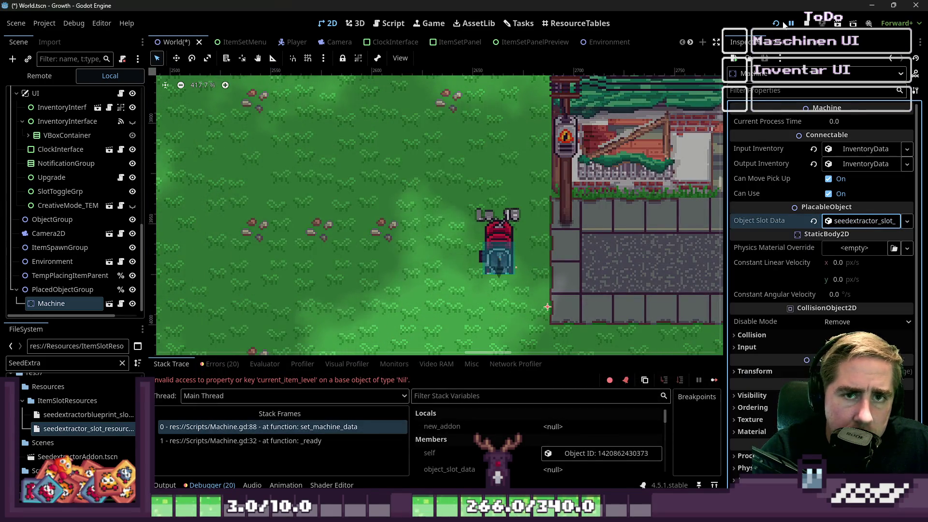
Run Growth and start a new character named 'qwe', hitting the ConnectableClass.gd line 44 error
{"action": "left_click", "coordinate": [774, 24]}
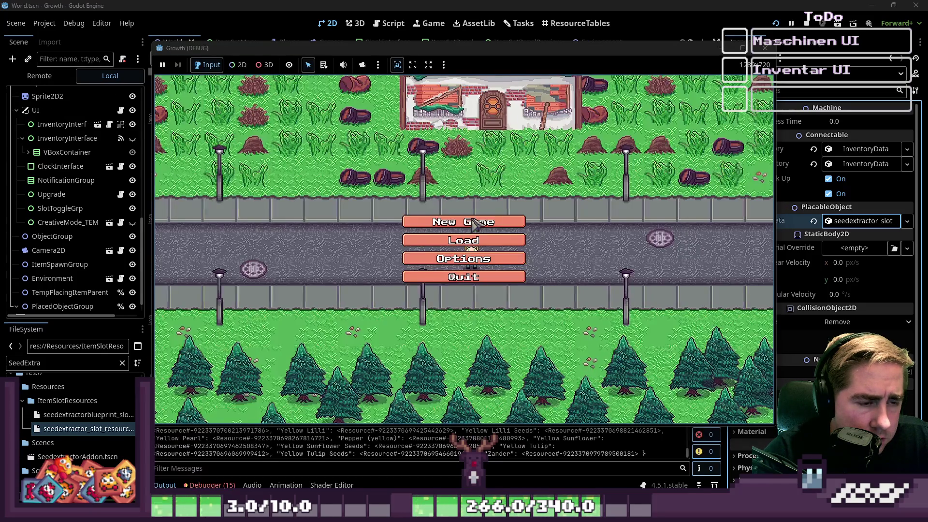
{"action": "left_click", "coordinate": [474, 220]}
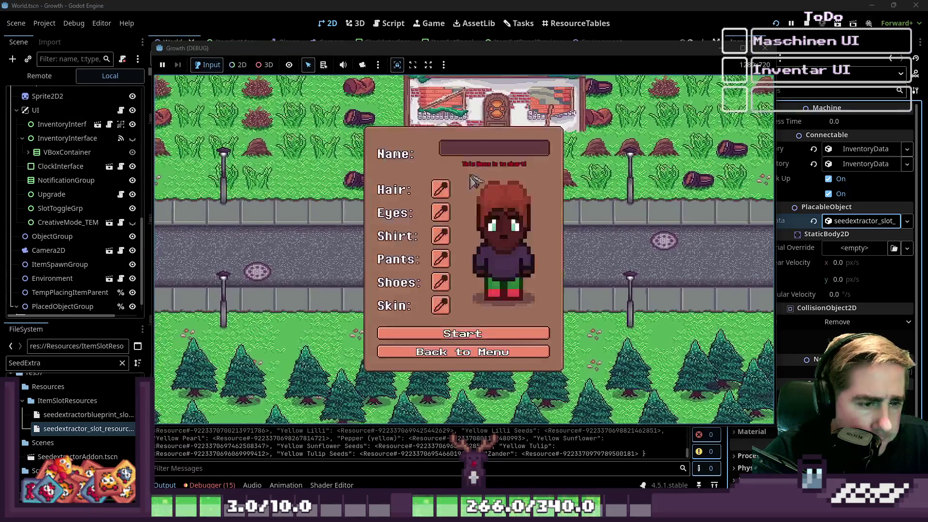
{"action": "type", "text": "qwe"}
{"action": "left_click", "coordinate": [446, 330]}
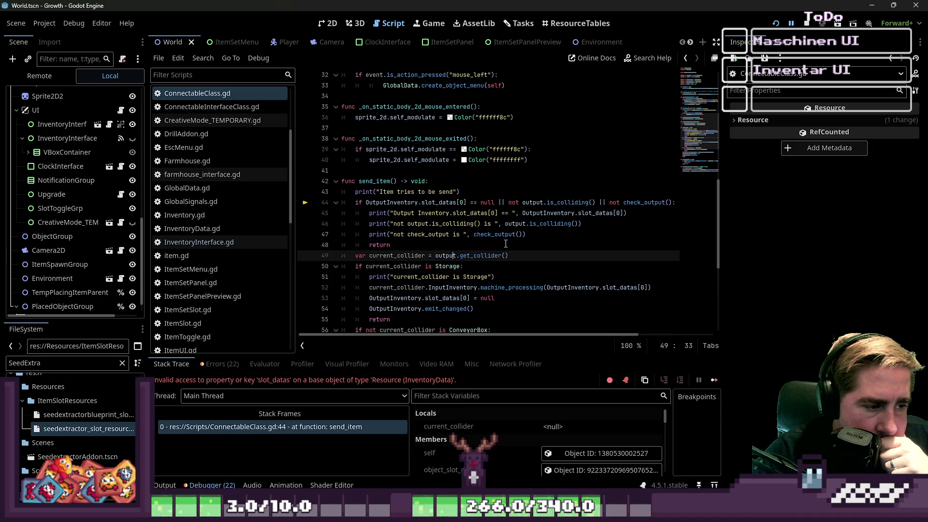
Replace slot_datas with items on line 44 of send_item
{"action": "double_click", "coordinate": [446, 202]}
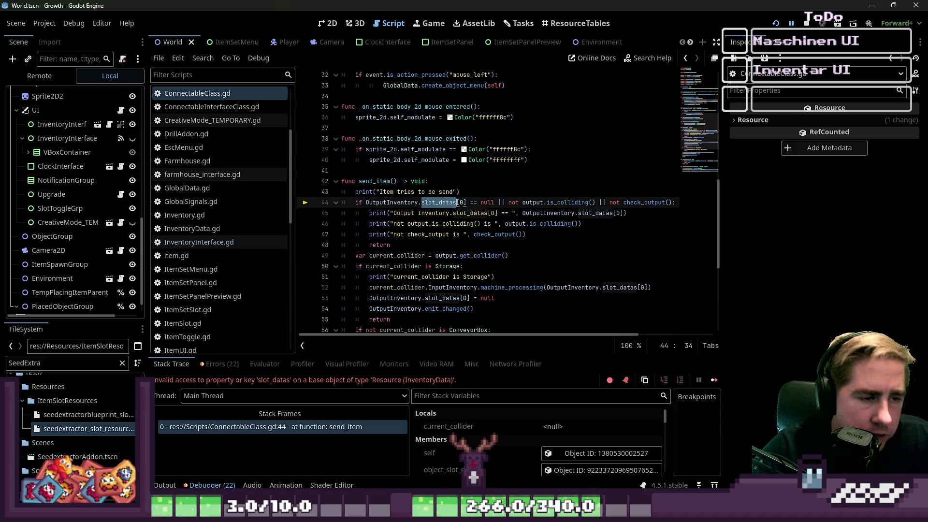
{"action": "type", "text": "items"}
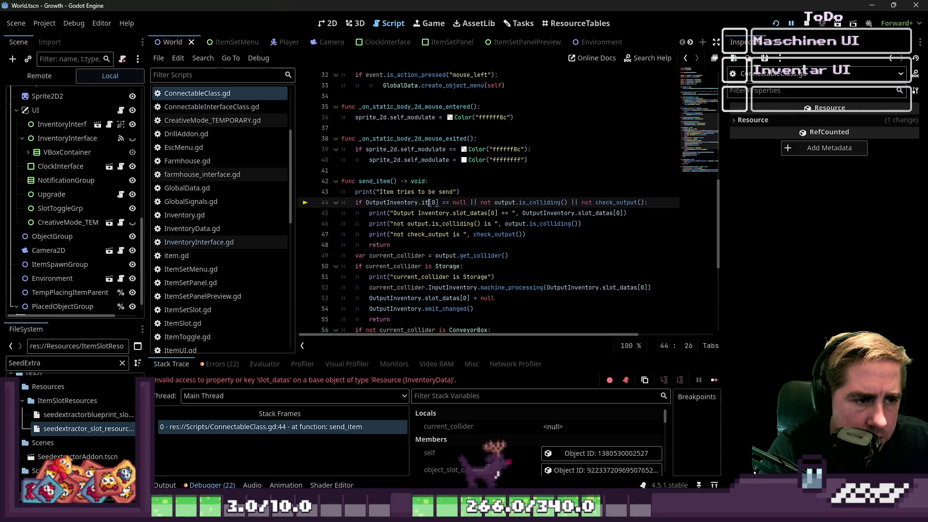
{"action": "scroll", "coordinate": [386, 279], "scroll_direction": "up", "scroll_amount": 10}
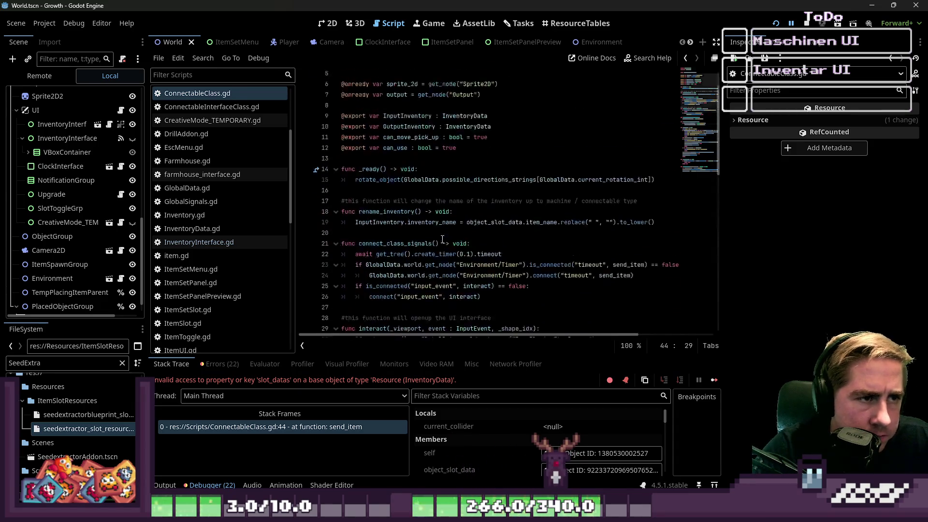
{"action": "scroll", "coordinate": [445, 236], "scroll_direction": "down", "scroll_amount": 10}
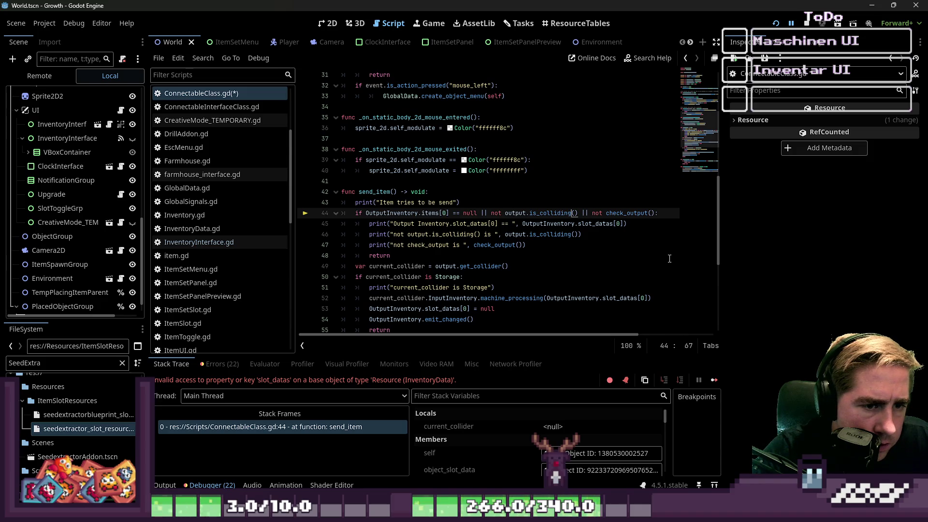
{"action": "key", "text": "ctrl+shift+Right"}
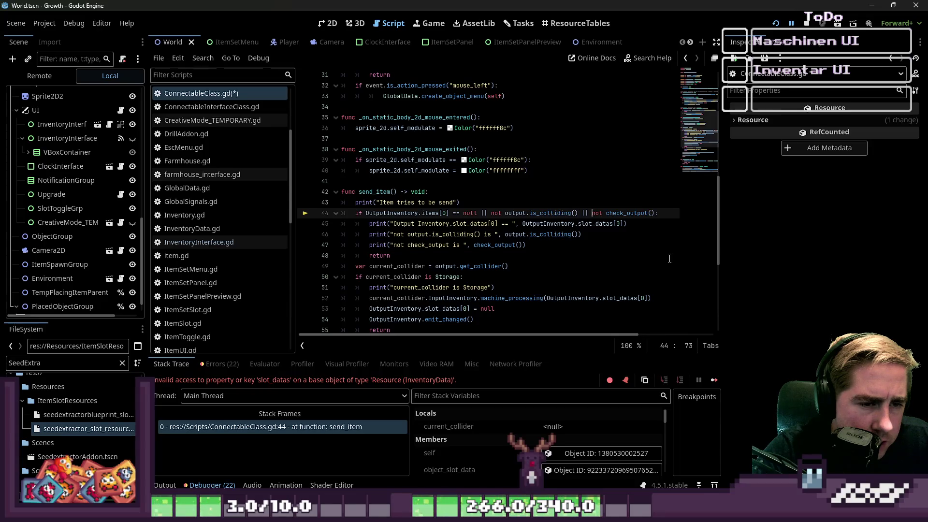
Change the slot_datas reference in the line 45 print to items
{"action": "left_click", "coordinate": [395, 223]}
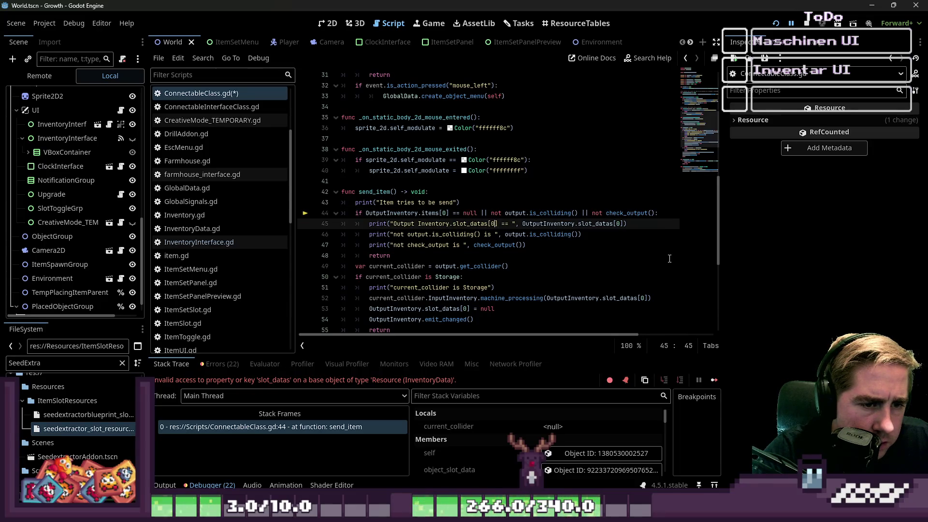
{"action": "type", "text": "item"}
{"action": "key", "text": "Down"}
{"action": "key", "text": "Home"}
{"action": "key", "text": "ctrl+Right"}
{"action": "key", "text": "ctrl+Right"}
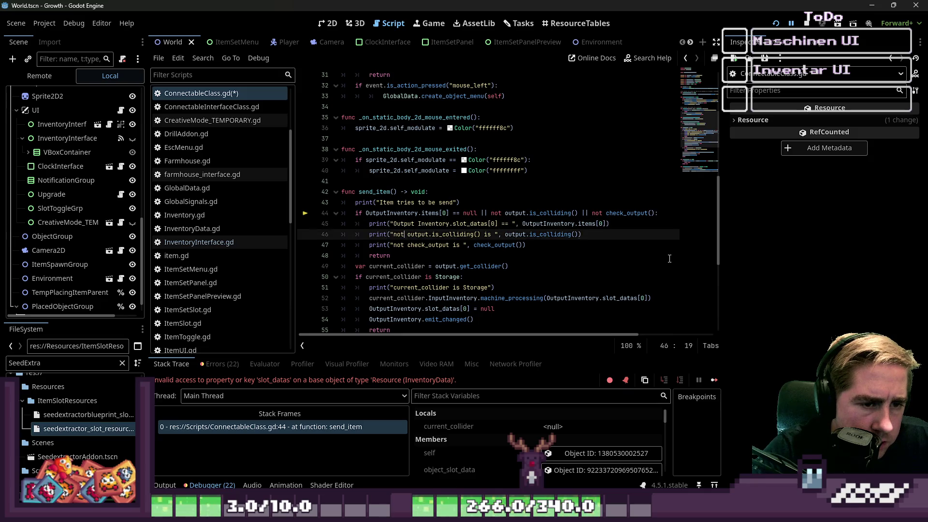
{"action": "key", "text": "Down"}
{"action": "key", "text": "Down"}
{"action": "key", "text": "Down"}
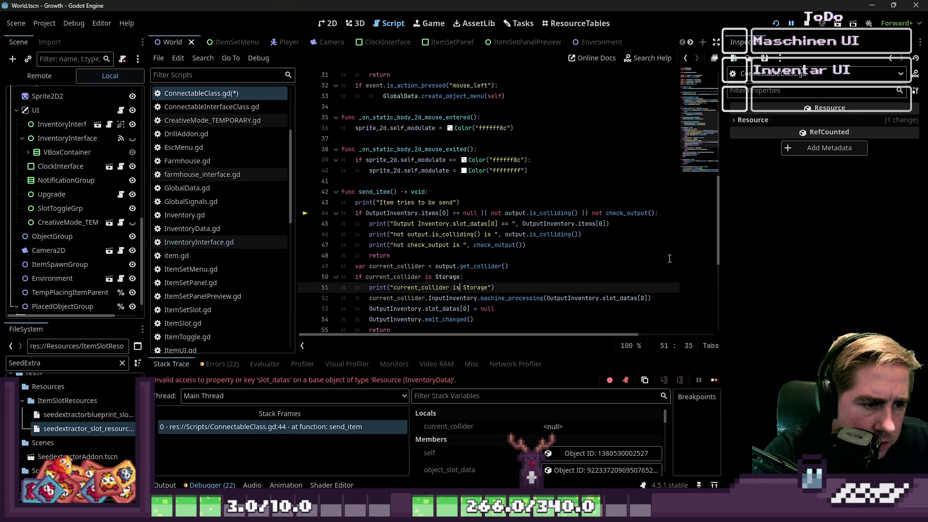
{"action": "key", "text": "End"}
{"action": "key", "text": "Up"}
{"action": "key", "text": "End"}
{"action": "key", "text": "ctrl+Left"}
{"action": "key", "text": "ctrl+Left"}
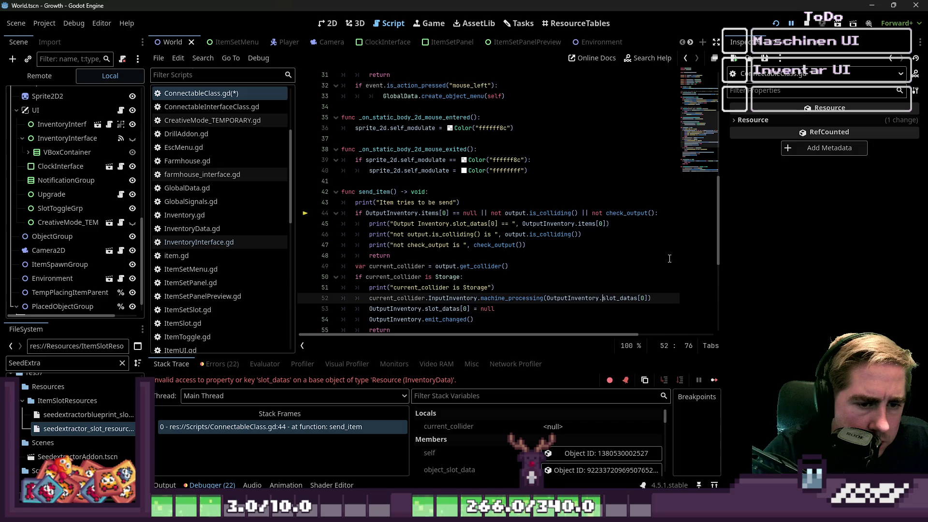
{"action": "key", "text": "Up"}
{"action": "key", "text": "Up"}
{"action": "key", "text": "Up"}
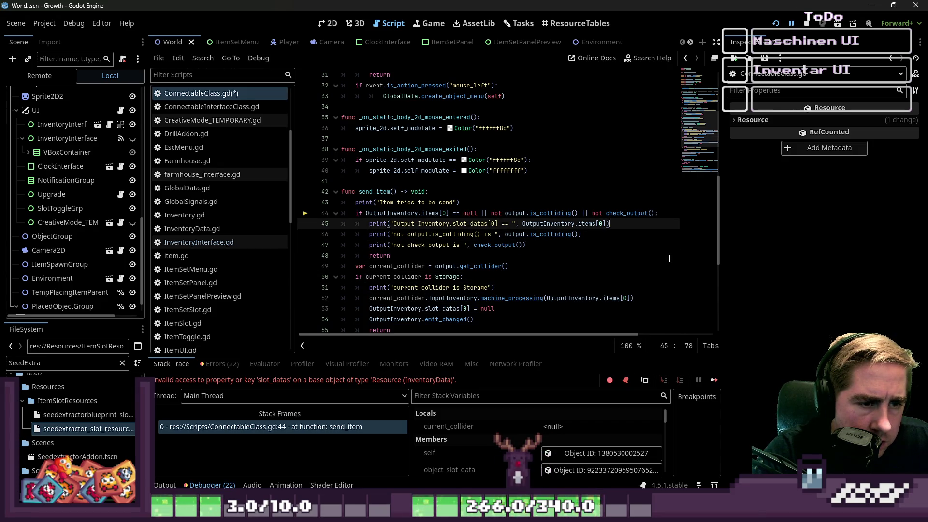
{"action": "type", "text": "items"}
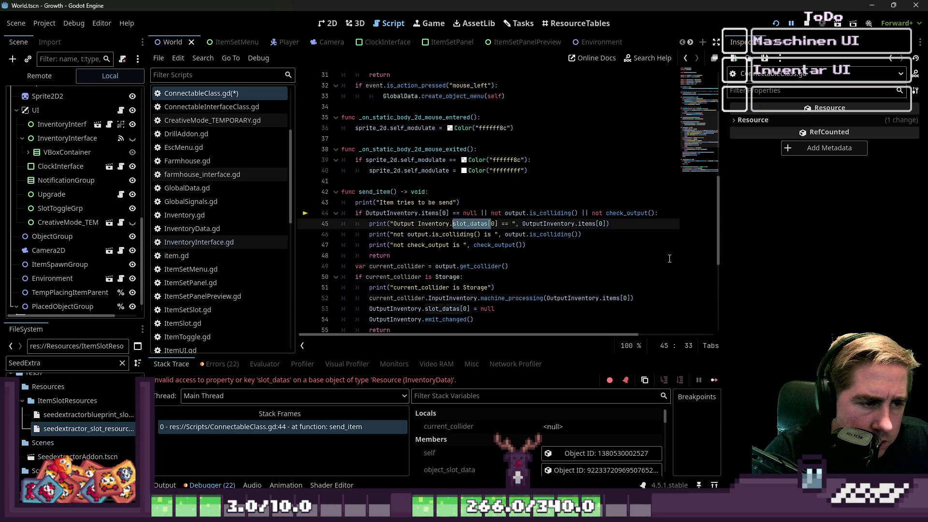
{"action": "key", "text": "Down"}
{"action": "key", "text": "Down"}
{"action": "key", "text": "Down"}
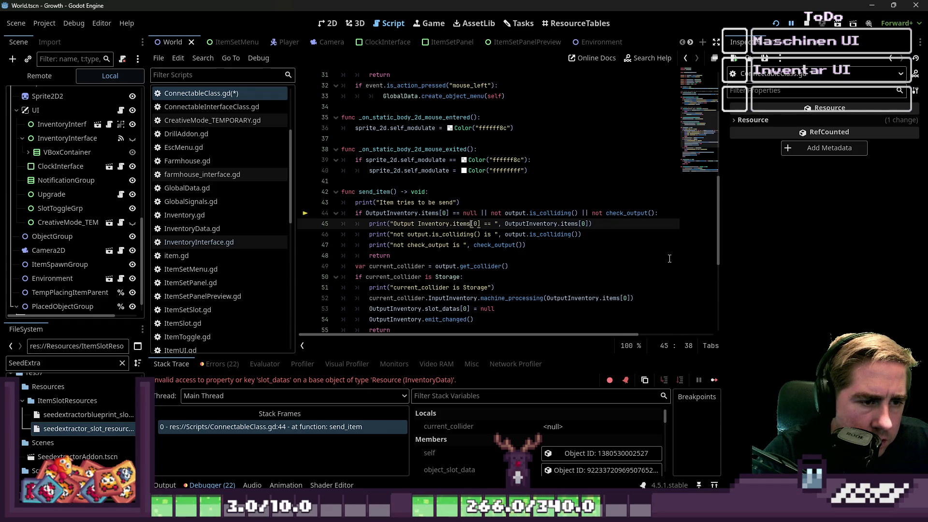
{"action": "key", "text": "Up"}
{"action": "key", "text": "Up"}
{"action": "key", "text": "Up"}
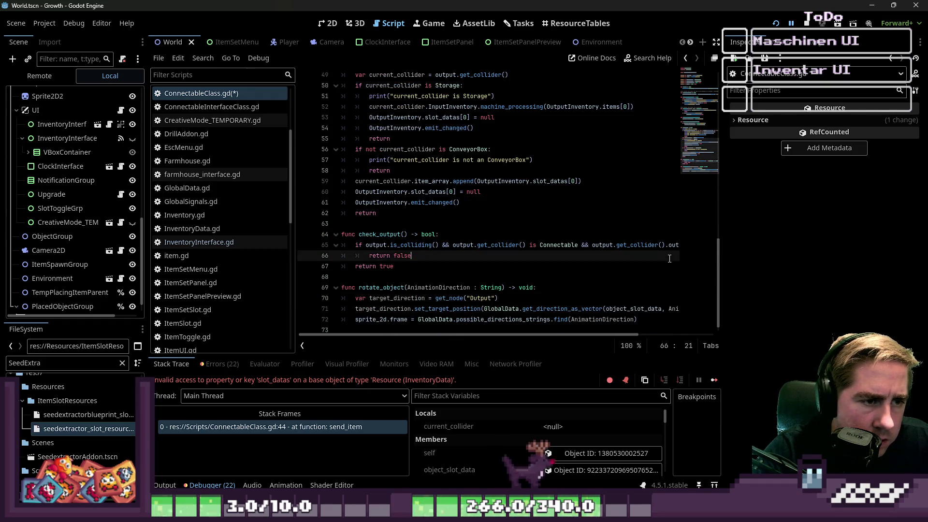
Find the remaining slot_datas matches, replace them with items, and relaunch the game
{"action": "key", "text": "ctrl+f"}
{"action": "type", "text": "sl"}
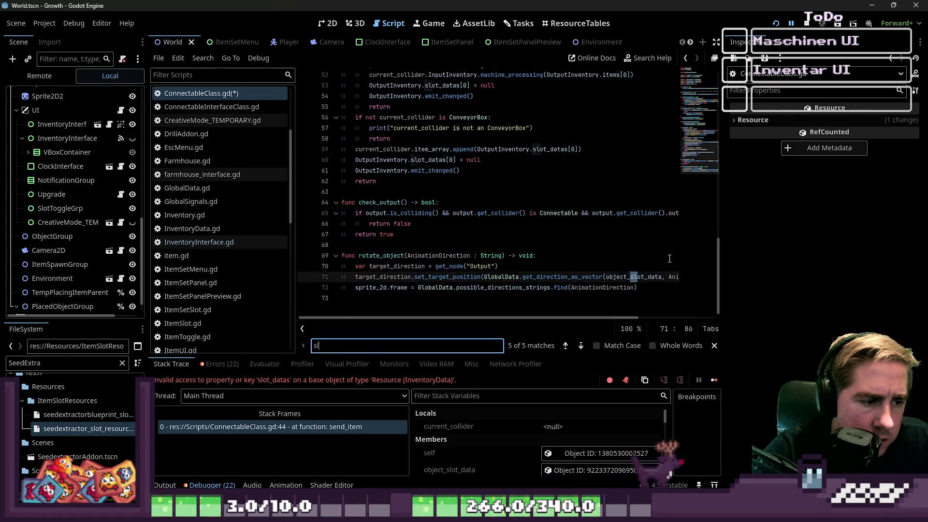
{"action": "type", "text": "ot_datas"}
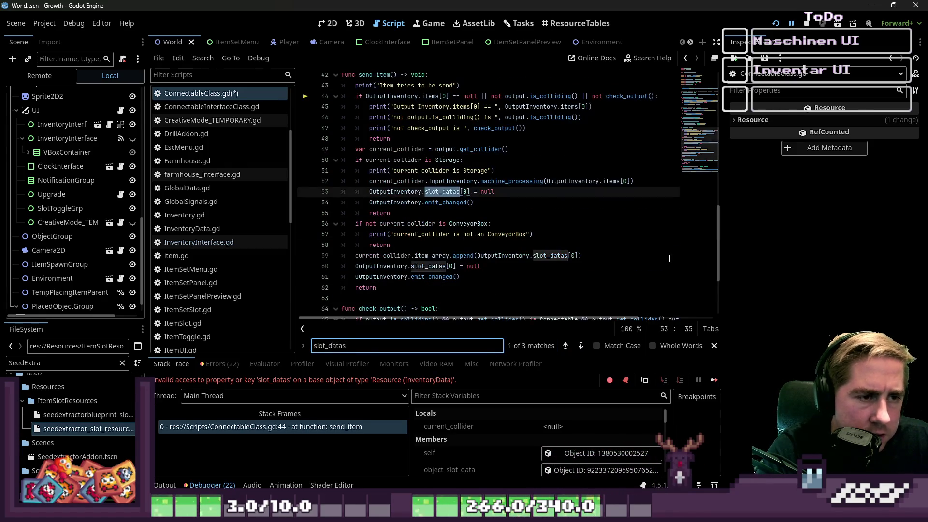
{"action": "left_click", "coordinate": [439, 192]}
{"action": "type", "text": "items"}
{"action": "key", "text": "F3"}
{"action": "double_click", "coordinate": [438, 265]}
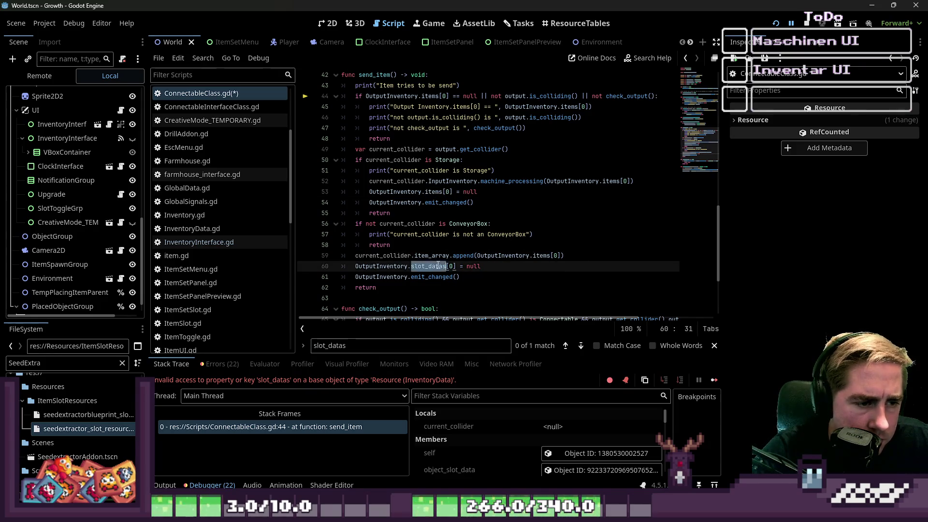
{"action": "scroll", "coordinate": [512, 276], "scroll_direction": "down", "scroll_amount": 4}
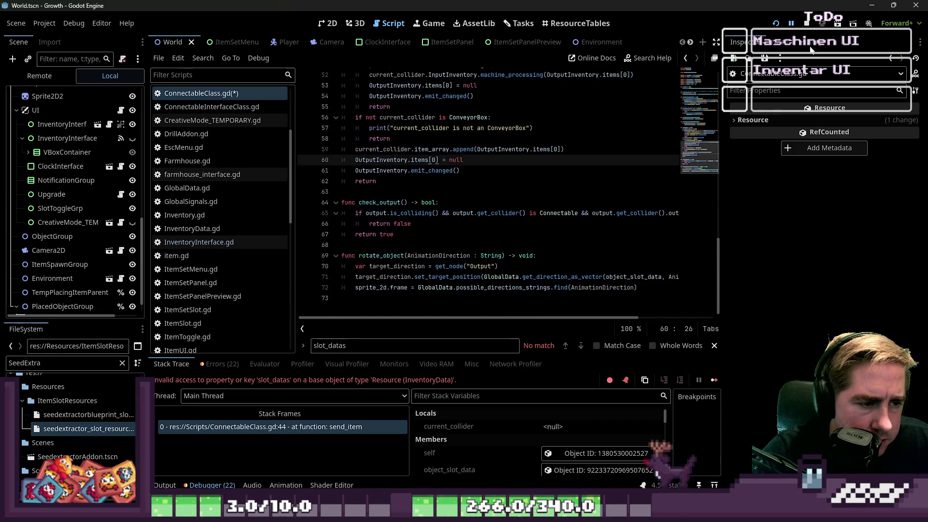
{"action": "left_click", "coordinate": [807, 23]}
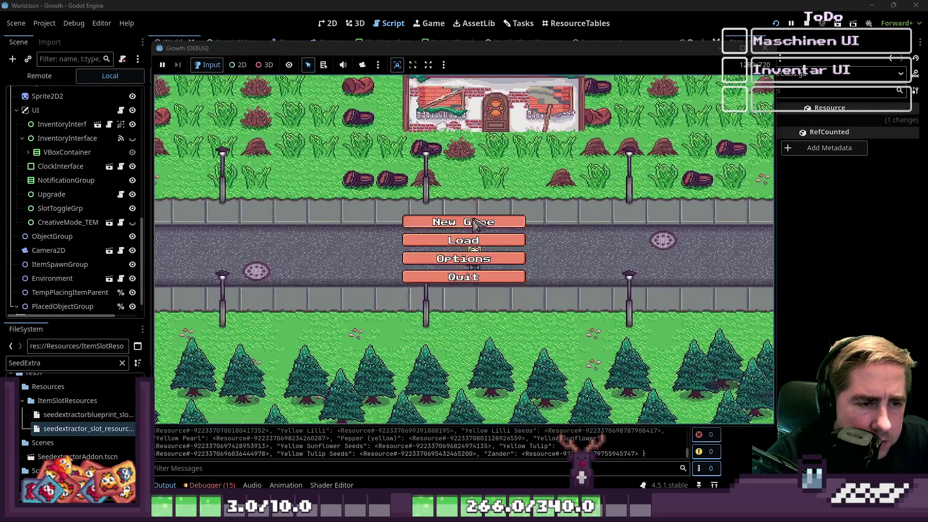
Start a new game to reproduce the index 0 crash and inspect OutputInventory's empty items
{"action": "left_click", "coordinate": [464, 219]}
{"action": "left_click", "coordinate": [458, 330]}
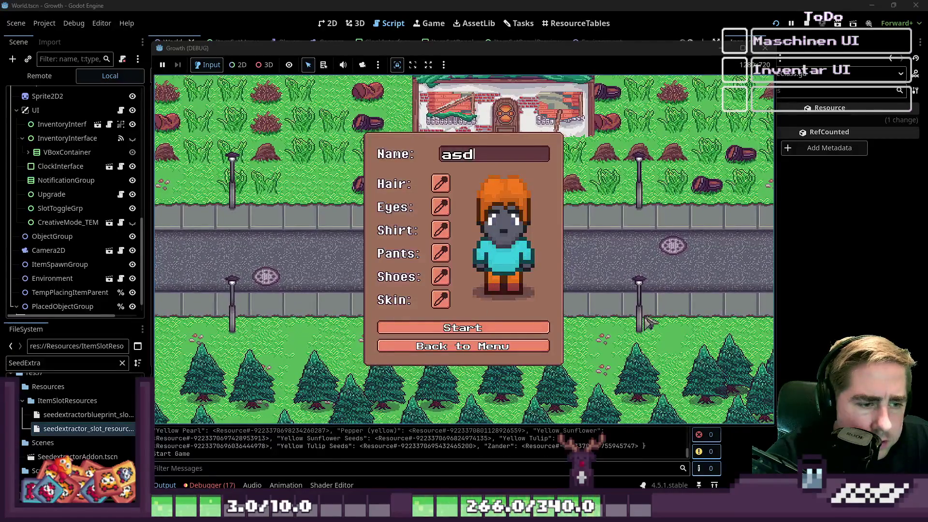
{"action": "left_click", "coordinate": [439, 192]}
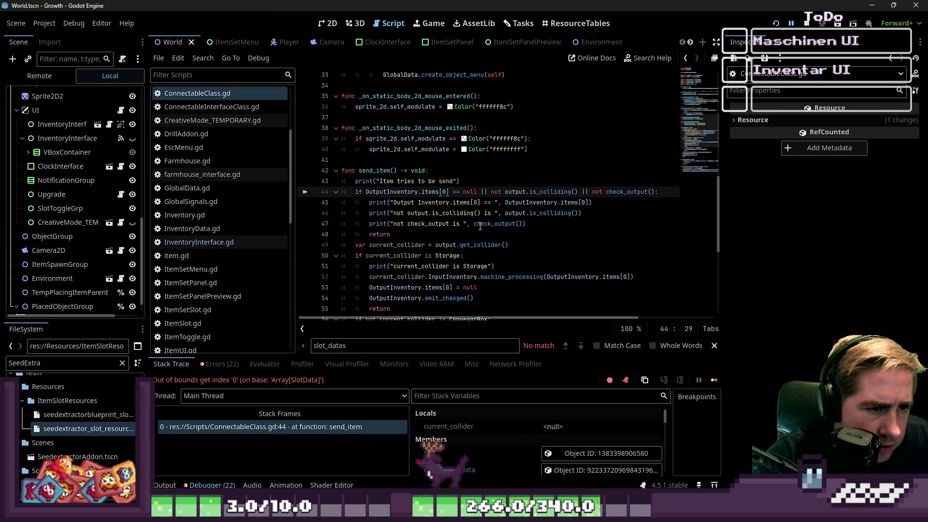
{"action": "mouse_move", "coordinate": [480, 227]}
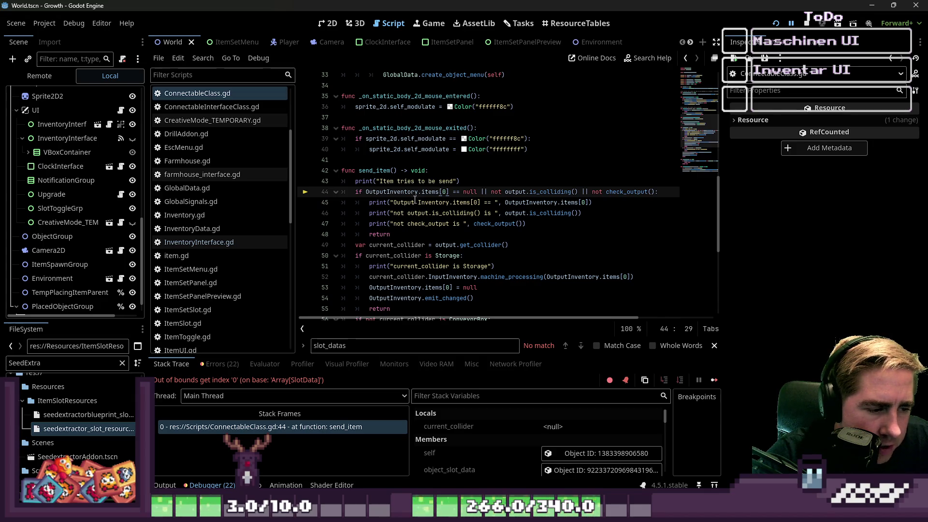
{"action": "scroll", "coordinate": [509, 451], "scroll_direction": "down", "scroll_amount": 4}
{"action": "scroll", "coordinate": [511, 440], "scroll_direction": "down", "scroll_amount": 1}
{"action": "left_click", "coordinate": [575, 447]}
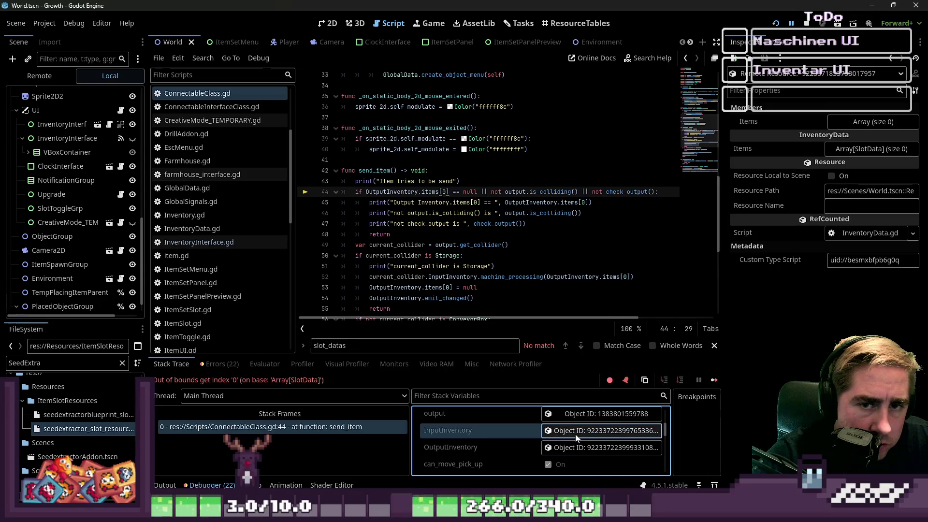
{"action": "left_click", "coordinate": [564, 452]}
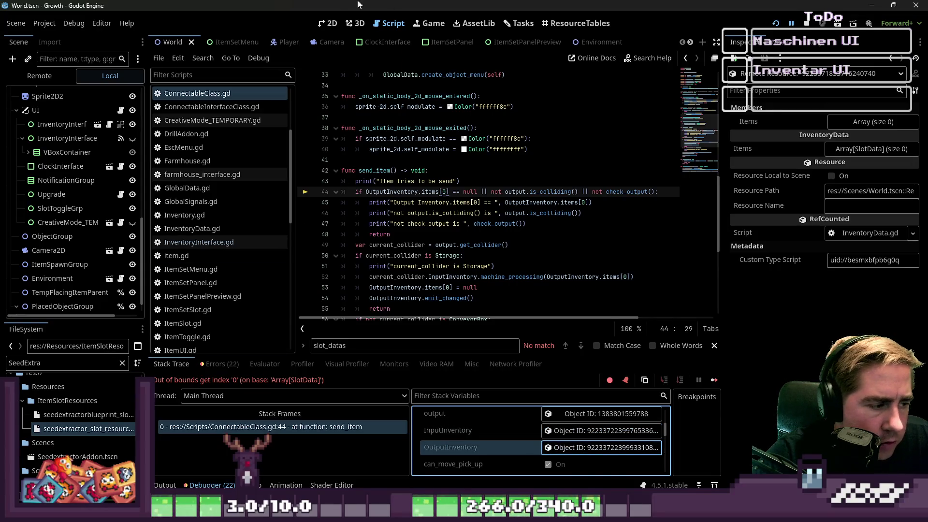
Select the Machine in the 2D view and expand its Input Inventory resource
{"action": "key", "text": "ctrl+F1"}
{"action": "left_click", "coordinate": [489, 251]}
{"action": "left_click", "coordinate": [865, 149]}
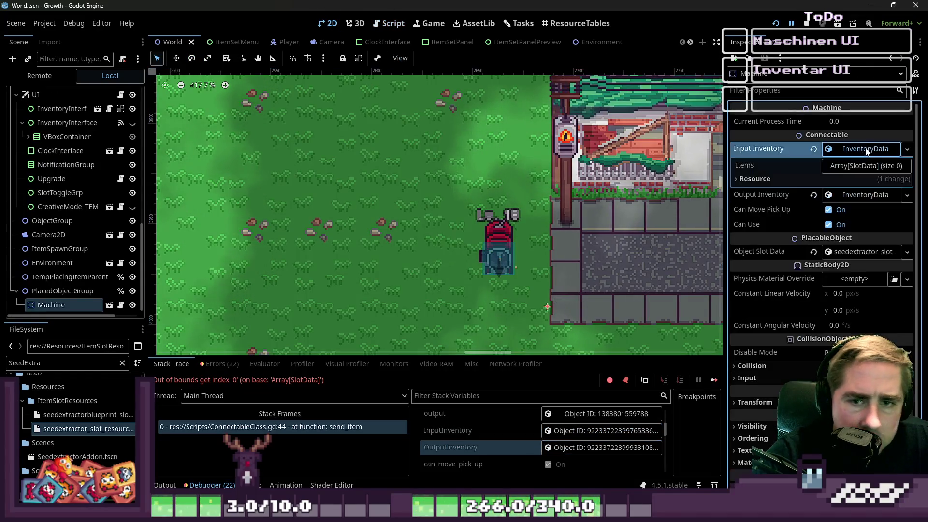
Add one element to the Machine's Output Inventory Items array, then save and rerun with F5
{"action": "left_click", "coordinate": [840, 166]}
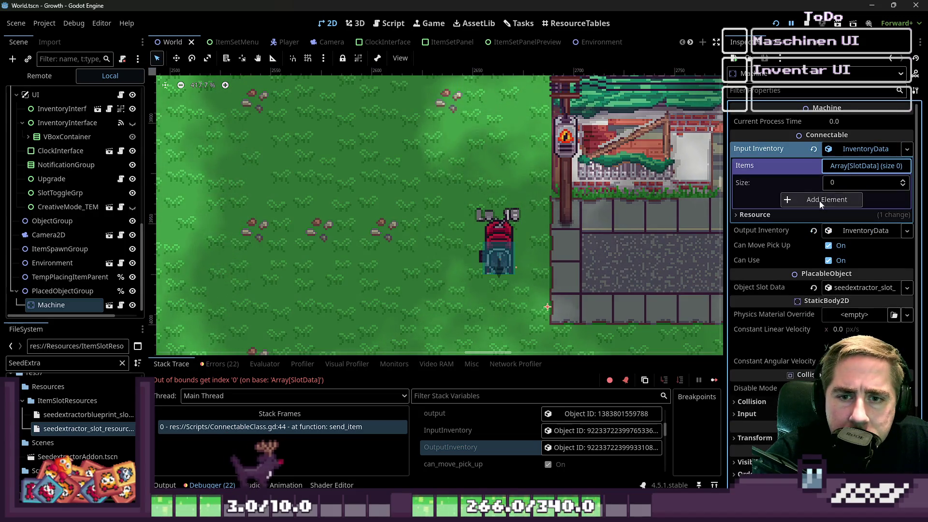
{"action": "left_click", "coordinate": [829, 216]}
{"action": "left_click", "coordinate": [855, 149]}
{"action": "left_click", "coordinate": [835, 165]}
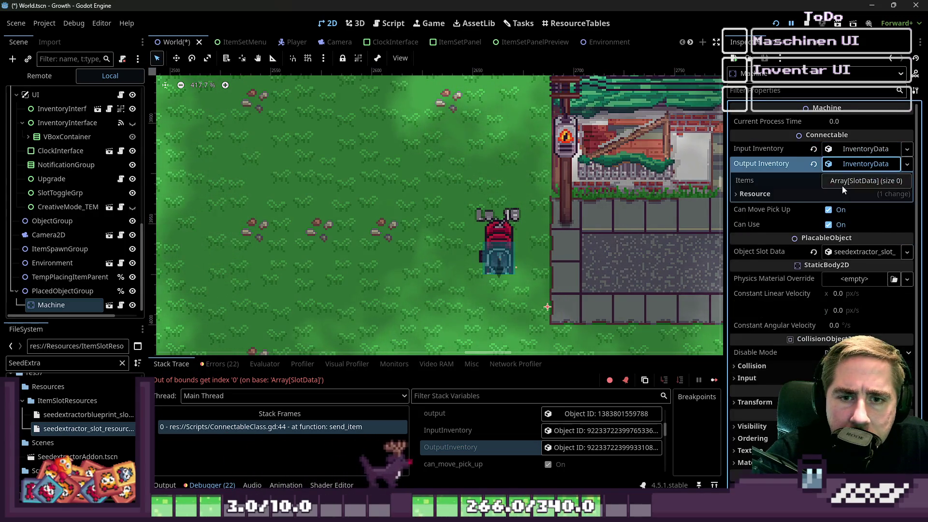
{"action": "left_click", "coordinate": [842, 183]}
{"action": "left_click", "coordinate": [832, 214]}
{"action": "left_click", "coordinate": [855, 181]}
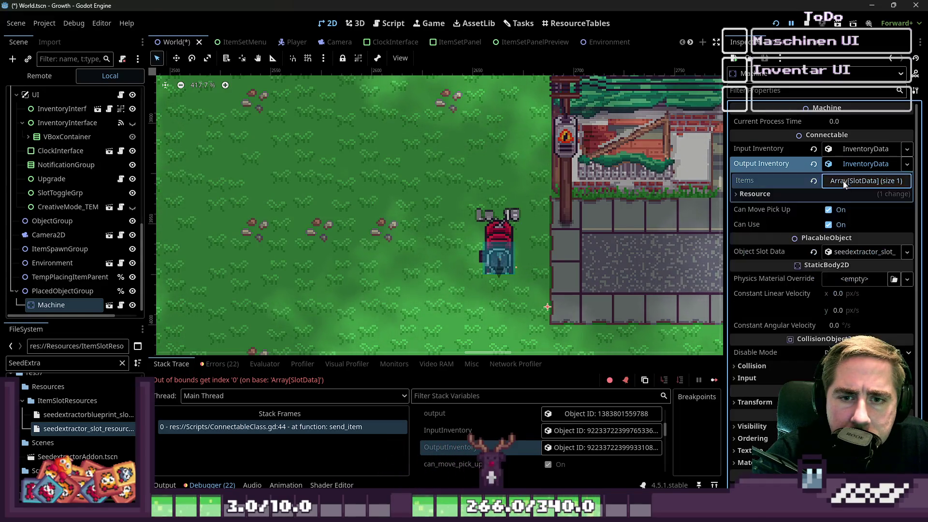
{"action": "left_click", "coordinate": [854, 165]}
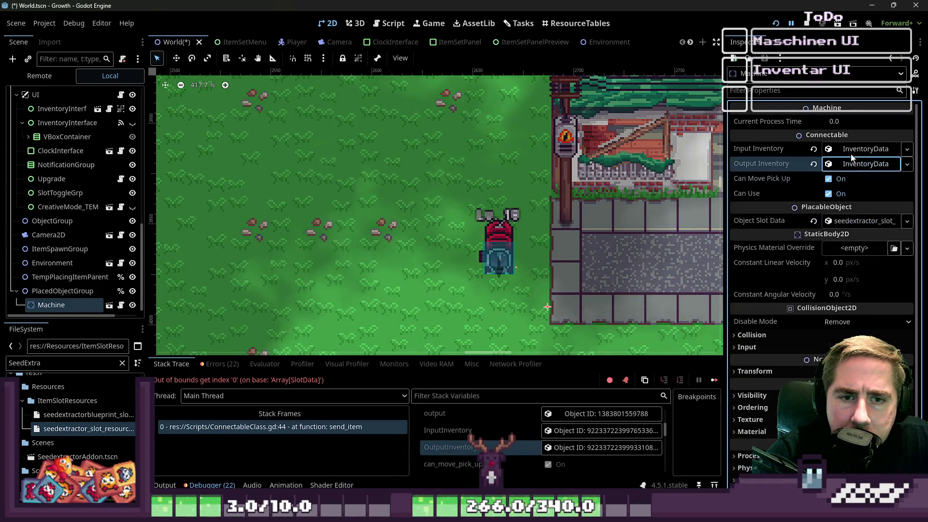
{"action": "key", "text": "F5"}
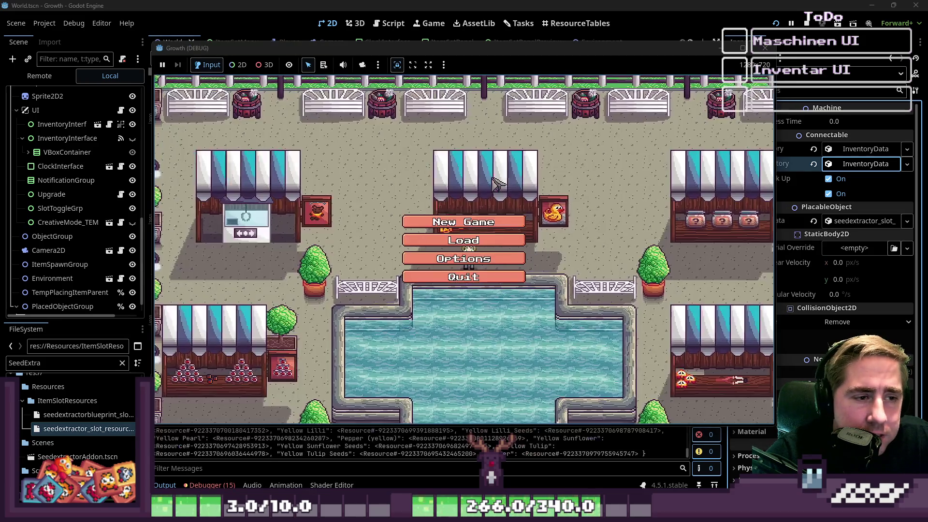
Create character 'asdd', walk around the world without a crash, then stop the game
{"action": "key", "text": "Return"}
{"action": "type", "text": "asdd"}
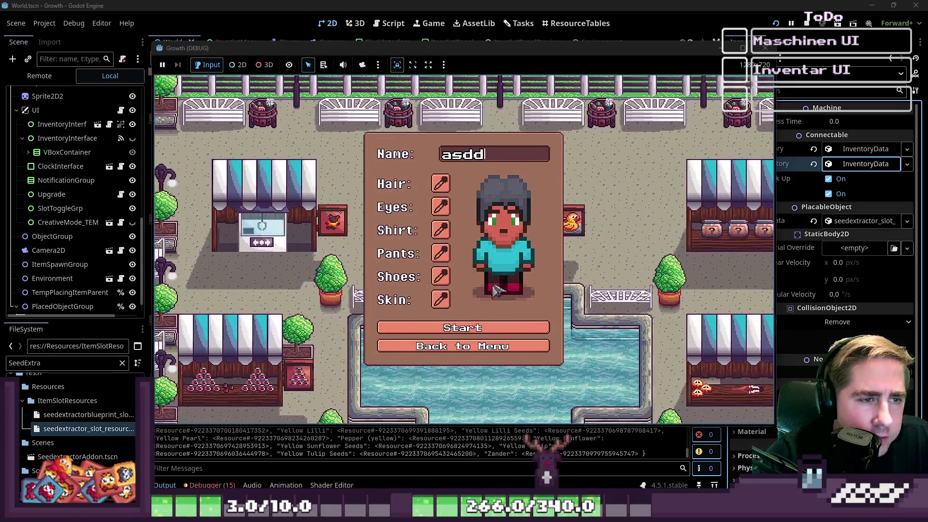
{"action": "key", "text": "Return"}
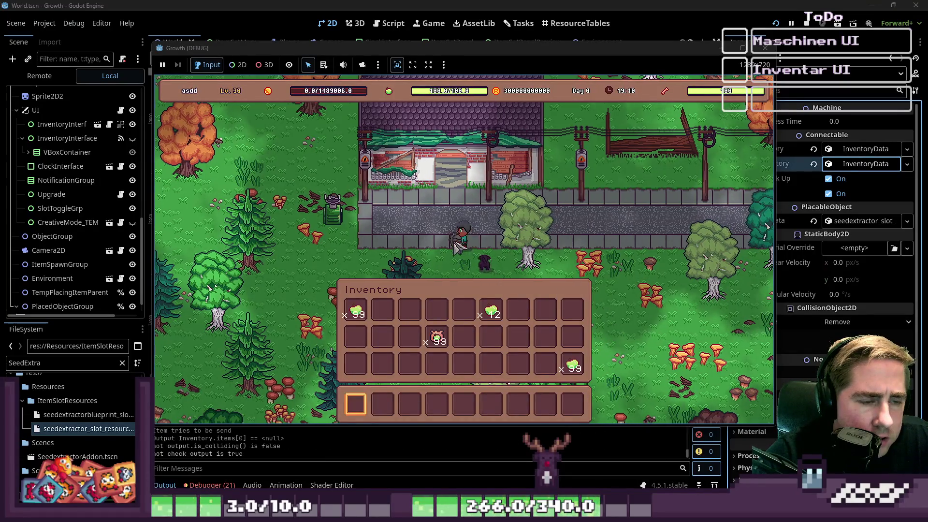
{"action": "key", "text": "a"}
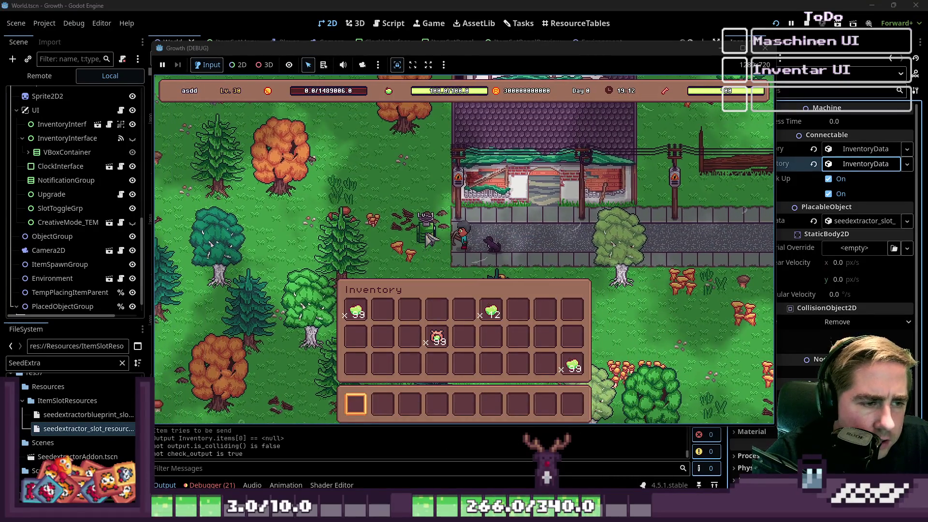
{"action": "key", "text": "a"}
{"action": "key", "text": "a"}
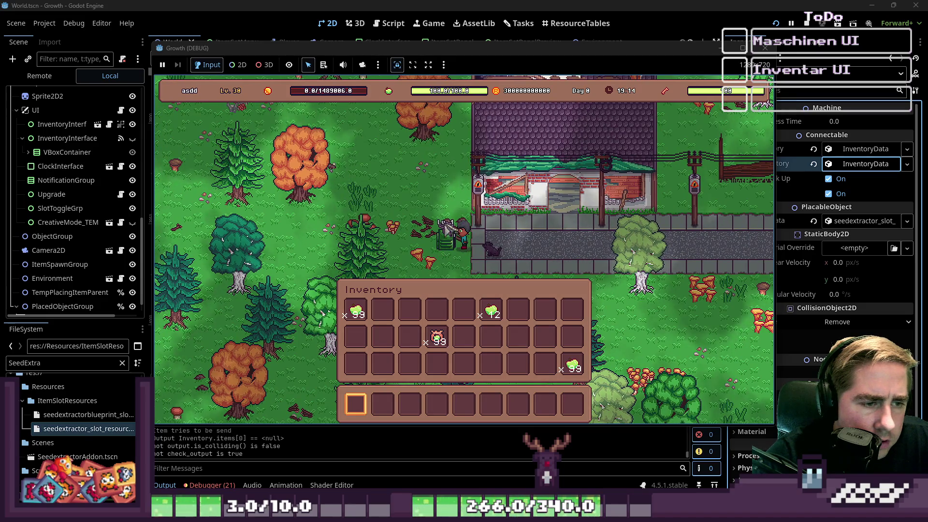
{"action": "key", "text": "s"}
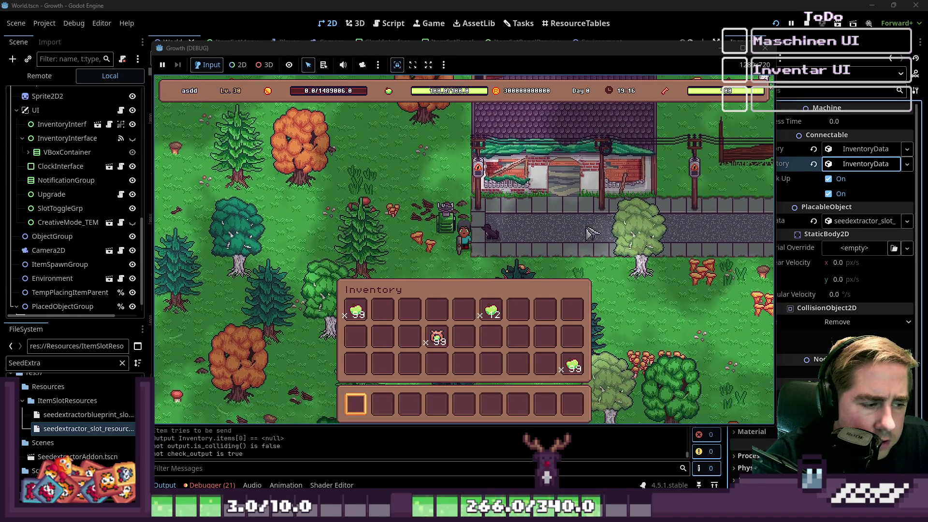
{"action": "mouse_move", "coordinate": [344, 51]}
{"action": "left_mouse_down"}
{"action": "mouse_move", "coordinate": [562, 51]}
{"action": "mouse_move", "coordinate": [478, 45]}
{"action": "left_mouse_up"}
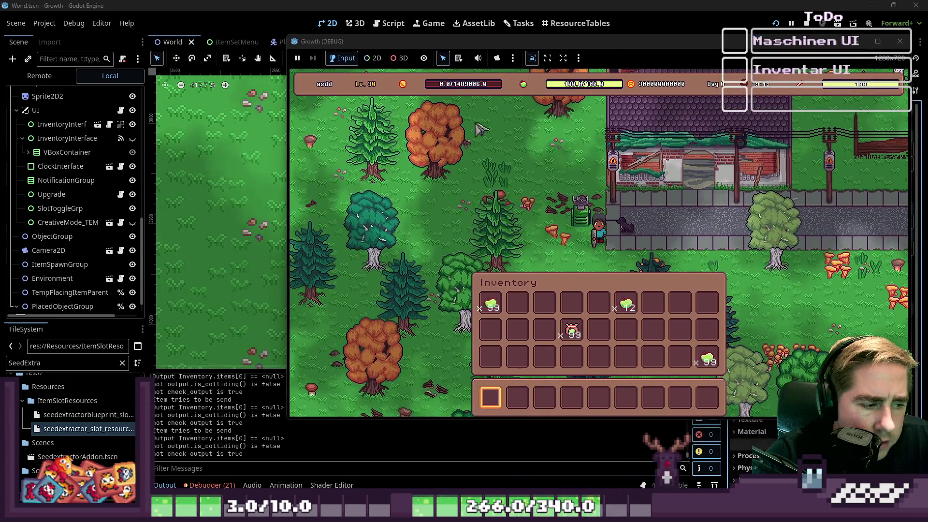
{"action": "key", "text": "i"}
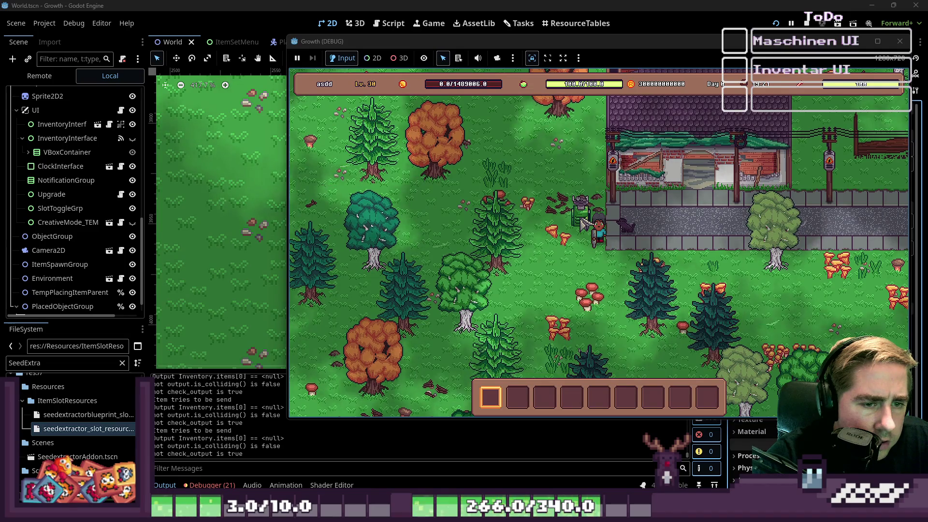
{"action": "key", "text": "w"}
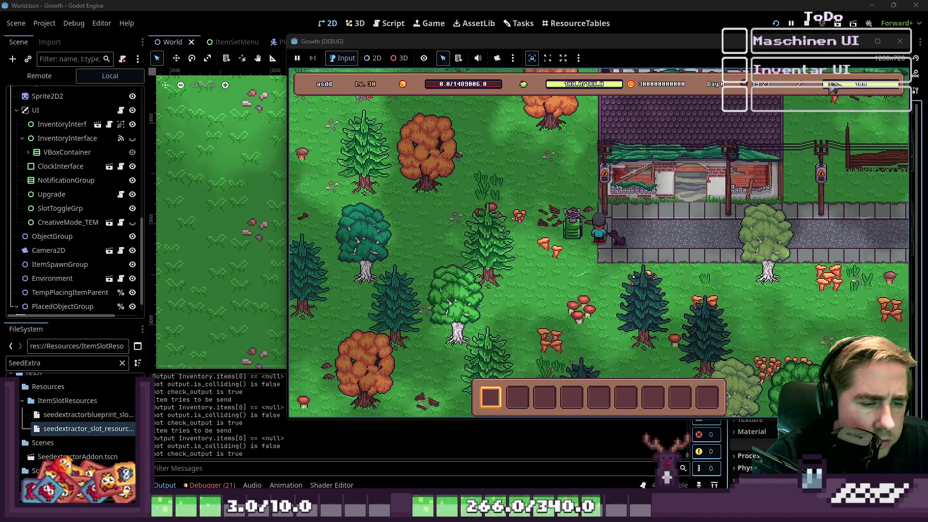
{"action": "left_click", "coordinate": [900, 41]}
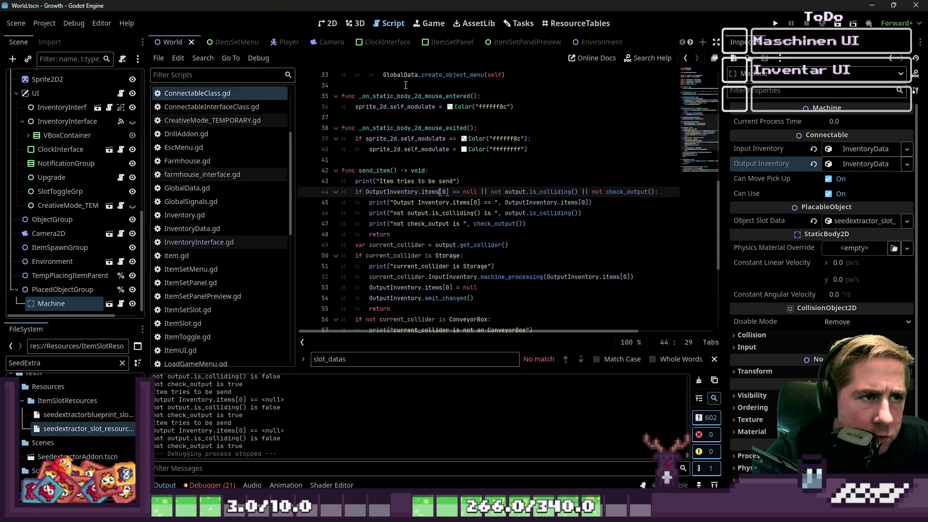
{"action": "scroll", "coordinate": [392, 103], "scroll_direction": "up", "scroll_amount": 1}
{"action": "scroll", "coordinate": [211, 270], "scroll_direction": "down", "scroll_amount": 3}
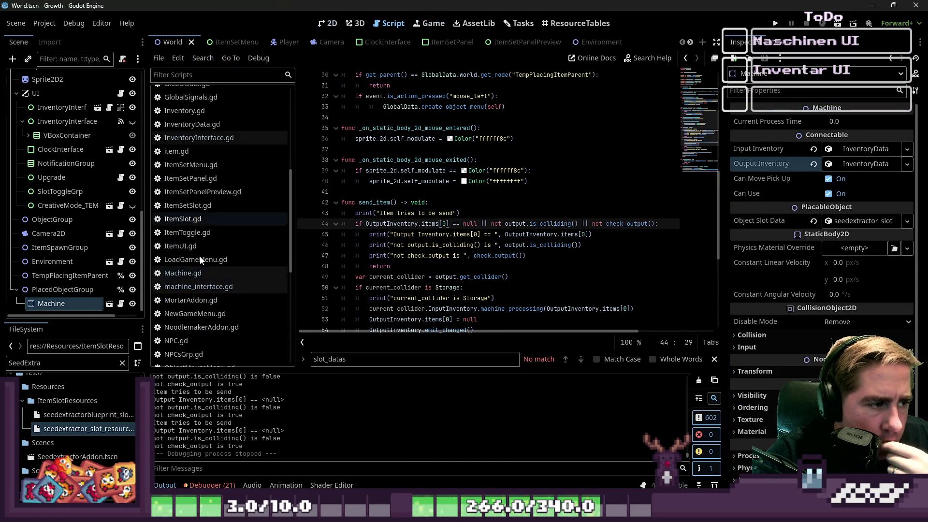
{"action": "left_click", "coordinate": [208, 273]}
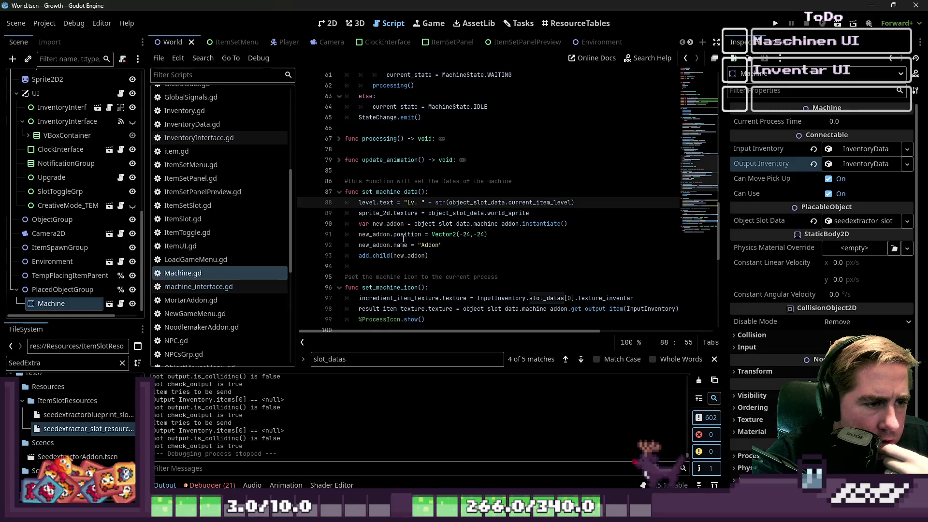
{"action": "scroll", "coordinate": [418, 218], "scroll_direction": "down", "scroll_amount": 3}
{"action": "left_click", "coordinate": [420, 165]}
{"action": "scroll", "coordinate": [419, 162], "scroll_direction": "down", "scroll_amount": 3}
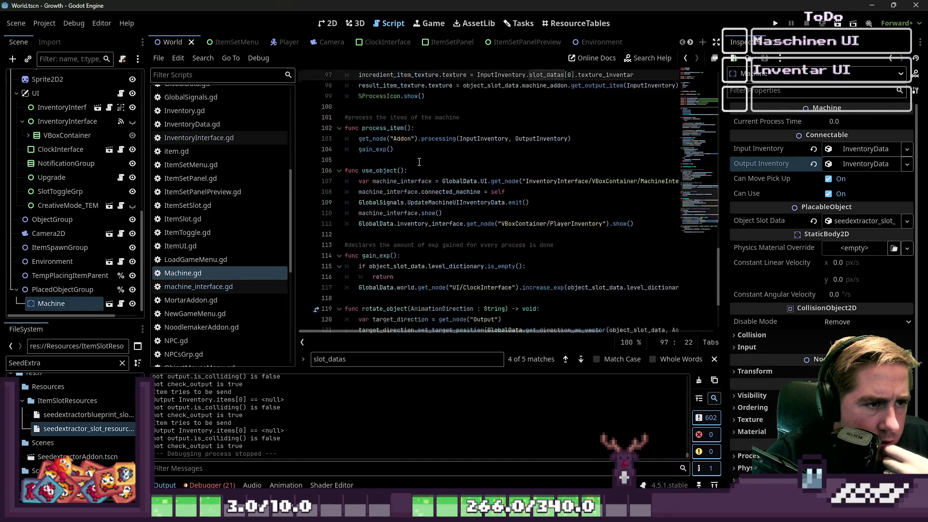
{"action": "scroll", "coordinate": [419, 162], "scroll_direction": "down", "scroll_amount": 3}
{"action": "scroll", "coordinate": [425, 150], "scroll_direction": "up", "scroll_amount": 1}
{"action": "left_click", "coordinate": [435, 106]}
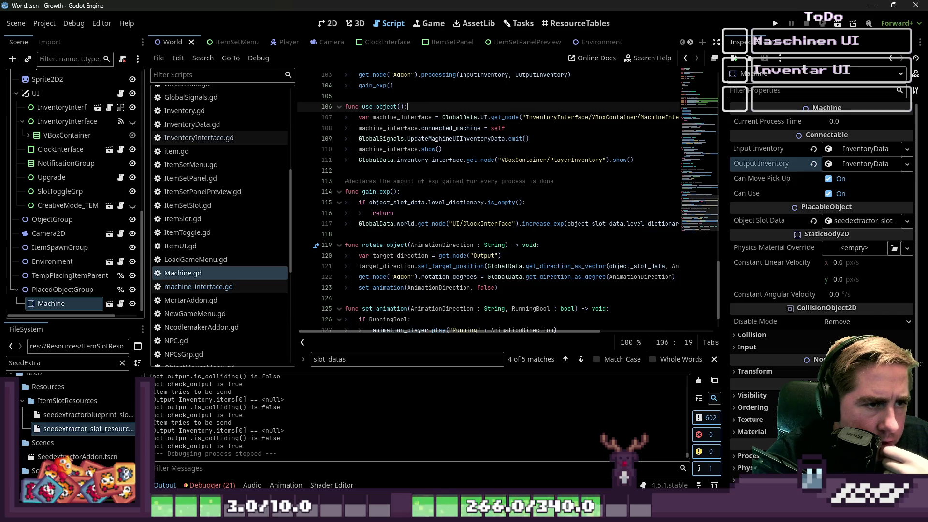
{"action": "mouse_move", "coordinate": [531, 118]}
{"action": "left_mouse_down"}
{"action": "mouse_move", "coordinate": [636, 108]}
{"action": "mouse_move", "coordinate": [634, 117]}
{"action": "left_mouse_up"}
{"action": "left_click", "coordinate": [634, 117]}
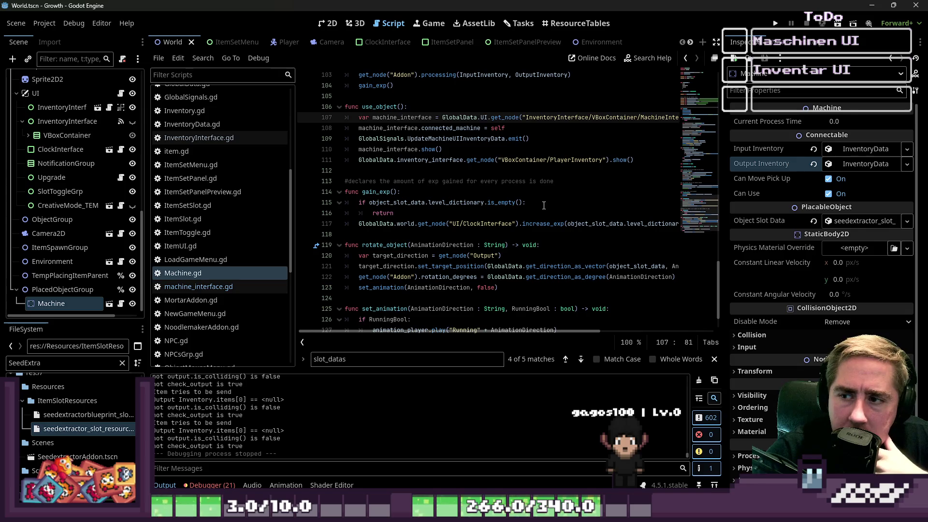
{"action": "left_click_drag", "start_coordinate": [494, 333], "coordinate": [558, 327]}
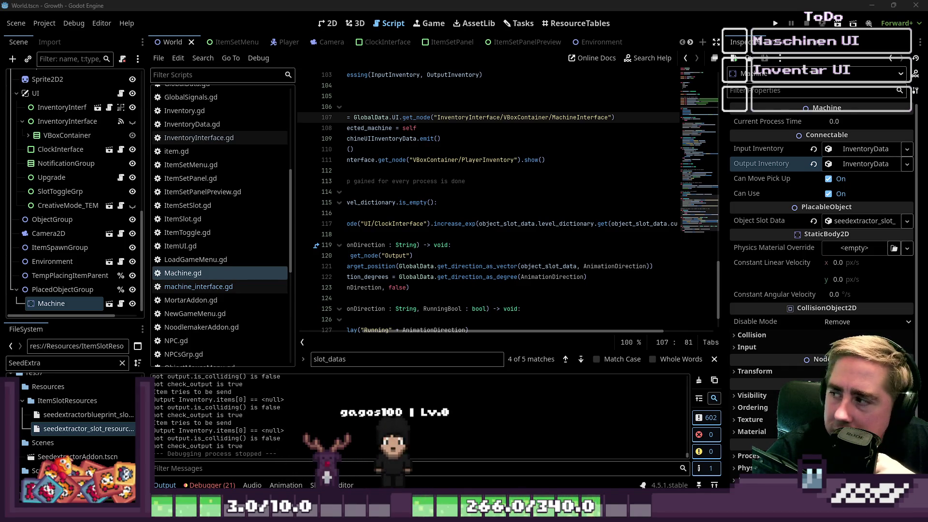
{"action": "left_click", "coordinate": [565, 126]}
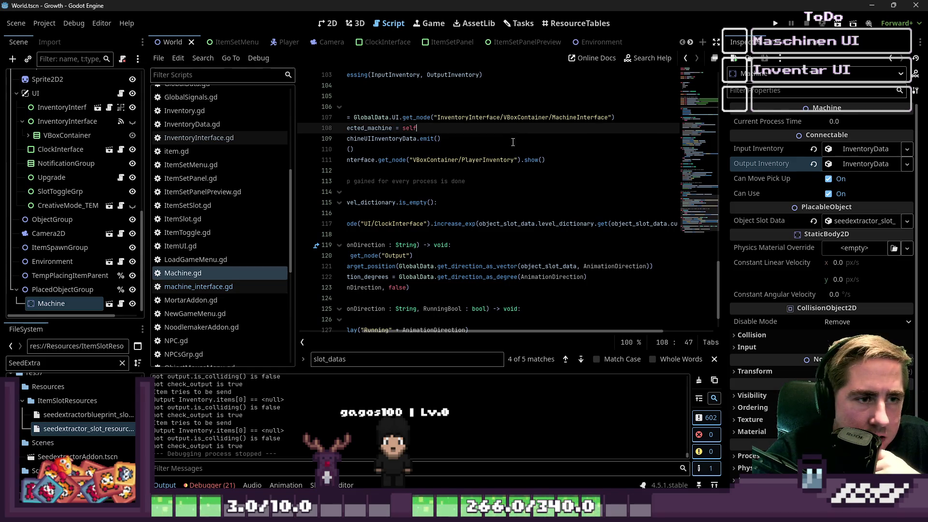
{"action": "key", "text": "Down"}
{"action": "key", "text": "Down"}
{"action": "left_click_drag", "start_coordinate": [443, 332], "coordinate": [396, 333]}
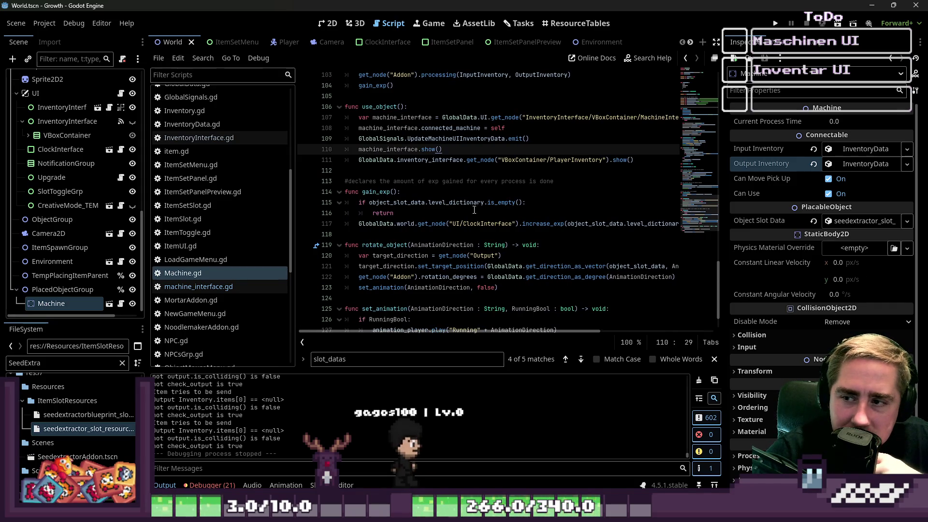
{"action": "key", "text": "Down"}
{"action": "key", "text": "Down"}
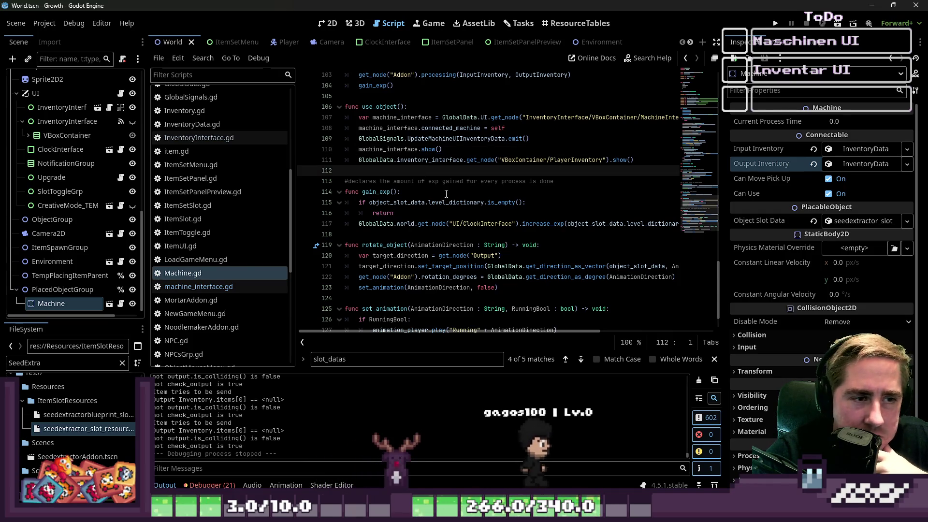
{"action": "left_click", "coordinate": [453, 155]}
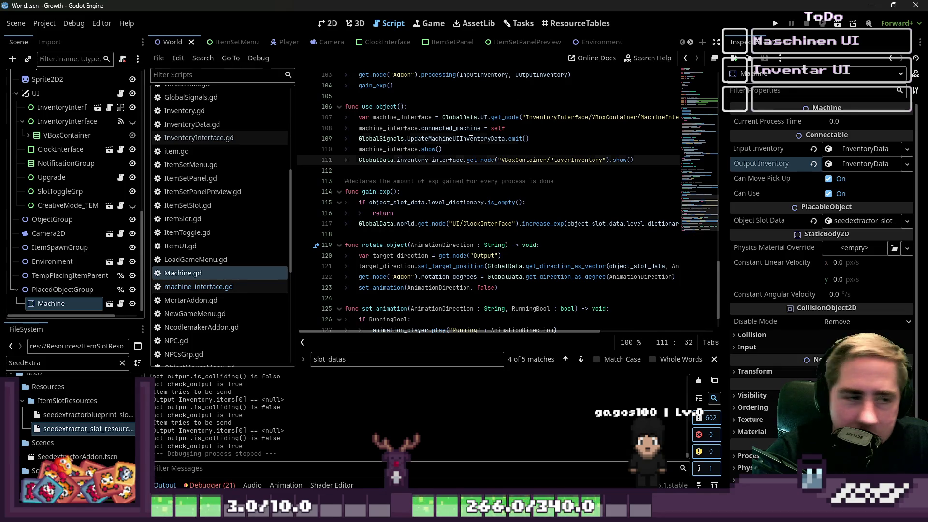
{"action": "left_click", "coordinate": [458, 151]}
{"action": "left_click", "coordinate": [447, 169]}
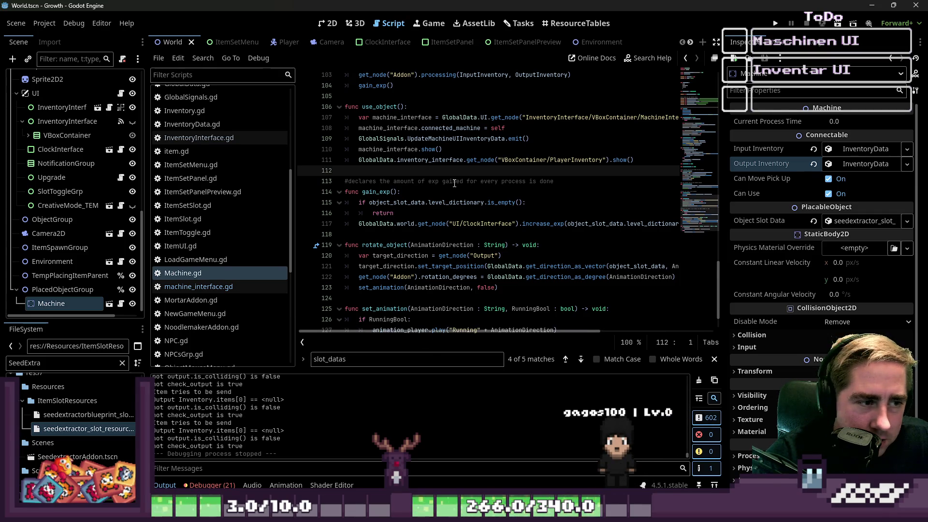
{"action": "scroll", "coordinate": [454, 182], "scroll_direction": "down", "scroll_amount": 2}
{"action": "scroll", "coordinate": [456, 185], "scroll_direction": "up", "scroll_amount": 3}
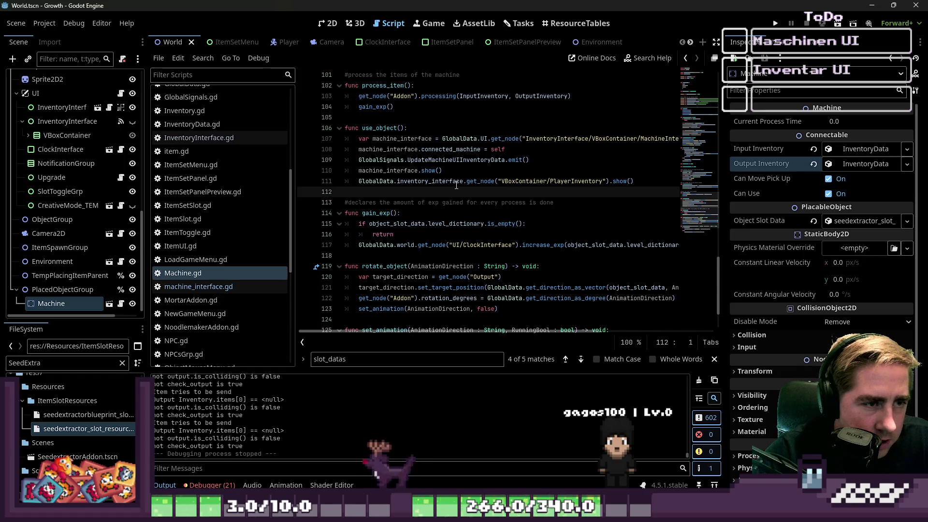
{"action": "left_click", "coordinate": [483, 139]}
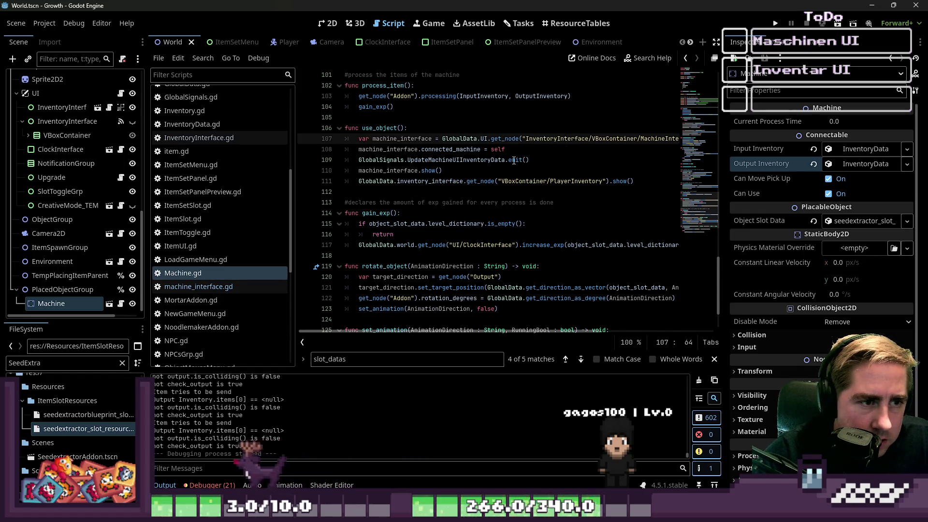
{"action": "left_click", "coordinate": [433, 149]}
{"action": "double_click", "coordinate": [462, 163]}
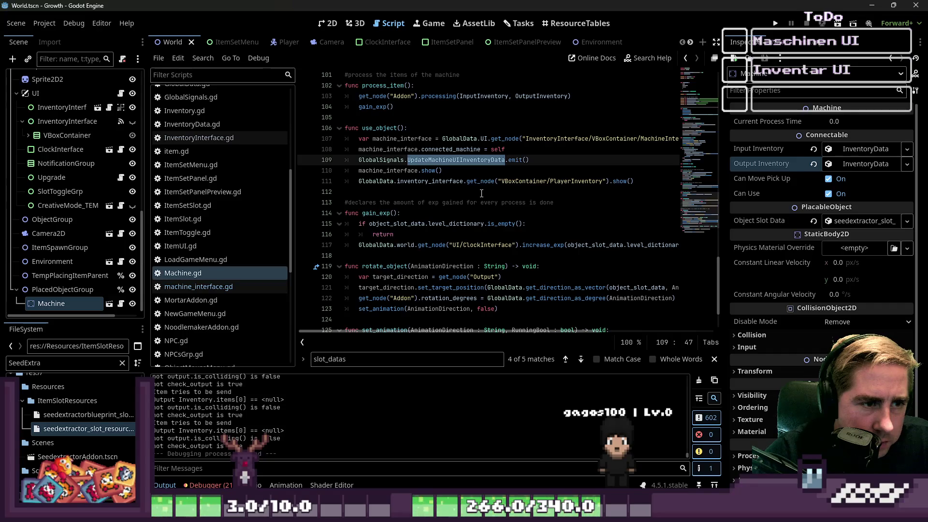
{"action": "left_click", "coordinate": [509, 180]}
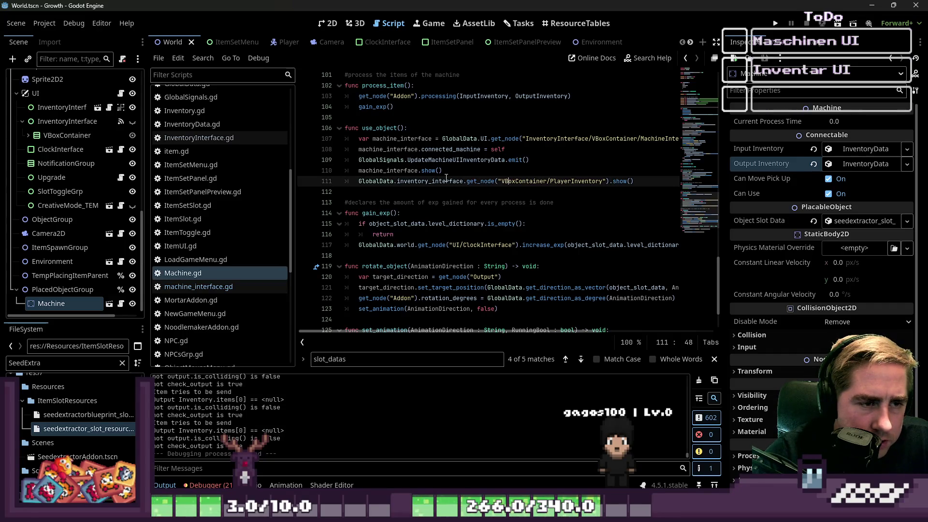
{"action": "left_click_drag", "start_coordinate": [397, 181], "coordinate": [464, 181]}
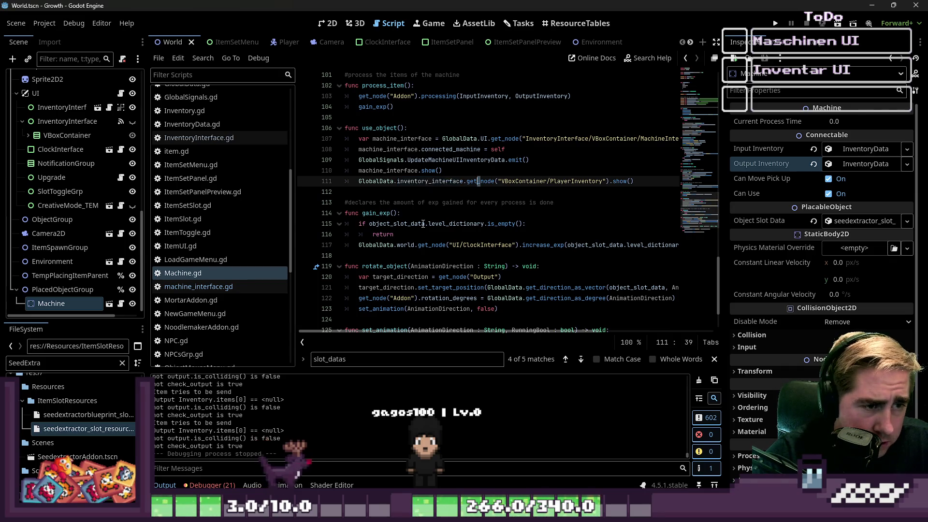
{"action": "left_click", "coordinate": [421, 192]}
Widen the code editor and review Machine.gd's functions
{"action": "scroll", "coordinate": [522, 233], "scroll_direction": "down", "scroll_amount": 2}
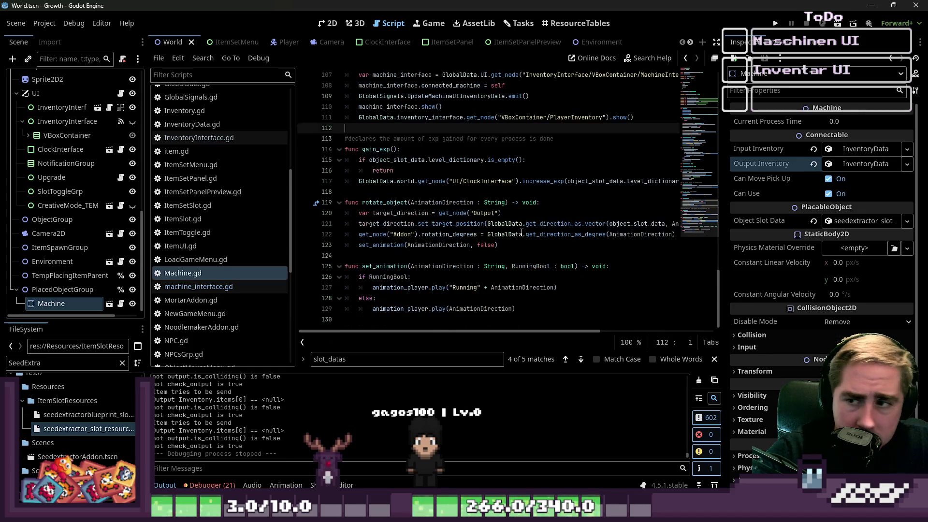
{"action": "scroll", "coordinate": [444, 240], "scroll_direction": "up", "scroll_amount": 1}
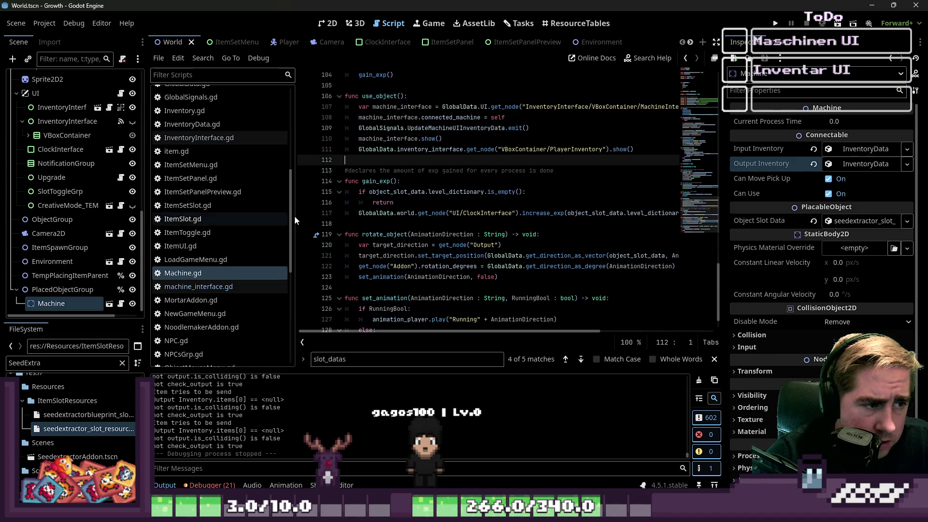
{"action": "left_click_drag", "start_coordinate": [294, 216], "coordinate": [240, 217]}
{"action": "left_click", "coordinate": [401, 184]}
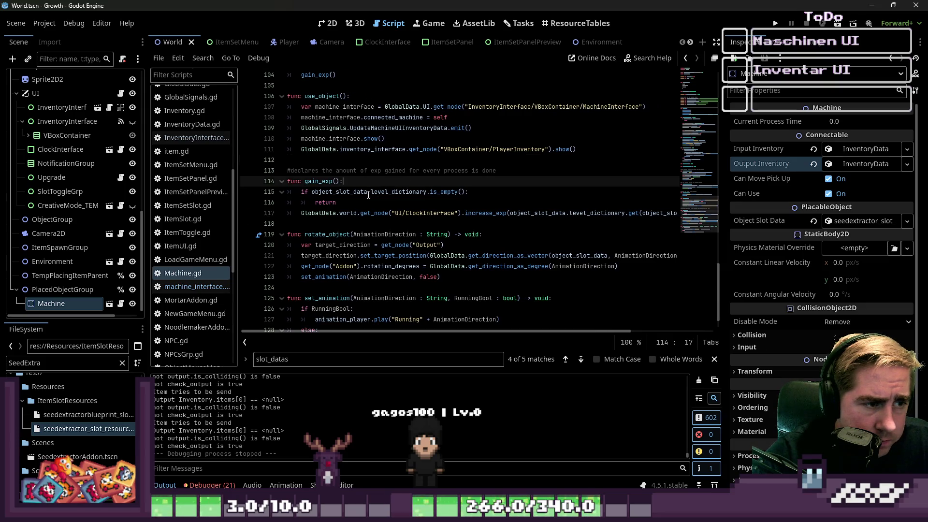
{"action": "left_click", "coordinate": [379, 191]}
{"action": "scroll", "coordinate": [490, 215], "scroll_direction": "down", "scroll_amount": 1}
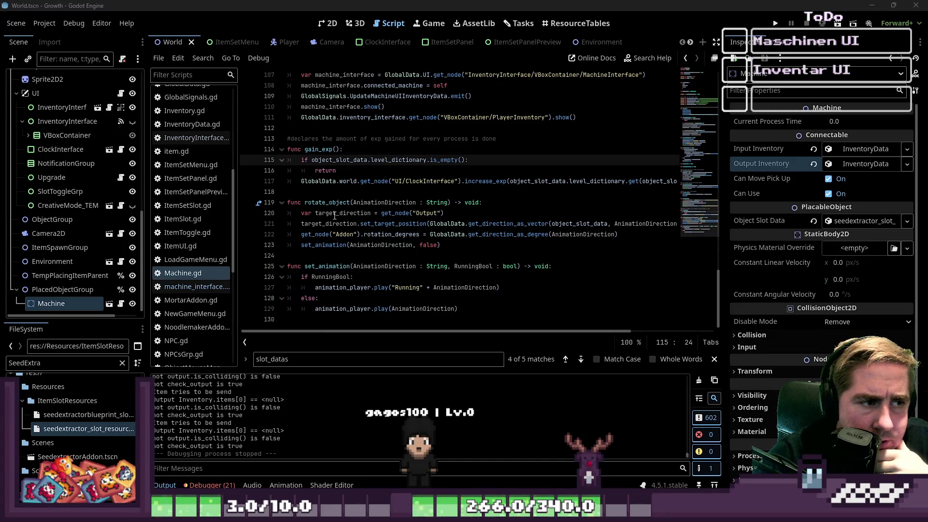
{"action": "left_click", "coordinate": [323, 203]}
{"action": "left_click", "coordinate": [327, 266]}
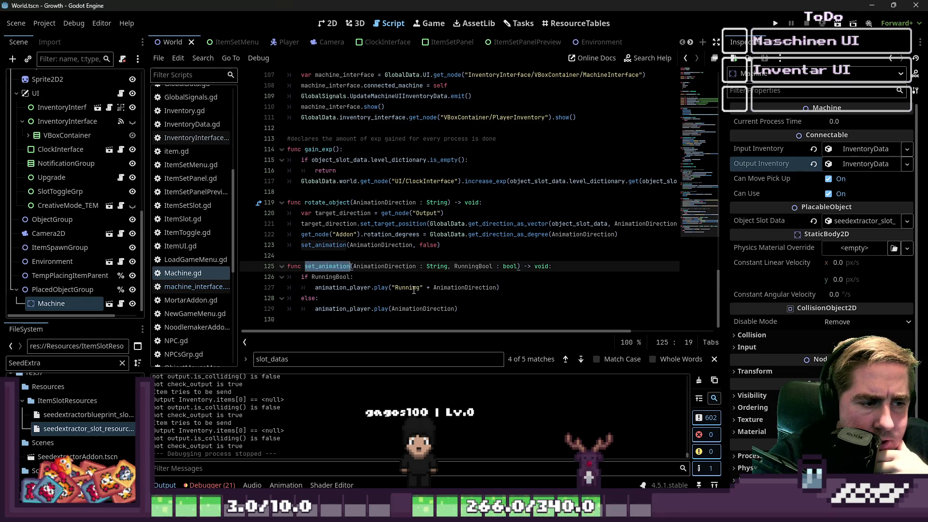
{"action": "left_click", "coordinate": [398, 253]}
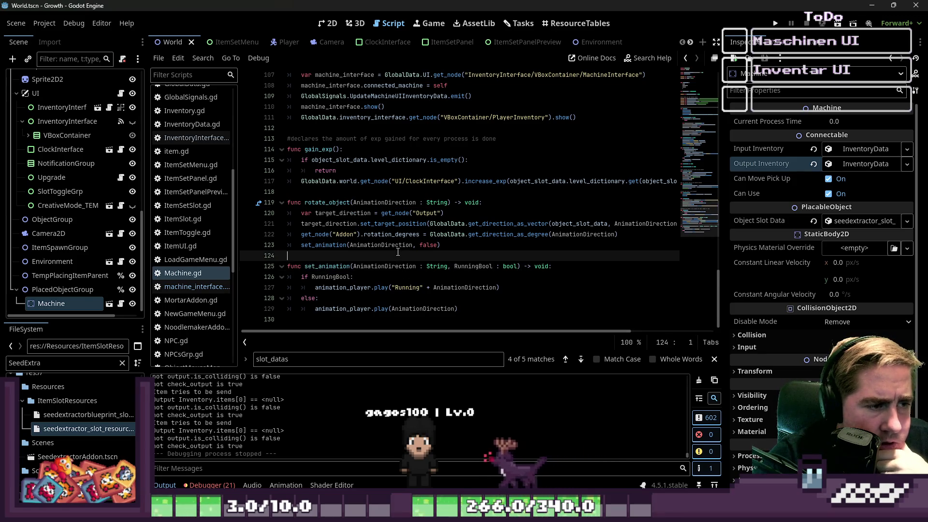
Change line 107's get_node path to InventoryInterface2 and run the project
{"action": "scroll", "coordinate": [397, 252], "scroll_direction": "up", "scroll_amount": 2}
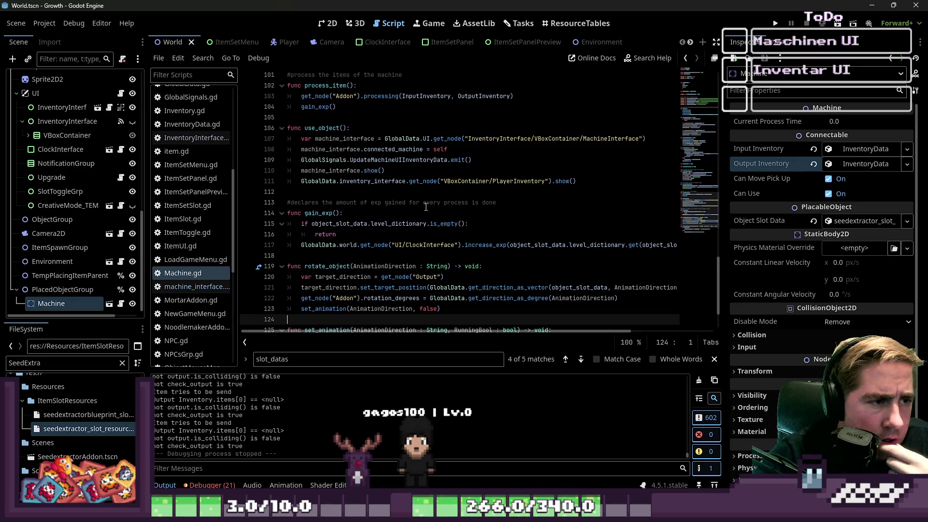
{"action": "left_click", "coordinate": [371, 130]}
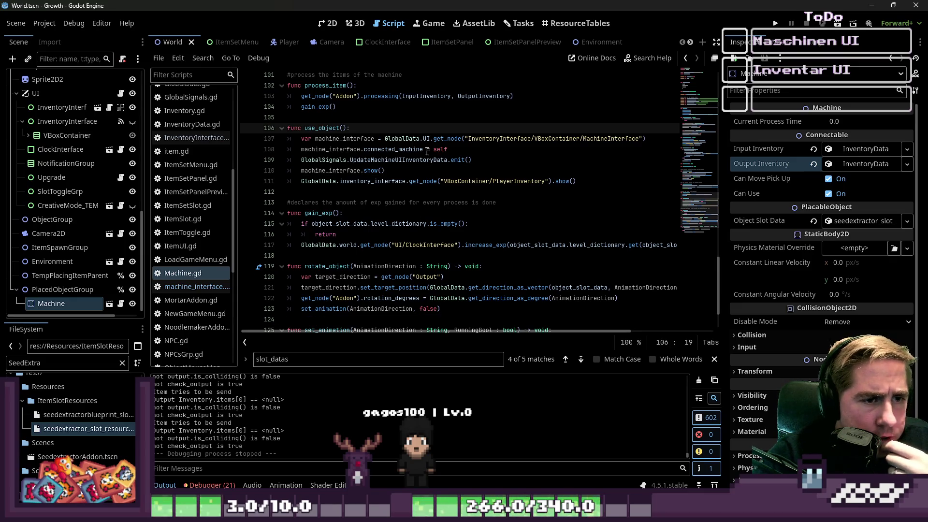
{"action": "left_click", "coordinate": [484, 140]}
{"action": "scroll", "coordinate": [49, 210], "scroll_direction": "up", "scroll_amount": 3}
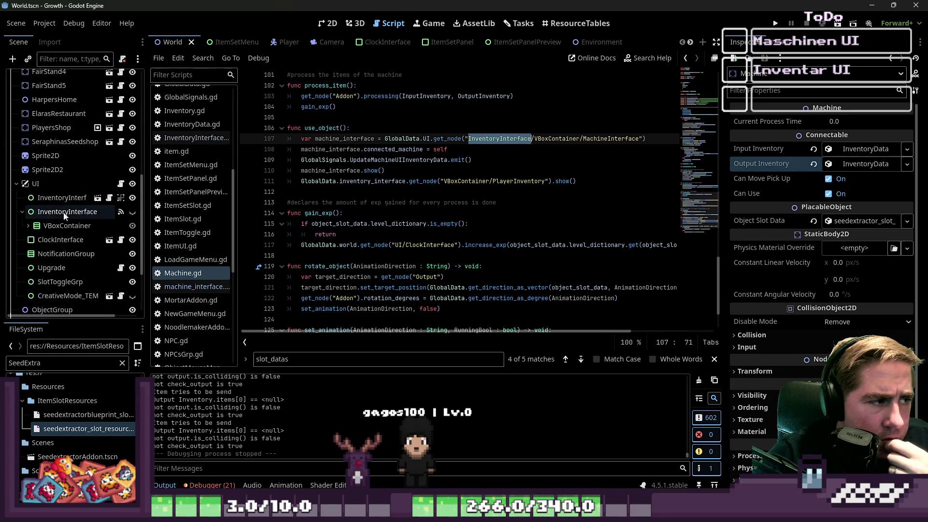
{"action": "left_click_drag", "start_coordinate": [148, 198], "coordinate": [190, 198]}
{"action": "type", "text": "2"}
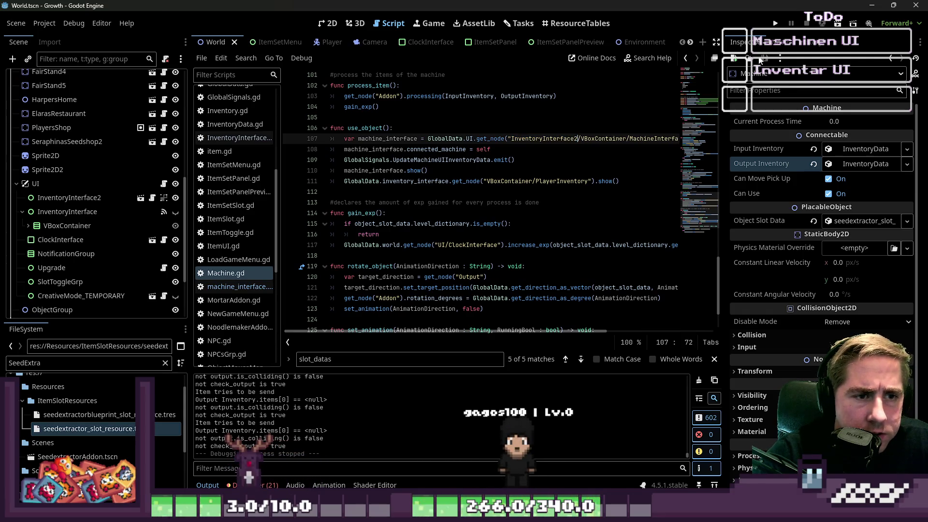
{"action": "left_click", "coordinate": [775, 24]}
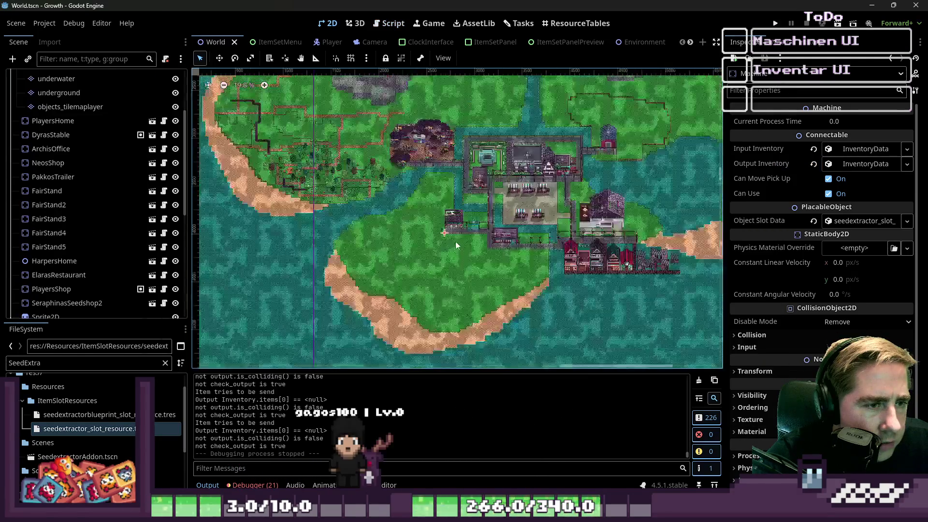
Select InventoryInterface2, move its anchors to the bottom centre, and resize its box
{"action": "scroll", "coordinate": [459, 248], "scroll_direction": "up", "scroll_amount": 2}
{"action": "scroll", "coordinate": [77, 194], "scroll_direction": "down", "scroll_amount": 5}
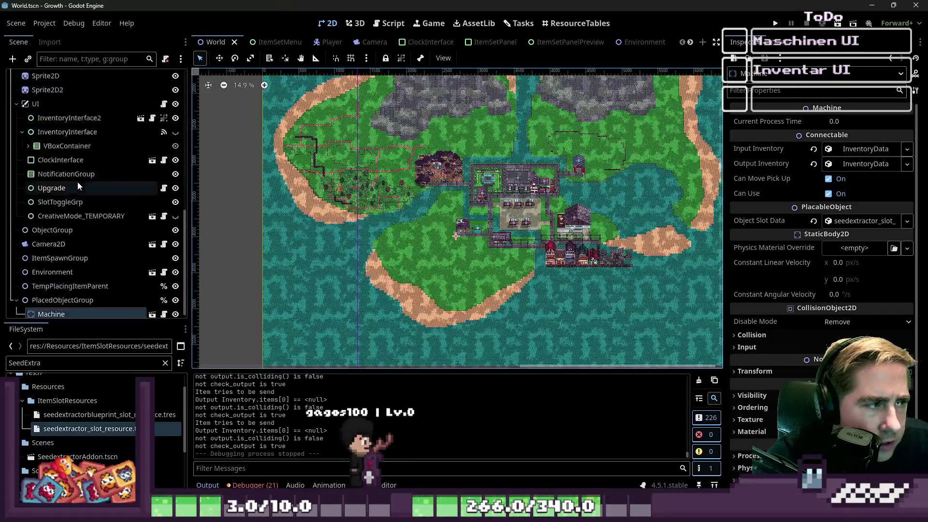
{"action": "left_click", "coordinate": [304, 179]}
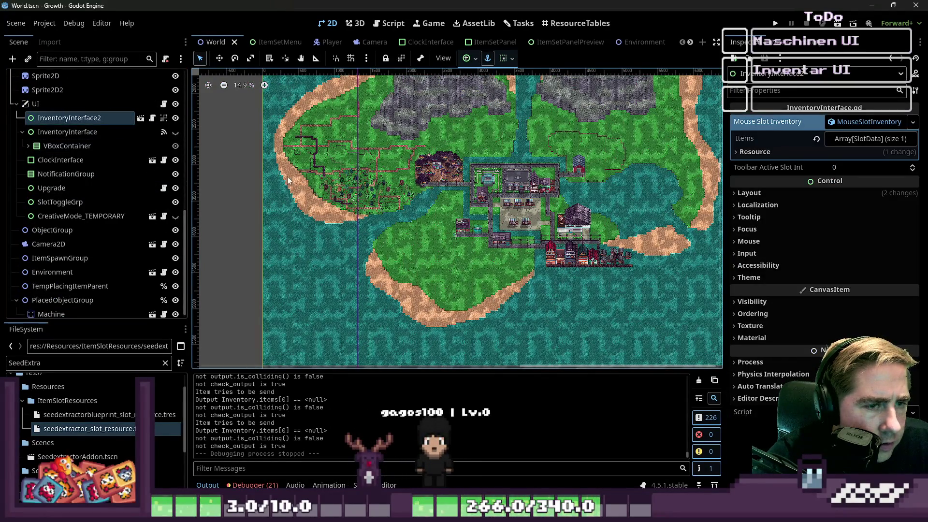
{"action": "scroll", "coordinate": [262, 167], "scroll_direction": "up", "scroll_amount": 2}
{"action": "scroll", "coordinate": [378, 247], "scroll_direction": "down", "scroll_amount": 4}
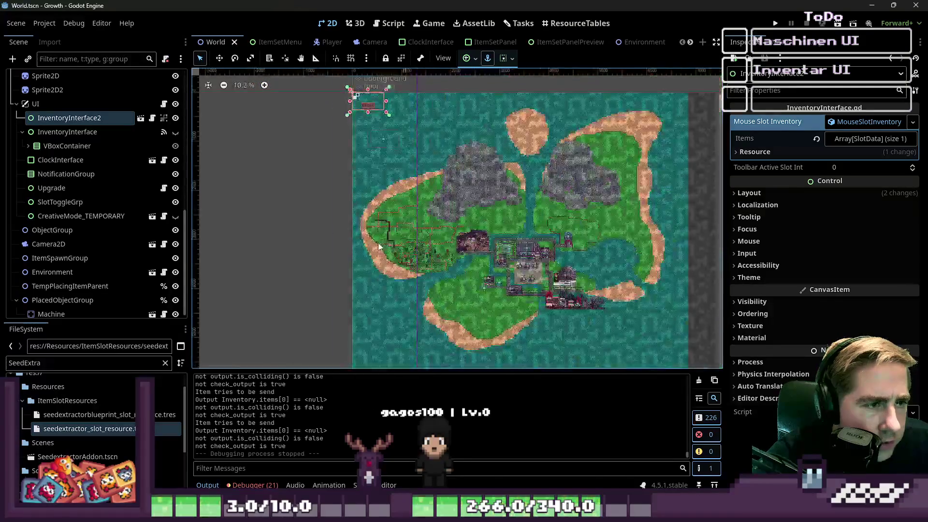
{"action": "scroll", "coordinate": [357, 137], "scroll_direction": "up", "scroll_amount": 8}
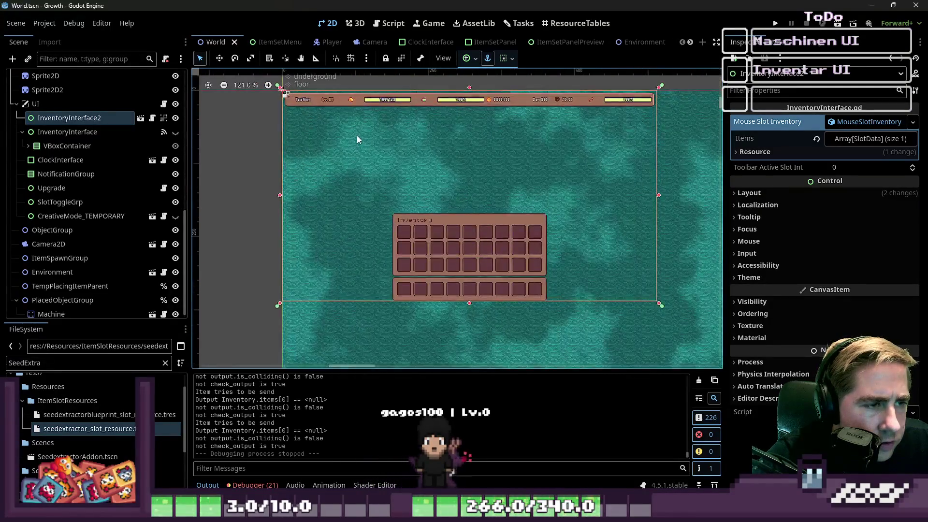
{"action": "mouse_move", "coordinate": [279, 89]}
{"action": "left_mouse_down"}
{"action": "mouse_move", "coordinate": [411, 193]}
{"action": "mouse_move", "coordinate": [381, 198]}
{"action": "mouse_move", "coordinate": [461, 270]}
{"action": "mouse_move", "coordinate": [470, 296]}
{"action": "left_mouse_up"}
{"action": "left_click_drag", "start_coordinate": [662, 298], "coordinate": [469, 300]}
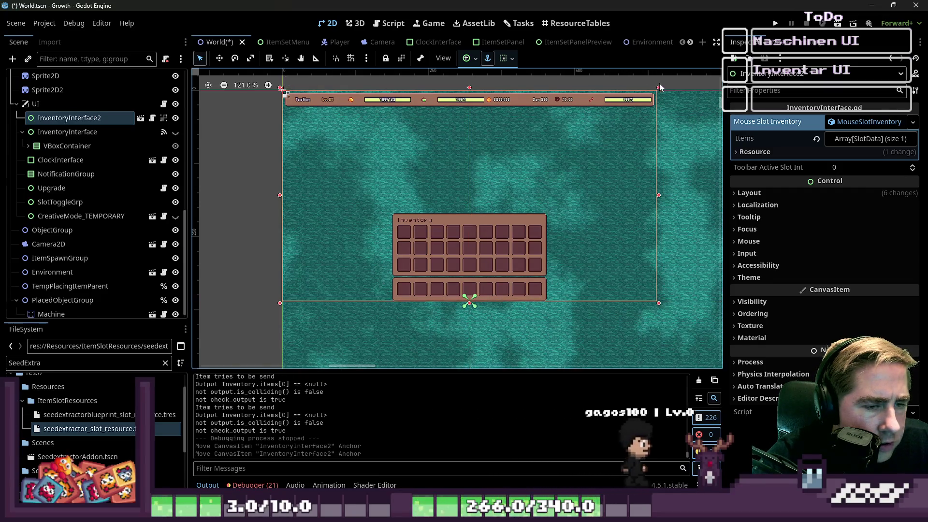
{"action": "left_click_drag", "start_coordinate": [659, 87], "coordinate": [616, 140]}
{"action": "mouse_move", "coordinate": [433, 203]}
{"action": "left_mouse_down"}
{"action": "mouse_move", "coordinate": [414, 213]}
{"action": "mouse_move", "coordinate": [494, 192]}
{"action": "left_mouse_up"}
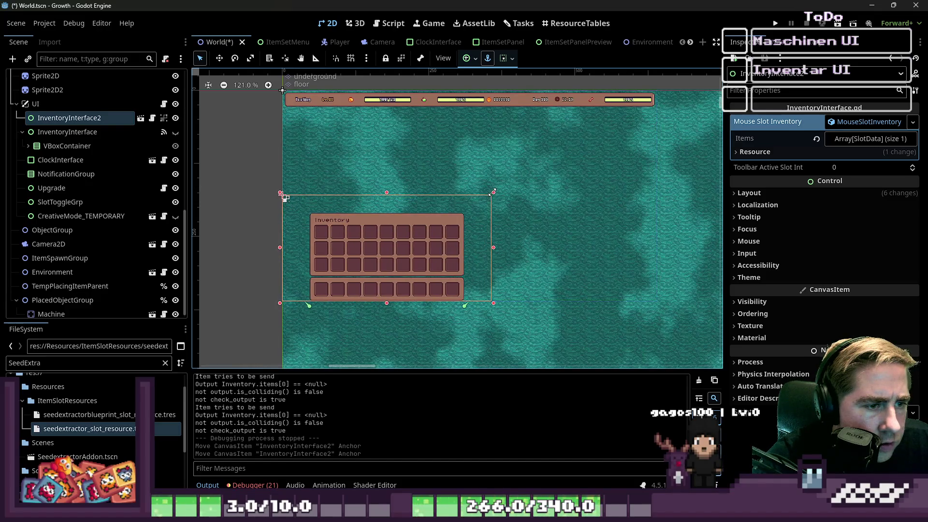
Set InventoryInterface2's vertical container sizing to Center
{"action": "left_click", "coordinate": [510, 58]}
{"action": "left_click", "coordinate": [544, 152]}
{"action": "left_click", "coordinate": [544, 152]}
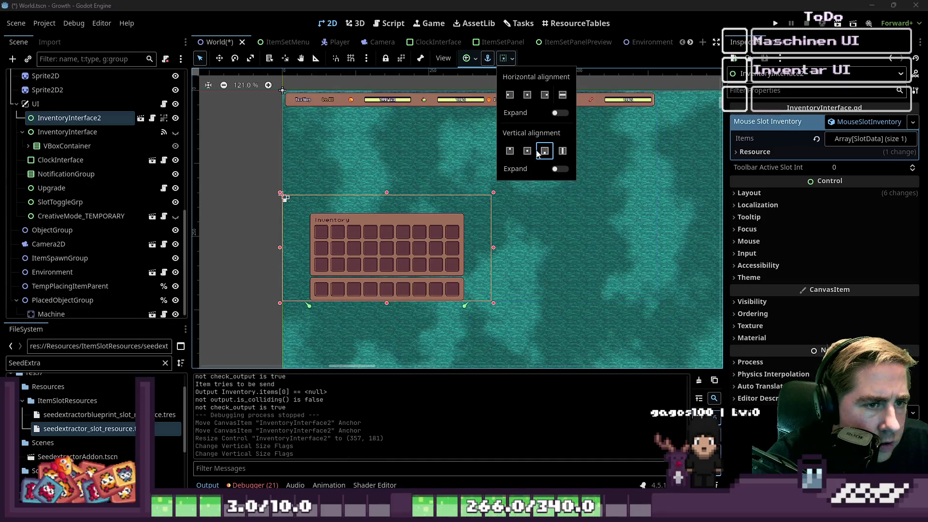
{"action": "left_click", "coordinate": [561, 112]}
{"action": "left_click", "coordinate": [560, 112]}
{"action": "left_click", "coordinate": [562, 151]}
{"action": "left_click", "coordinate": [527, 151]}
{"action": "left_click", "coordinate": [493, 73]}
{"action": "left_click", "coordinate": [425, 42]}
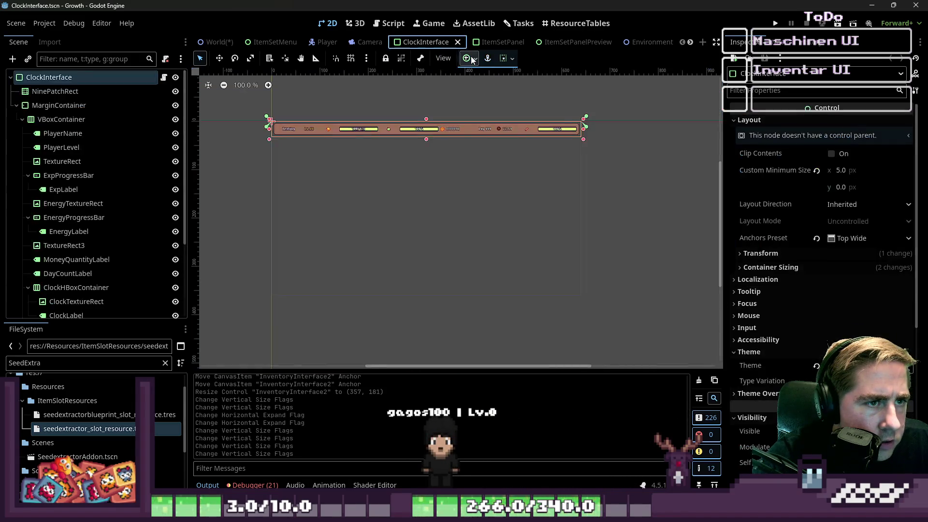
{"action": "left_click", "coordinate": [215, 42]}
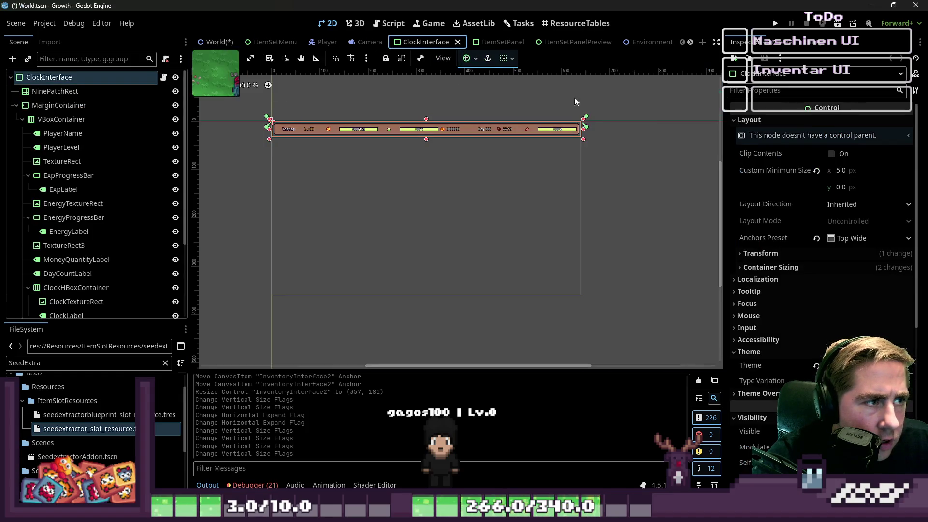
{"action": "left_click", "coordinate": [473, 58]}
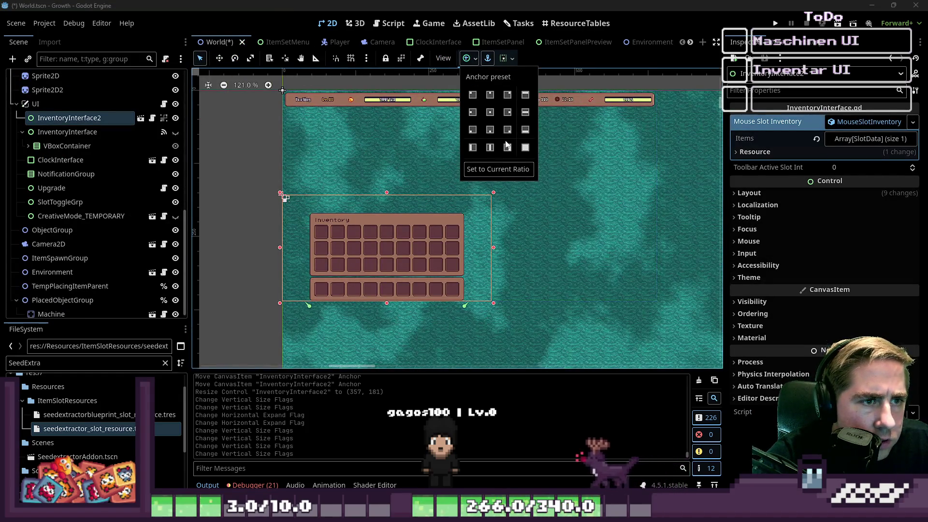
Apply the Center Bottom anchor preset, shrink InventoryInterface2 to the inventory, and recentre it
{"action": "left_click", "coordinate": [497, 132]}
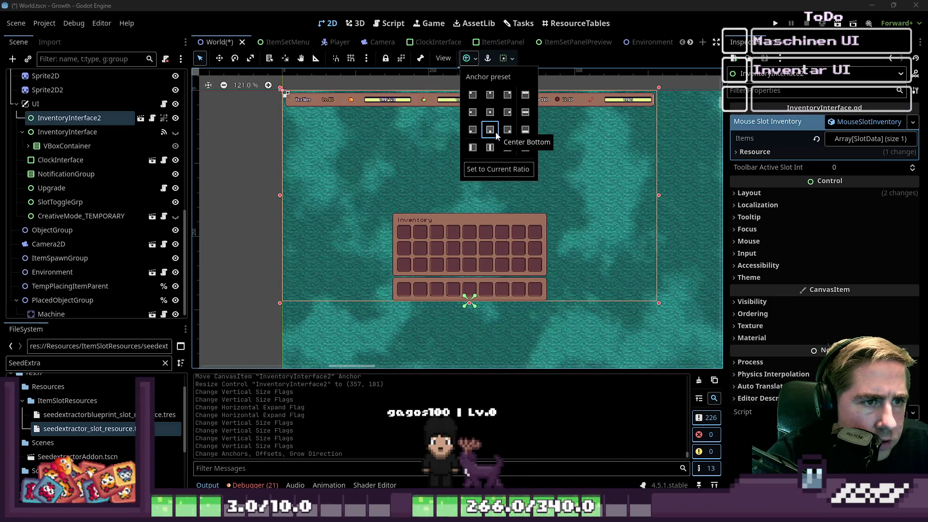
{"action": "left_click", "coordinate": [490, 129]}
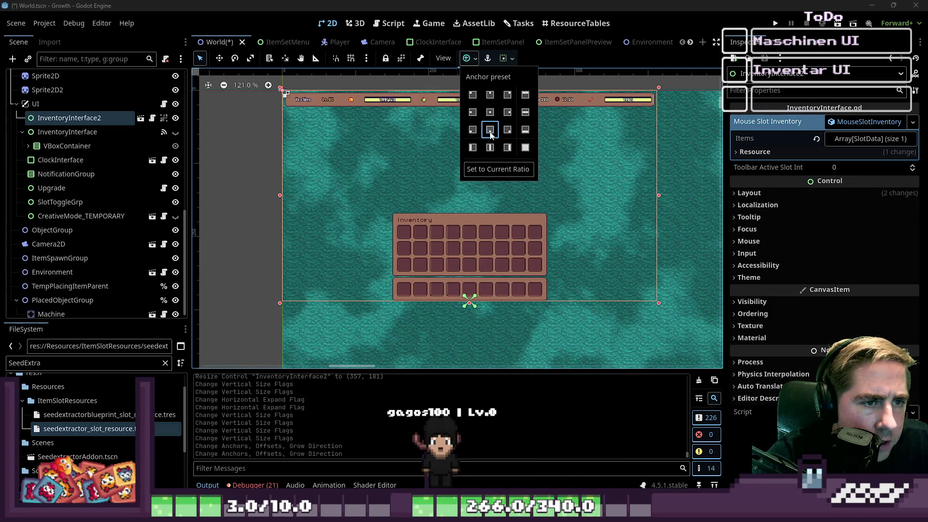
{"action": "left_click", "coordinate": [655, 88]}
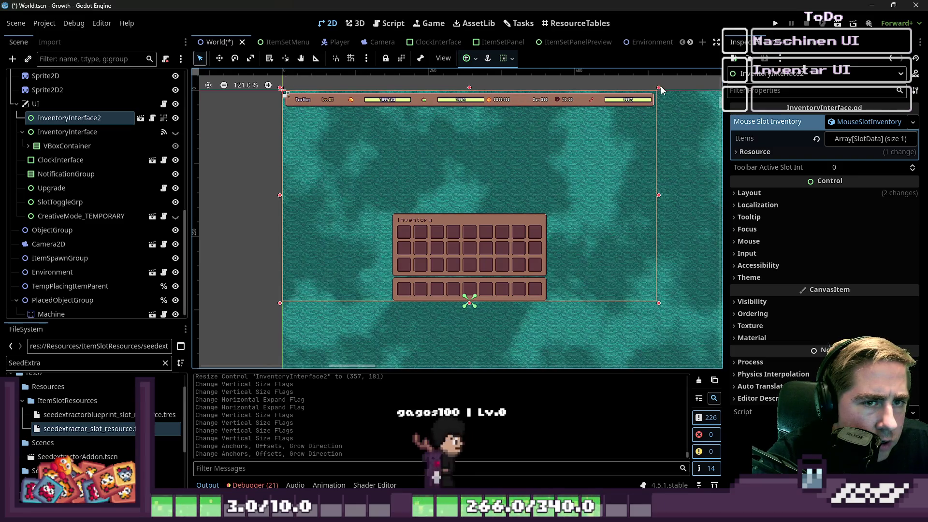
{"action": "mouse_move", "coordinate": [658, 88]}
{"action": "left_mouse_down"}
{"action": "mouse_move", "coordinate": [552, 182]}
{"action": "mouse_move", "coordinate": [440, 217]}
{"action": "mouse_move", "coordinate": [252, 314]}
{"action": "left_mouse_up"}
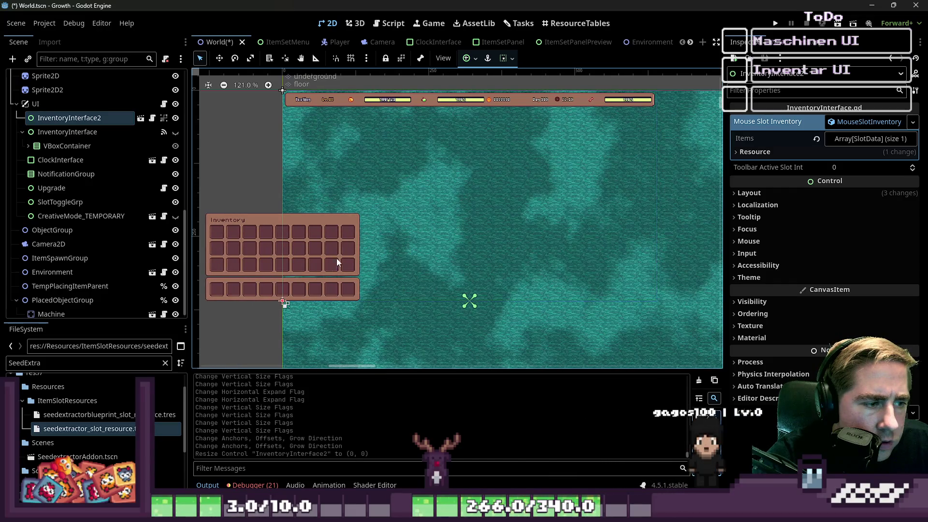
{"action": "left_click", "coordinate": [219, 58]}
{"action": "mouse_move", "coordinate": [265, 253]}
{"action": "left_mouse_down"}
{"action": "mouse_move", "coordinate": [461, 250]}
{"action": "mouse_move", "coordinate": [326, 248]}
{"action": "mouse_move", "coordinate": [454, 233]}
{"action": "left_mouse_up"}
{"action": "left_click", "coordinate": [763, 192]}
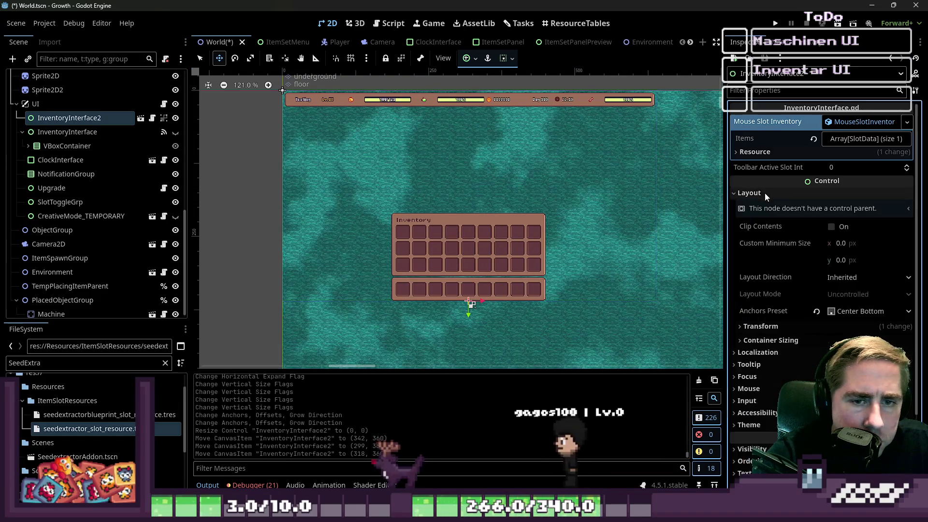
{"action": "left_click", "coordinate": [789, 326]}
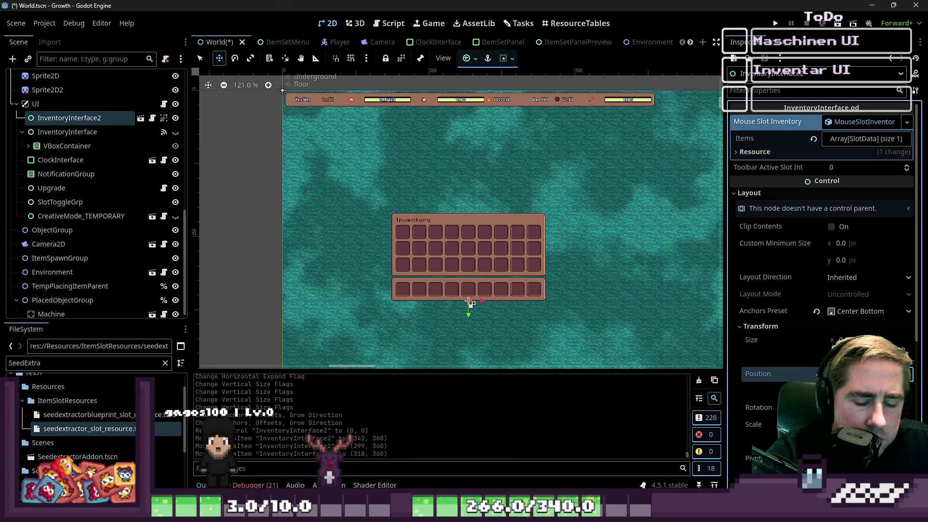
{"action": "left_click_drag", "start_coordinate": [470, 303], "coordinate": [471, 303]}
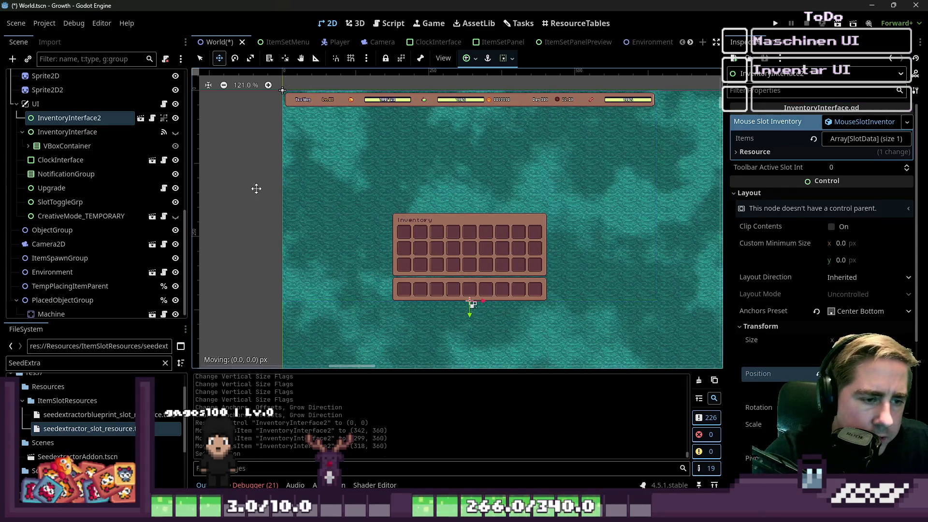
Save the World scene and run the project
{"action": "left_click", "coordinate": [65, 76]}
{"action": "key", "text": "ctrl+s"}
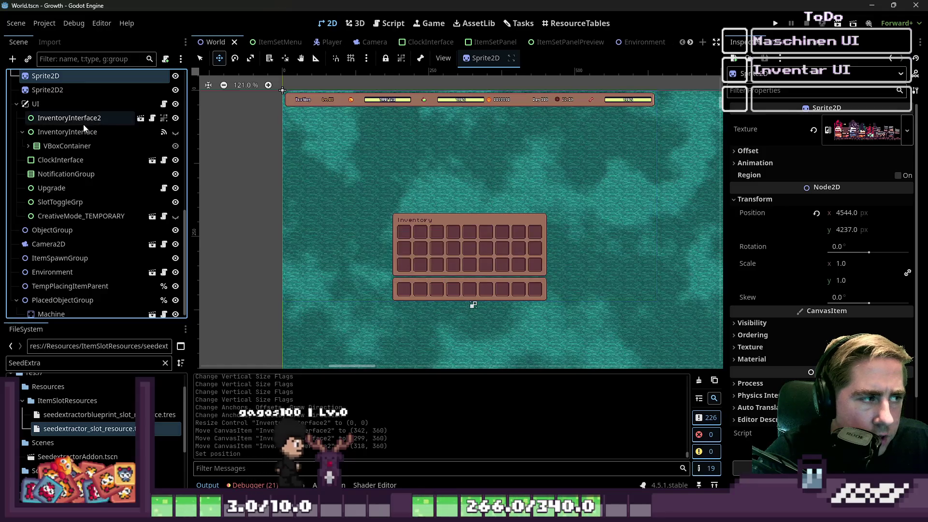
{"action": "left_click", "coordinate": [83, 120]}
{"action": "left_click", "coordinate": [776, 23]}
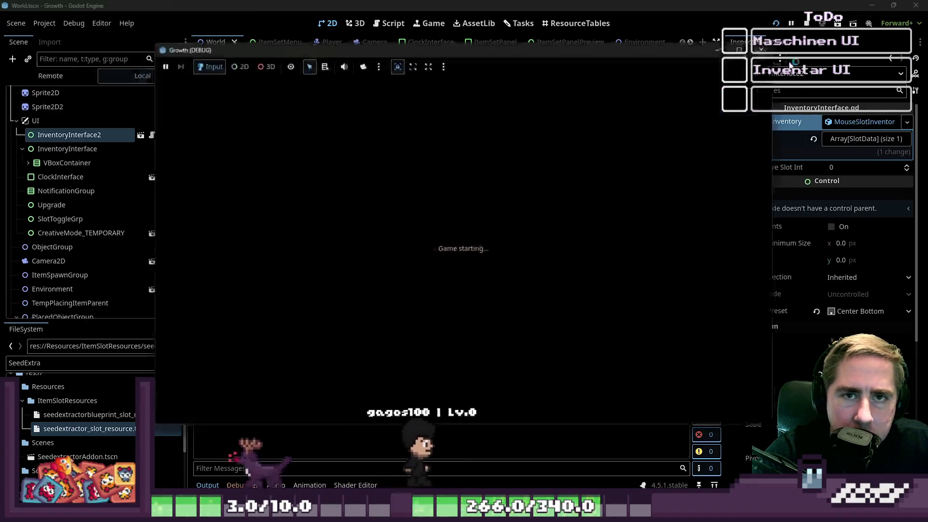
Start a New Game with the character name 'sad' and enter the world
{"action": "key", "text": "d"}
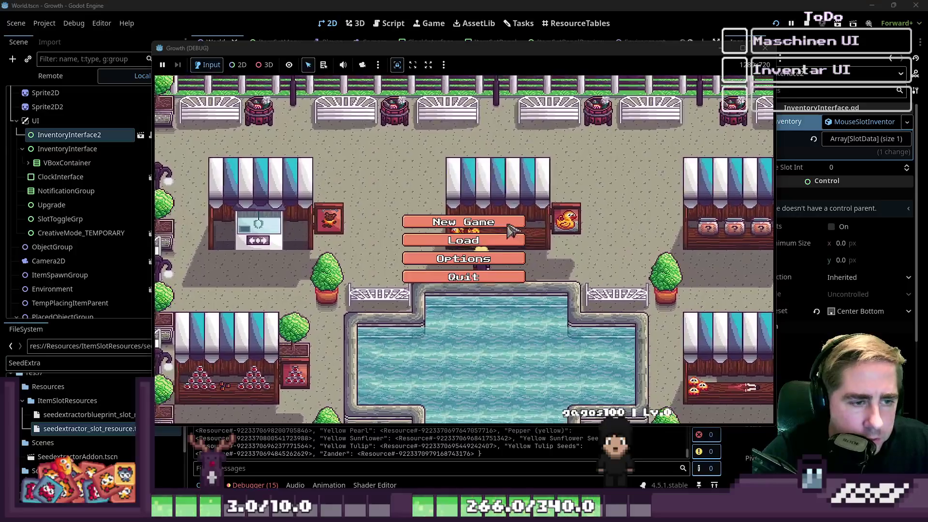
{"action": "left_click", "coordinate": [510, 231]}
{"action": "type", "text": "sad"}
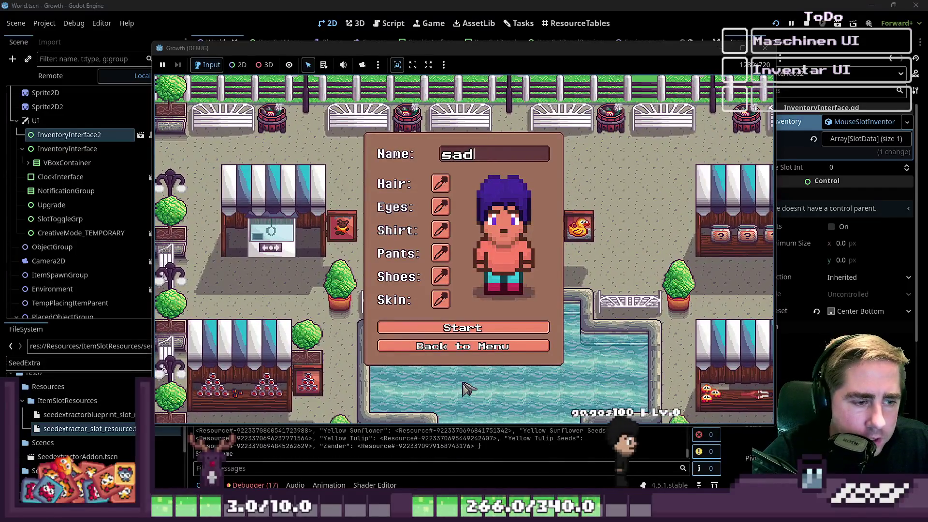
{"action": "left_click", "coordinate": [463, 328]}
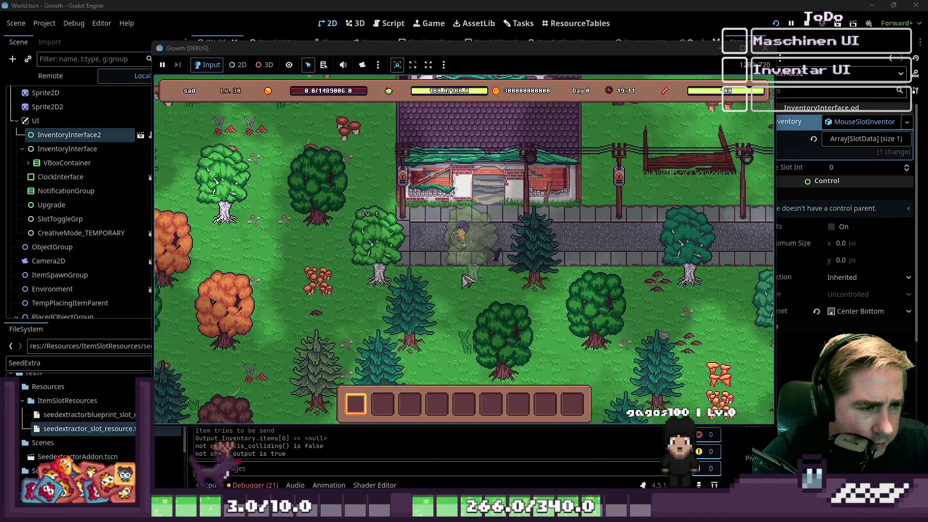
Walk to a machine and open it, then inspect the slot_datas error in check_inventories
{"action": "key", "text": "a"}
{"action": "left_click", "coordinate": [447, 256]}
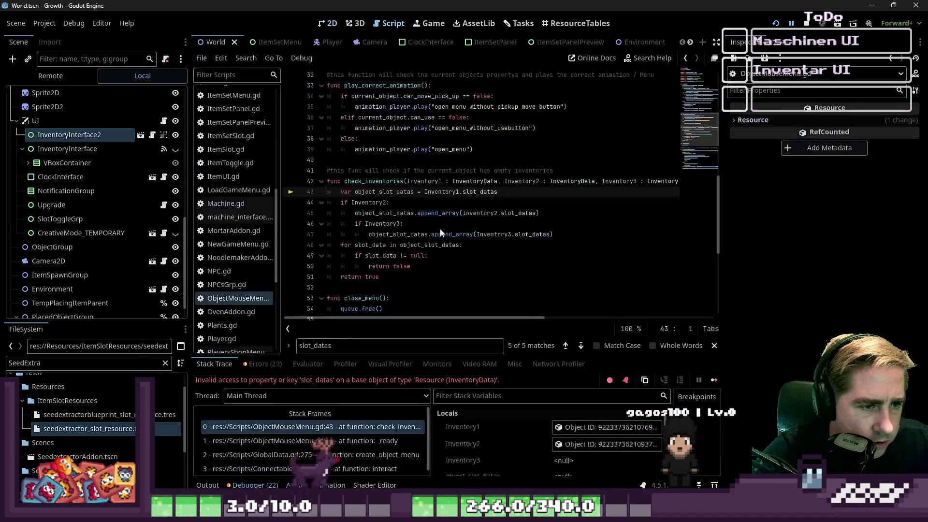
{"action": "left_click", "coordinate": [426, 204]}
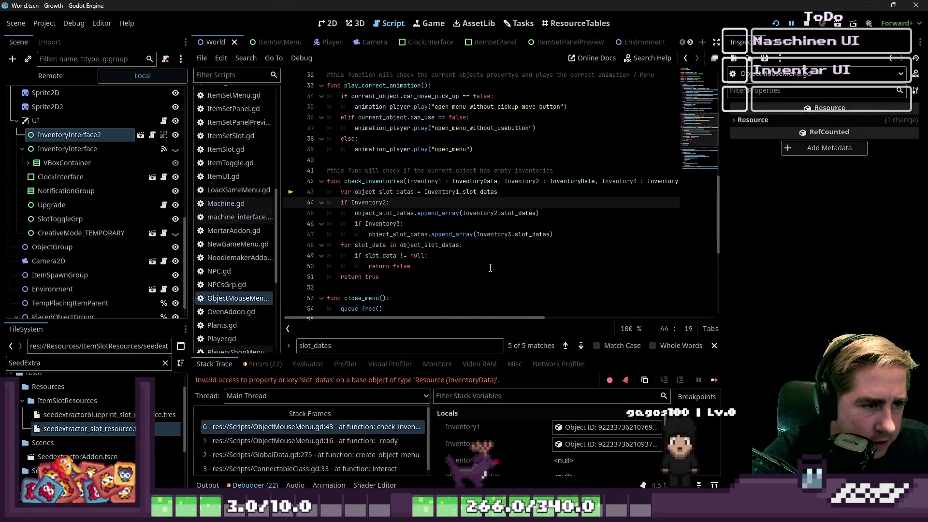
{"action": "scroll", "coordinate": [490, 268], "scroll_direction": "down", "scroll_amount": 1}
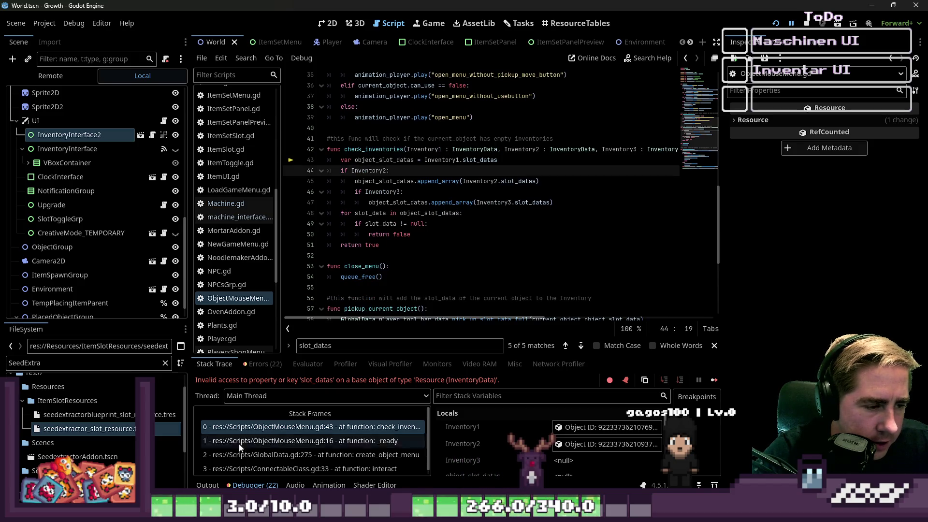
Filter the Output log for 'Machine' messages and open Machine.gd
{"action": "left_click", "coordinate": [208, 485]}
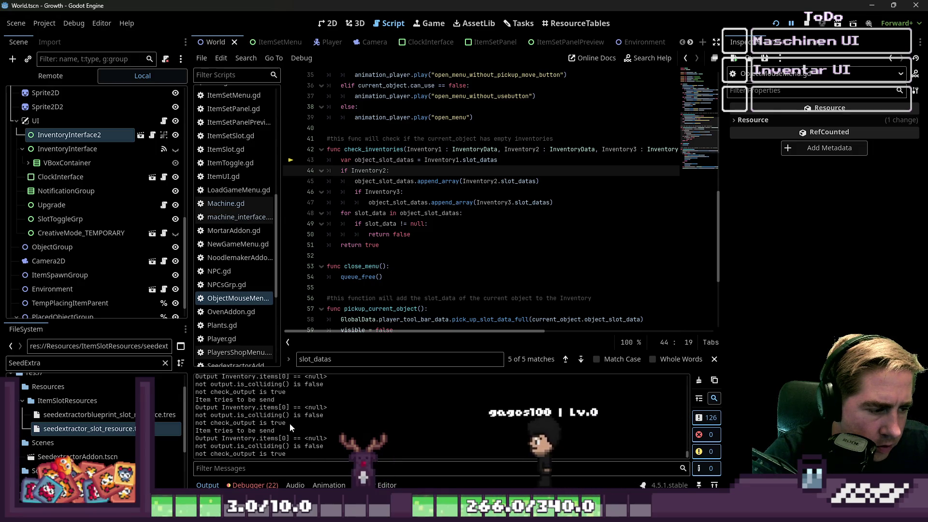
{"action": "left_click", "coordinate": [264, 469]}
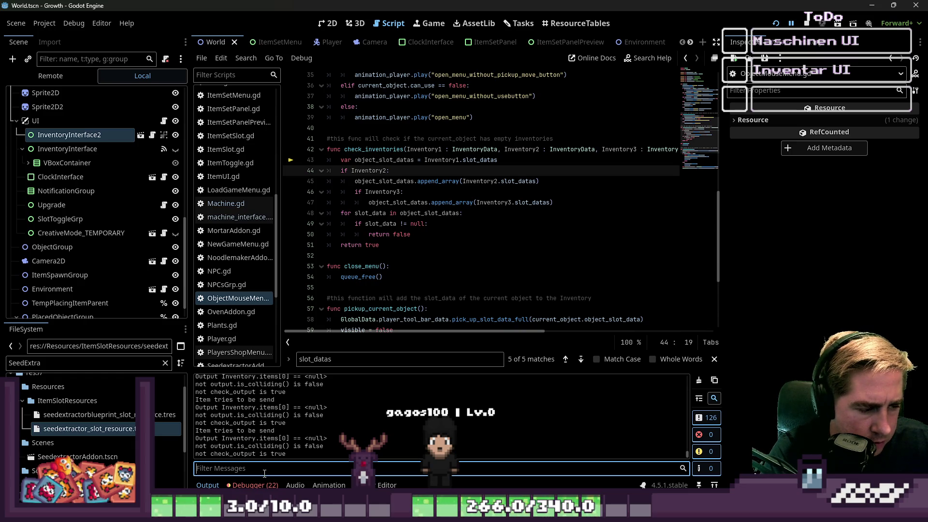
{"action": "scroll", "coordinate": [312, 232], "scroll_direction": "up", "scroll_amount": 2}
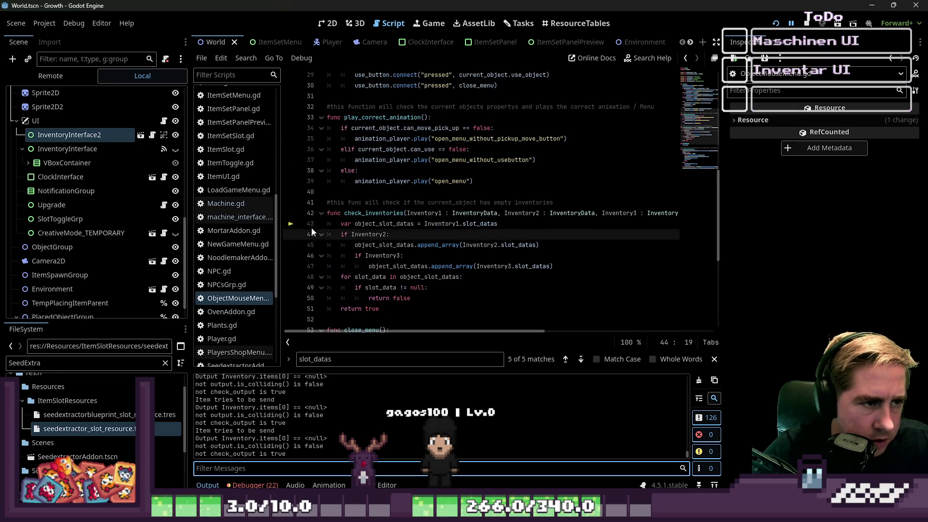
{"action": "left_click", "coordinate": [216, 208]}
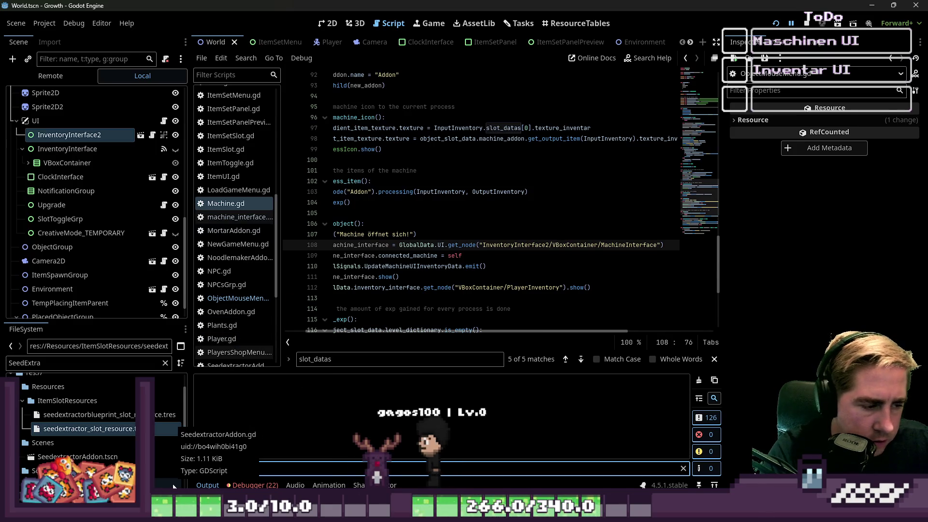
{"action": "type", "text": "Machine"}
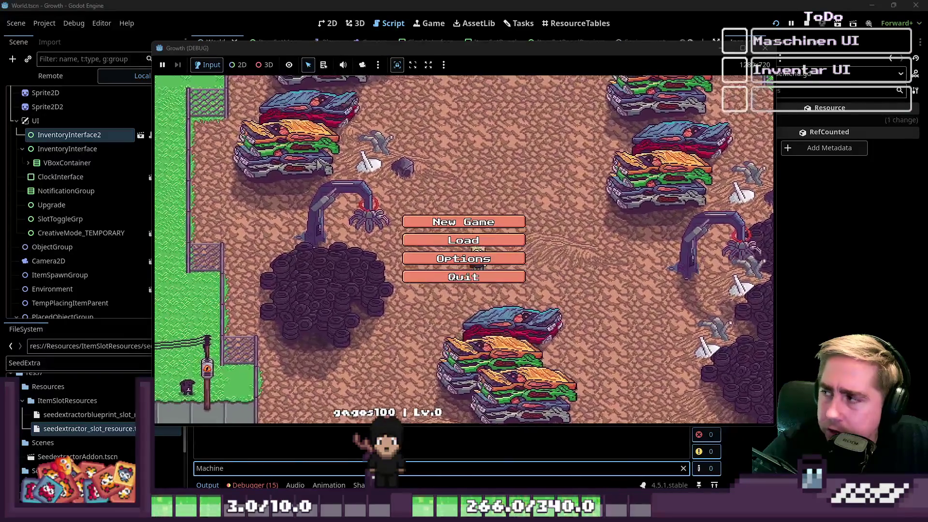
Start a new game as 'sadc' and open the machine to reproduce the error
{"action": "left_click", "coordinate": [474, 225]}
{"action": "type", "text": "sadc"}
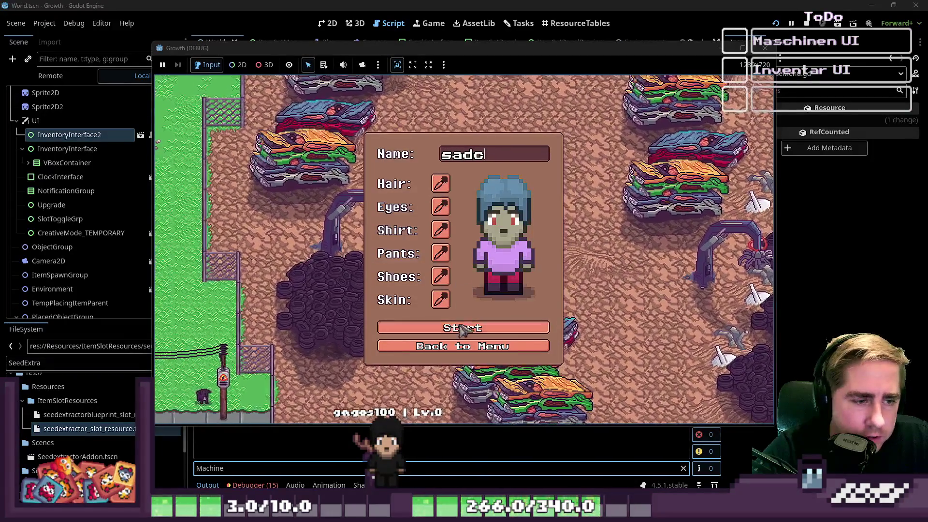
{"action": "left_click", "coordinate": [522, 328]}
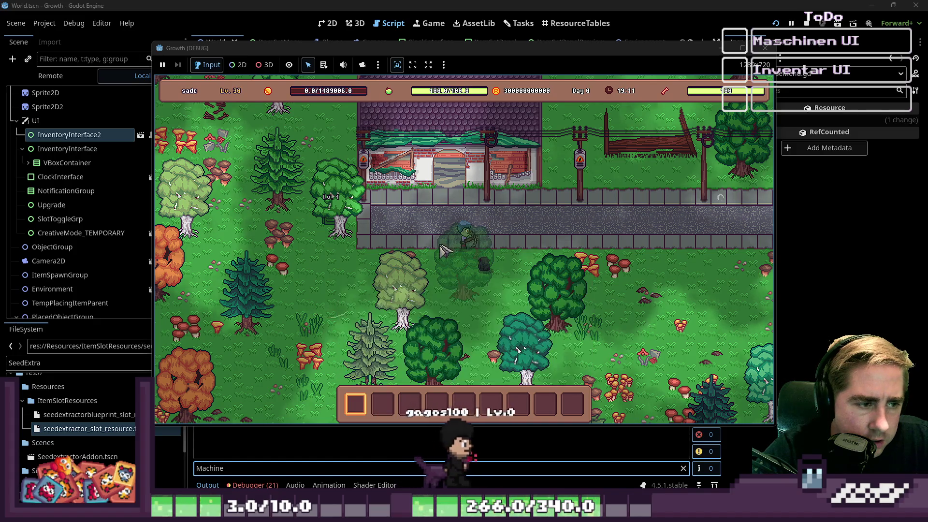
{"action": "left_click", "coordinate": [389, 243]}
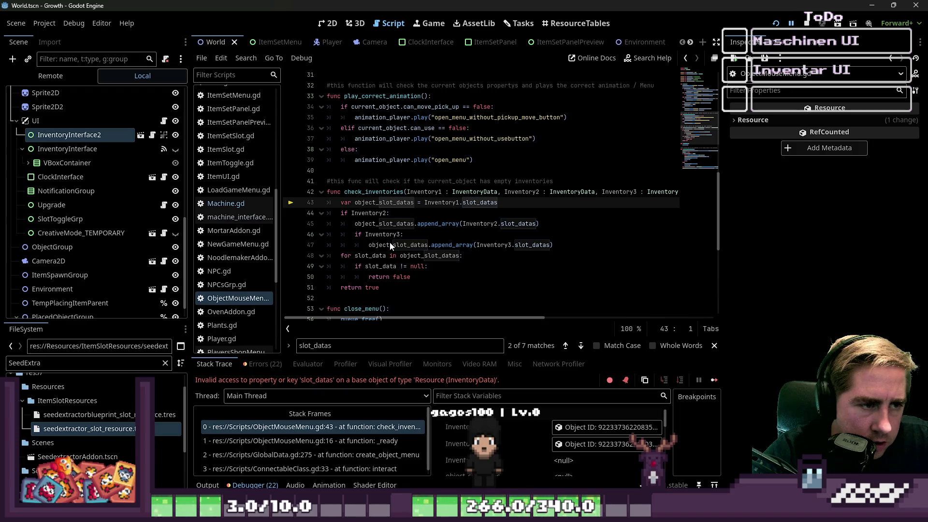
Replace .slot_datas with .items in check_inventories' append calls
{"action": "left_click_drag", "start_coordinate": [281, 302], "coordinate": [275, 295]}
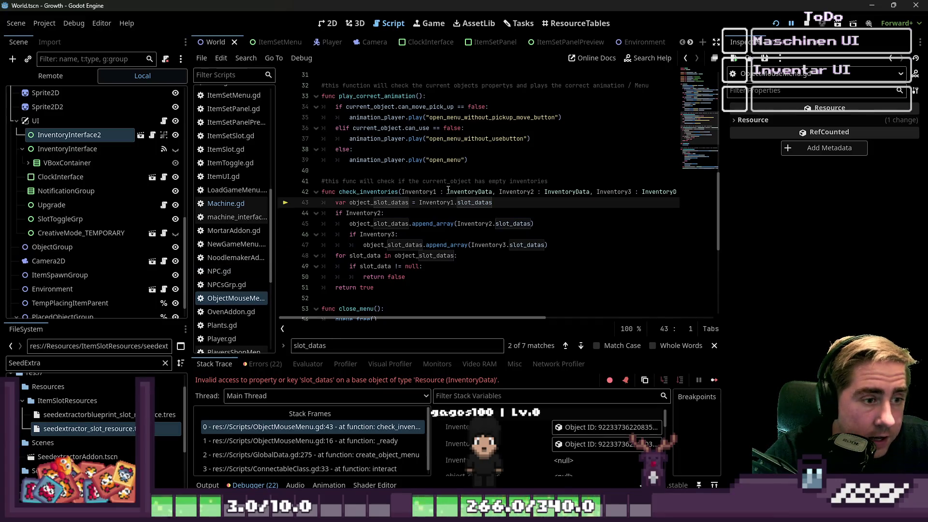
{"action": "type", "text": "item"}
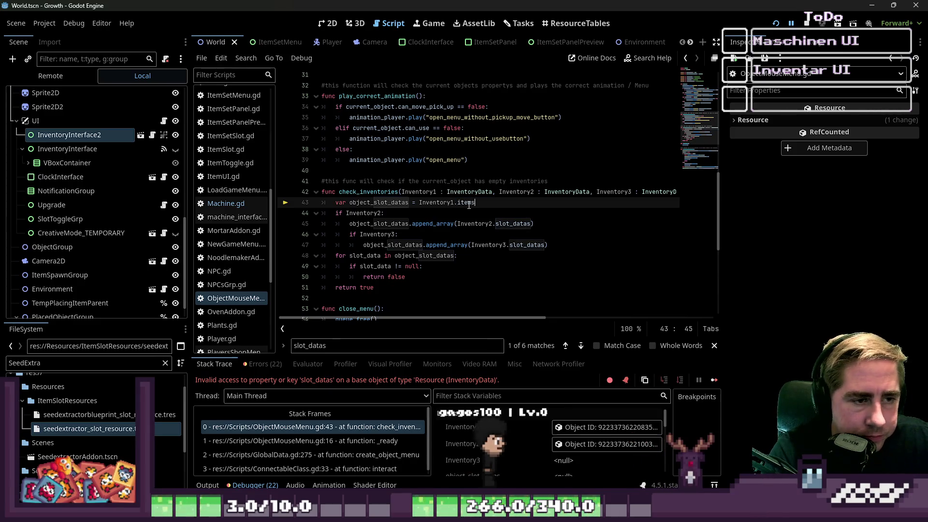
{"action": "key", "text": "Down"}
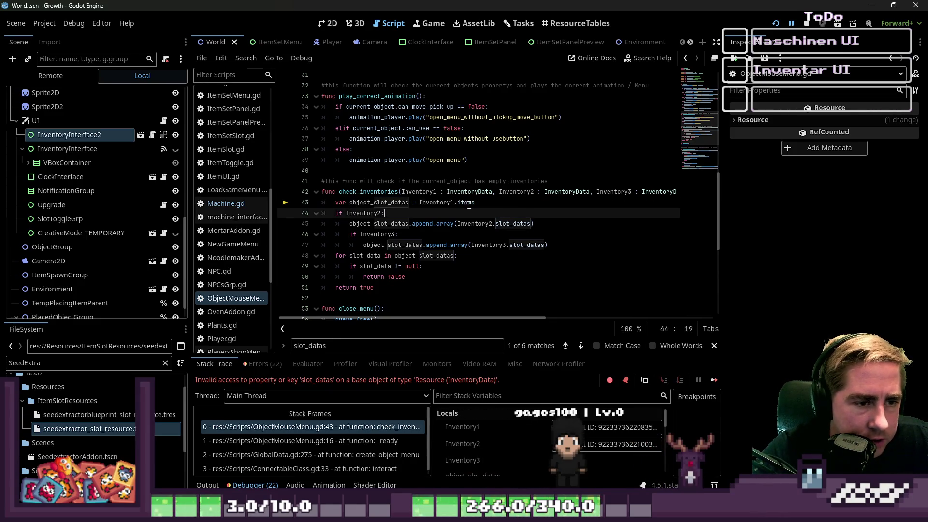
{"action": "key", "text": "Down"}
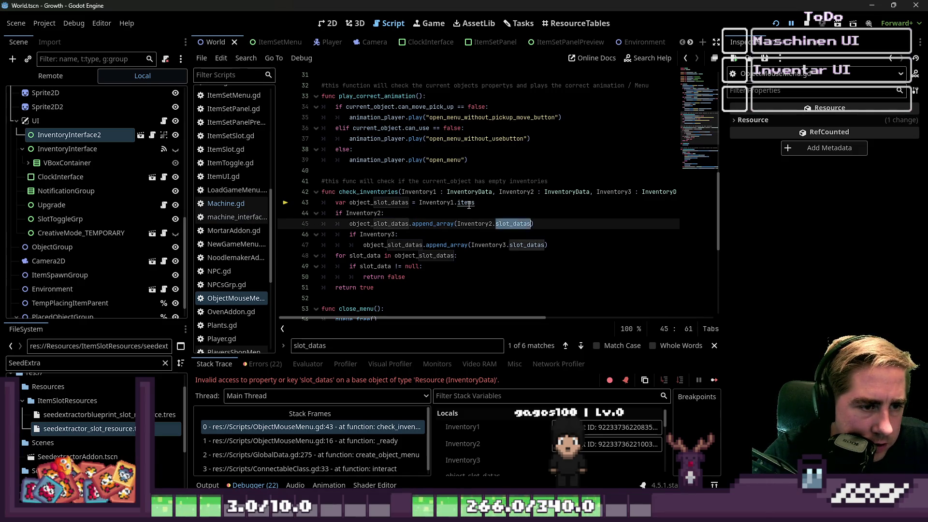
{"action": "type", "text": "items"}
{"action": "key", "text": "Down"}
{"action": "key", "text": "Down"}
{"action": "type", "text": "items"}
{"action": "key", "text": "Down"}
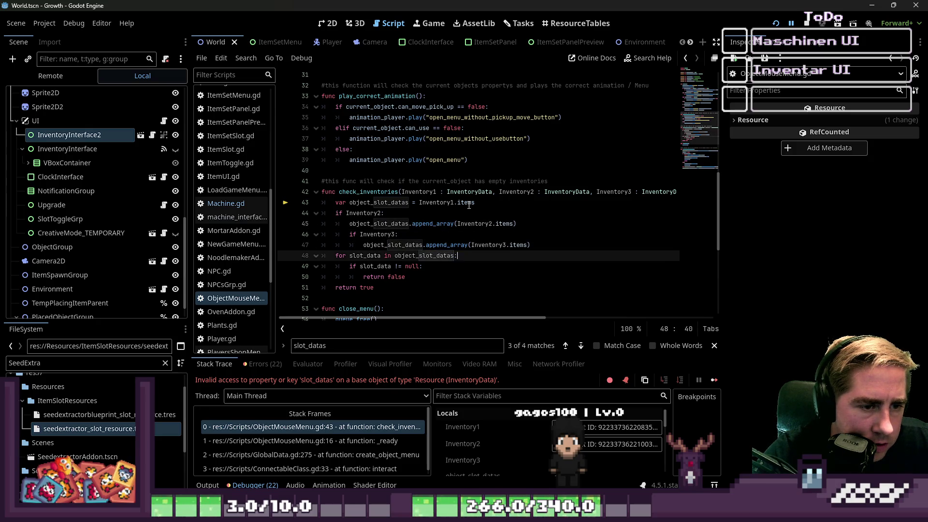
{"action": "key", "text": "Up"}
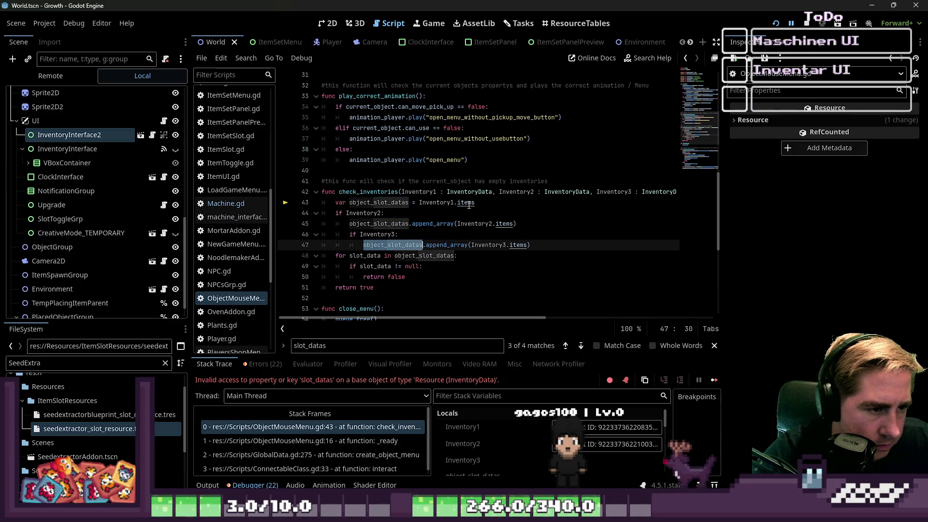
{"action": "key", "text": "Up"}
{"action": "key", "text": "Up"}
{"action": "key", "text": "Up"}
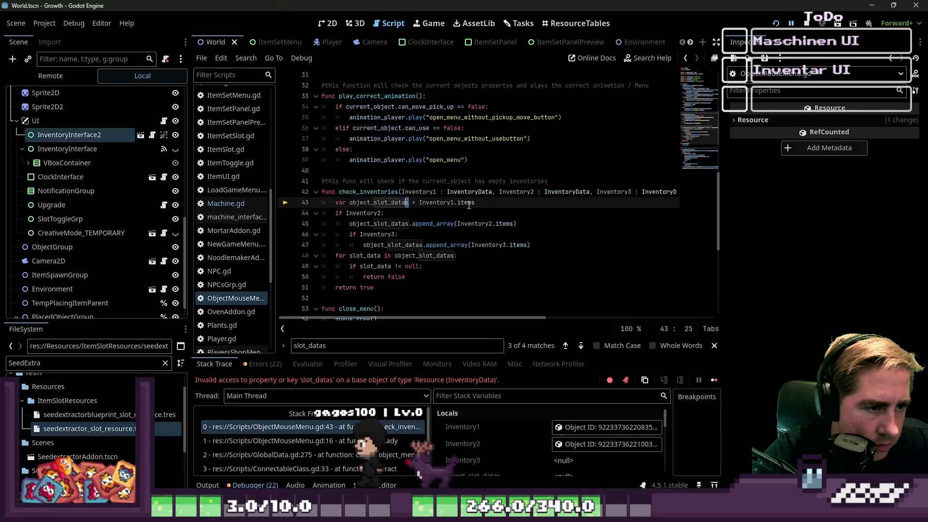
Rename object_slot_datas to object_items in its declaration, appends and for loop
{"action": "key", "text": "shift+F3"}
{"action": "type", "text": "item"}
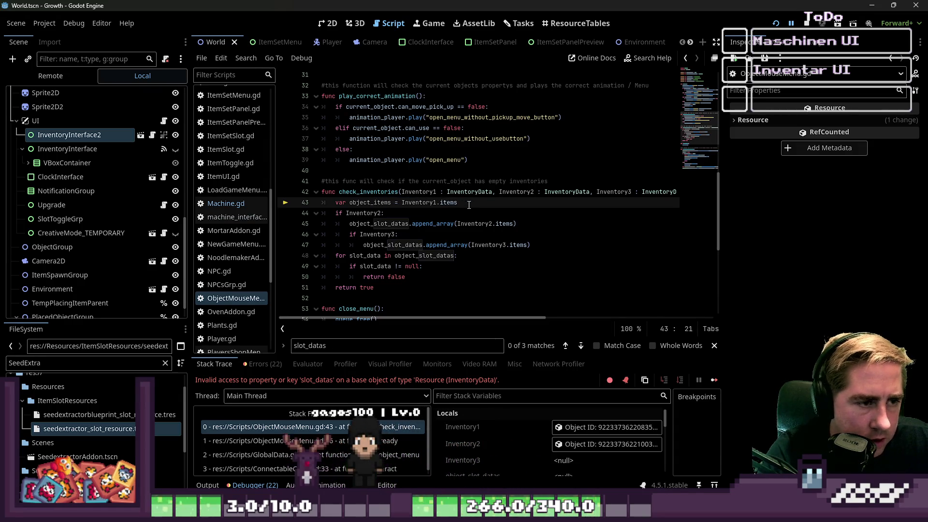
{"action": "key", "text": "shift+Left"}
{"action": "key", "text": "shift+Left"}
{"action": "key", "text": "Down"}
{"action": "key", "text": "Down"}
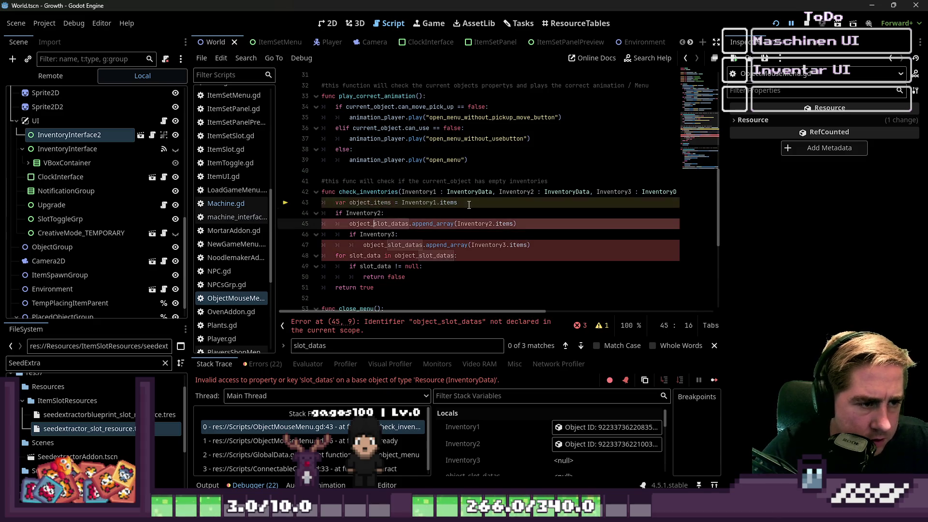
{"action": "type", "text": "items"}
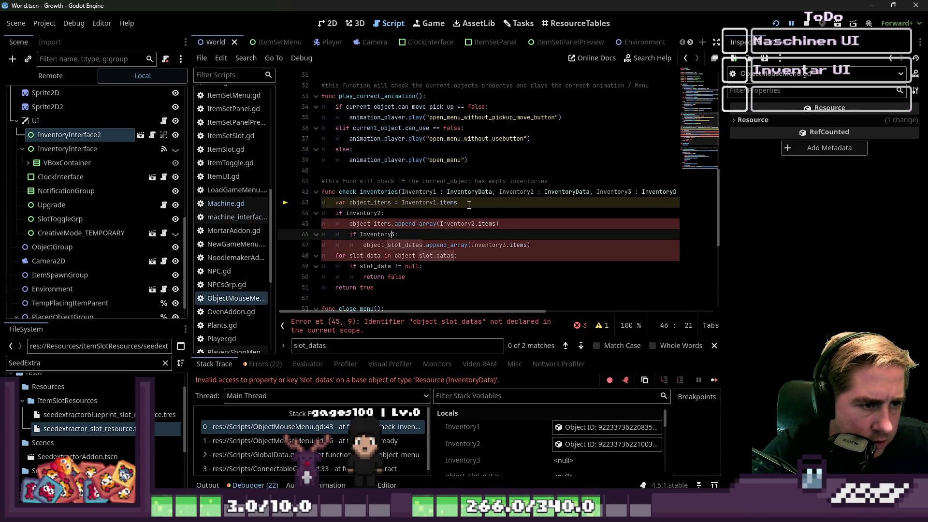
{"action": "key", "text": "Down"}
{"action": "key", "text": "Down"}
{"action": "key", "text": "ctrl+shift+Right"}
{"action": "type", "text": "items"}
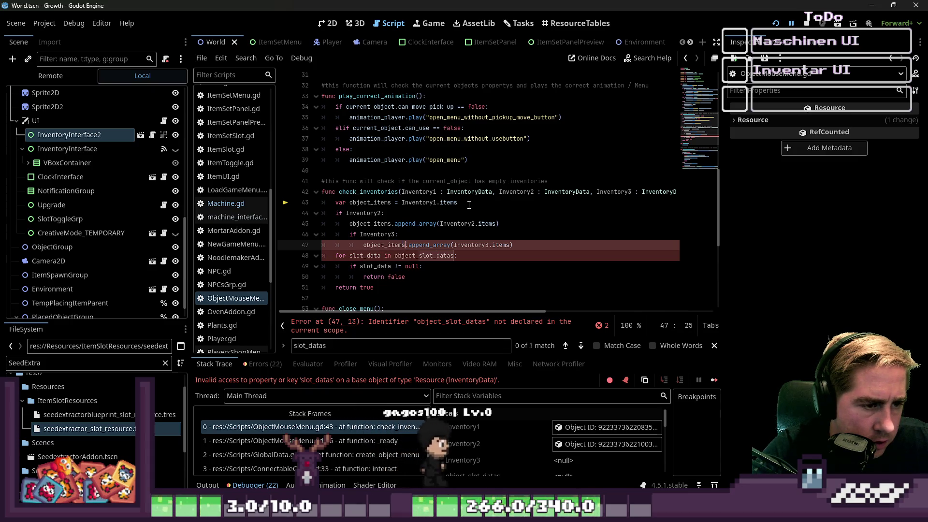
{"action": "key", "text": "Down"}
{"action": "key", "text": "ctrl+shift+Right"}
{"action": "key", "text": "Down"}
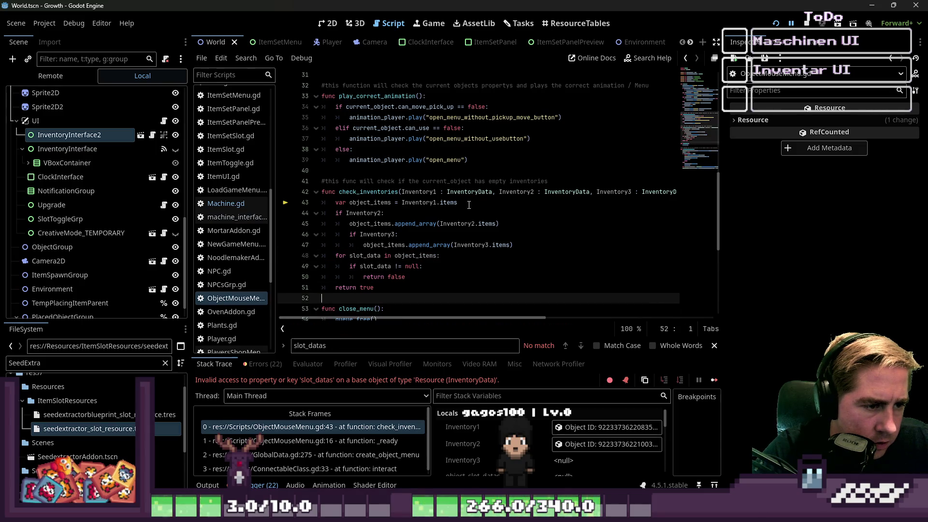
{"action": "scroll", "coordinate": [468, 205], "scroll_direction": "down", "scroll_amount": 6}
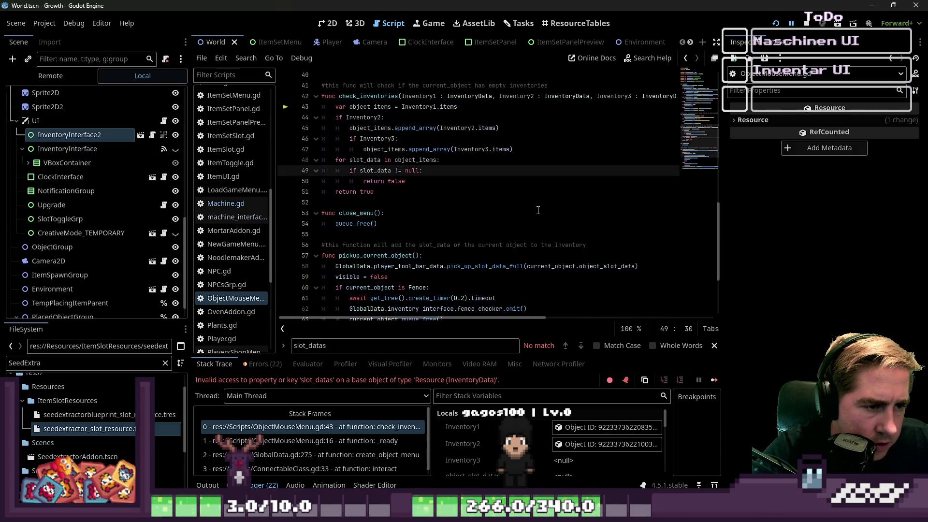
{"action": "left_click", "coordinate": [538, 210]}
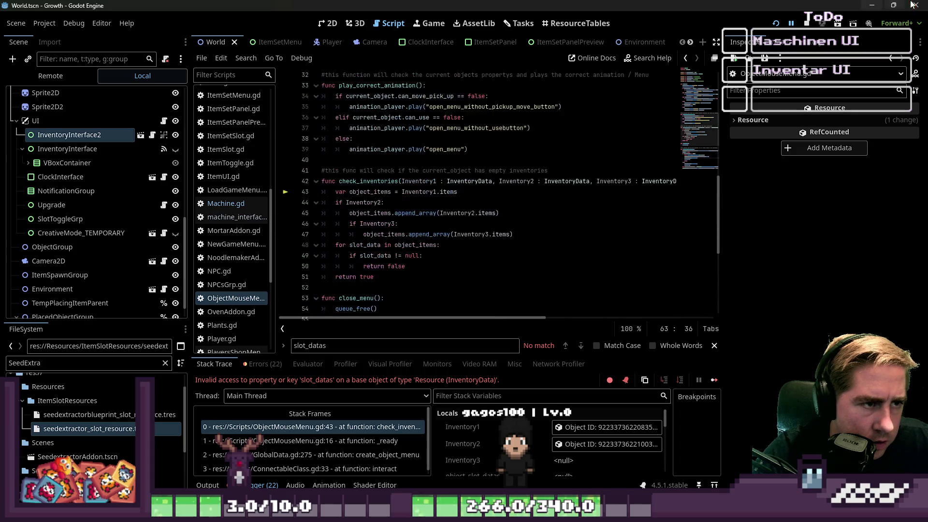
Relaunch, start a new game as 'asdfg', and open a machine, halting at Machine.gd:108
{"action": "left_click", "coordinate": [776, 23]}
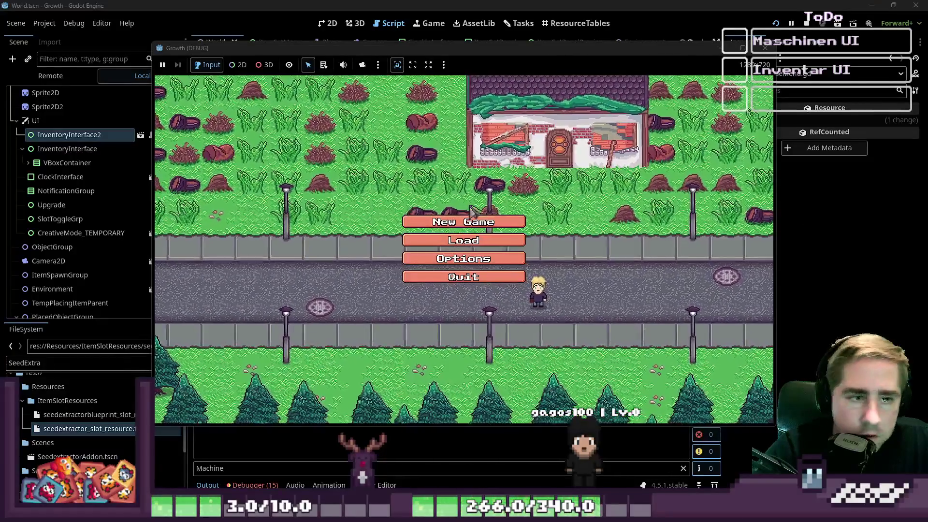
{"action": "left_click", "coordinate": [471, 221]}
{"action": "type", "text": "fg"}
{"action": "left_click", "coordinate": [482, 335]}
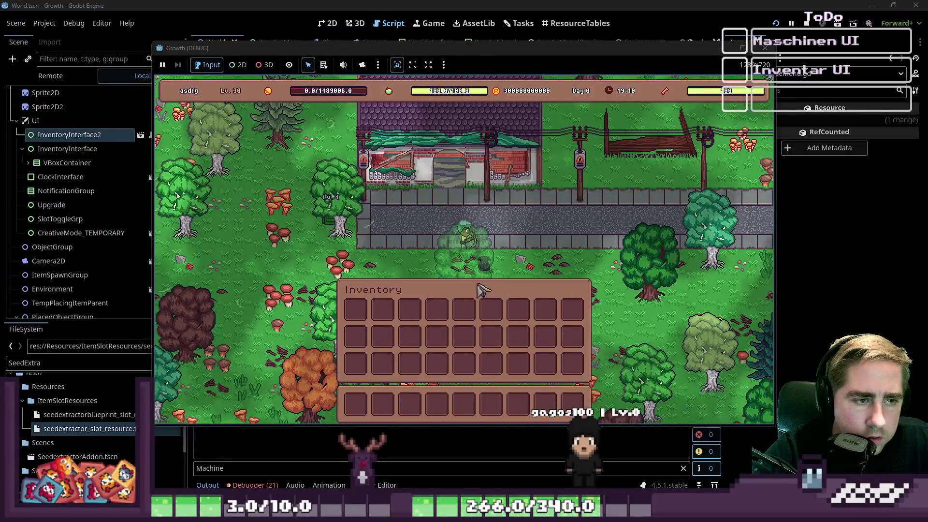
{"action": "key", "text": "a"}
{"action": "key", "text": "Tab"}
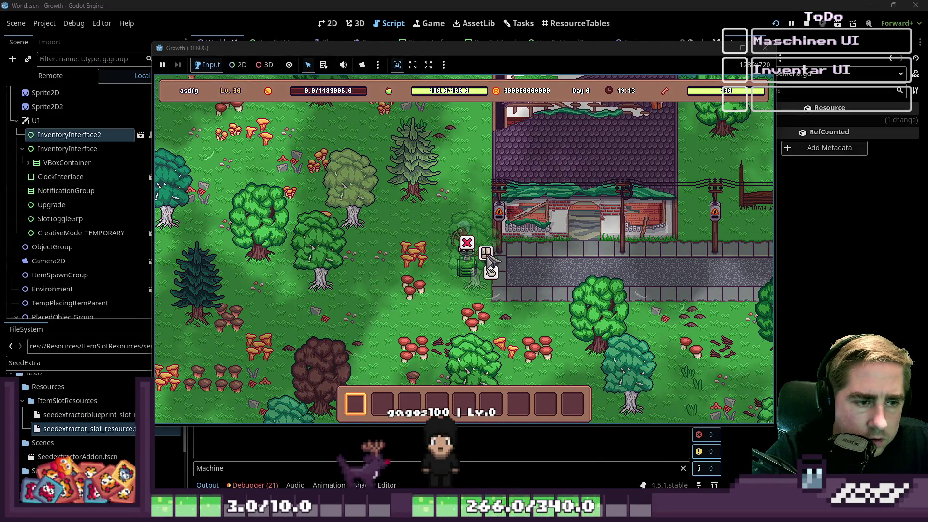
{"action": "left_click", "coordinate": [474, 251]}
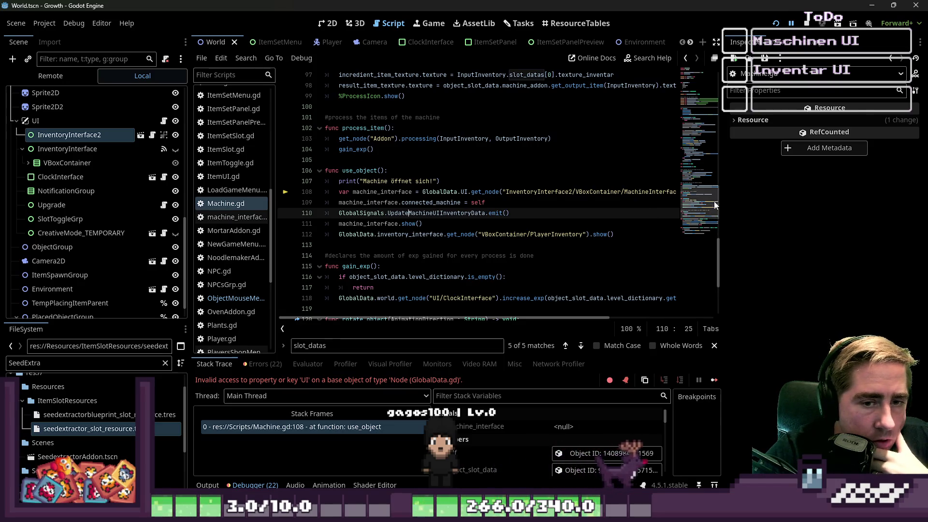
Make line 108 fetch the interface via GlobalData.world at UI/InventoryInterface2 and rerun
{"action": "left_click", "coordinate": [503, 191]}
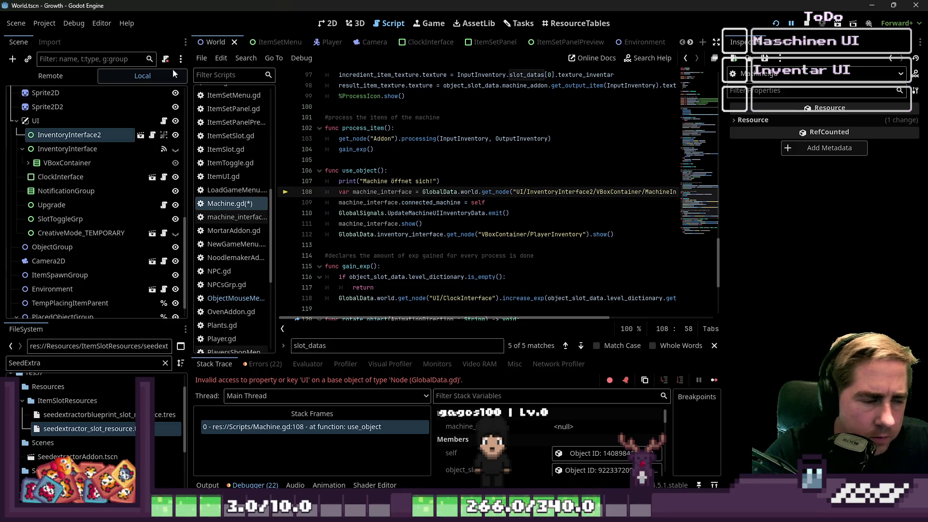
{"action": "key", "text": "F5"}
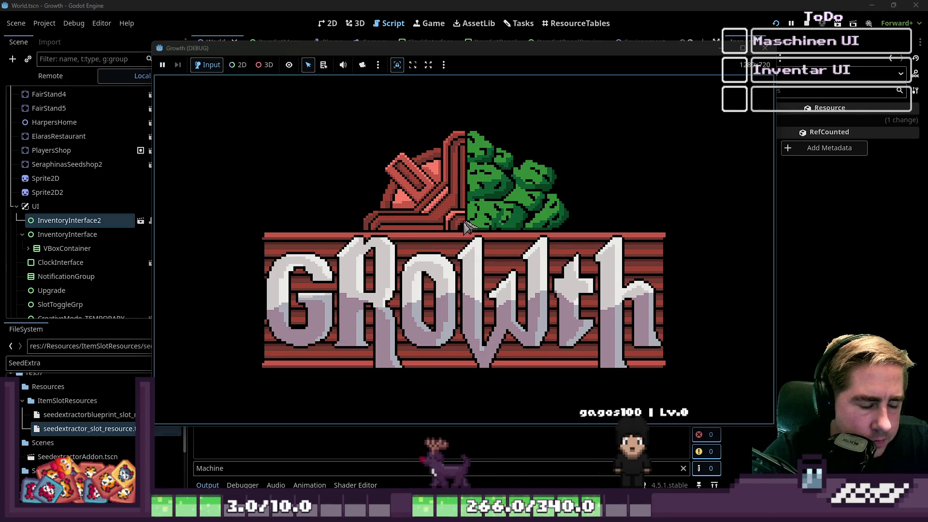
Start a new game and open the machine, reaching the null set_slot error
{"action": "type", "text": "c"}
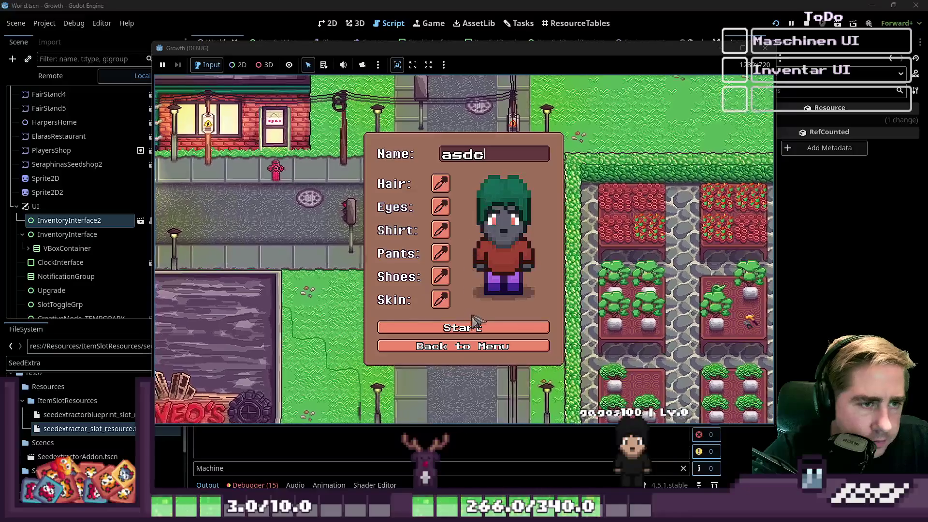
{"action": "left_click", "coordinate": [498, 334]}
{"action": "key", "text": "a"}
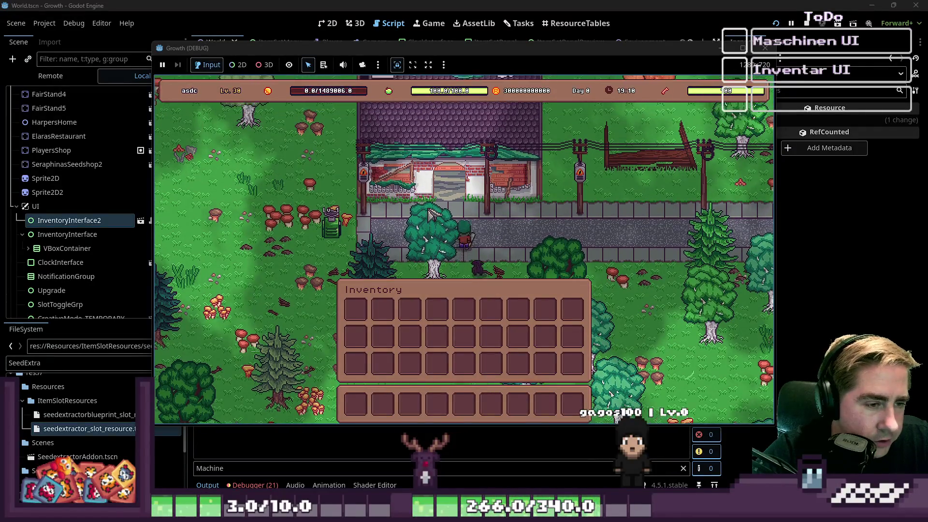
{"action": "key", "text": "i"}
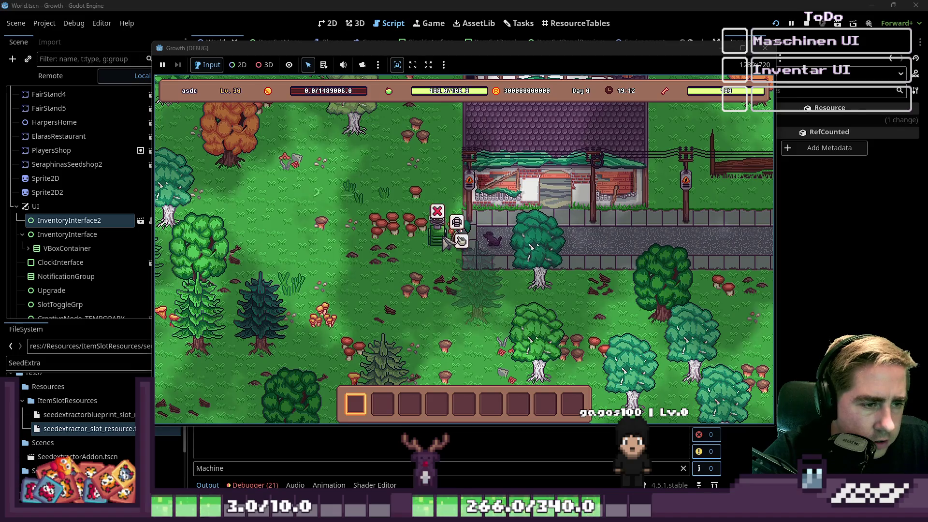
{"action": "key", "text": "e"}
Delete the print("DAS wird geupdated") line and inspect item_index's value
{"action": "left_click", "coordinate": [396, 234]}
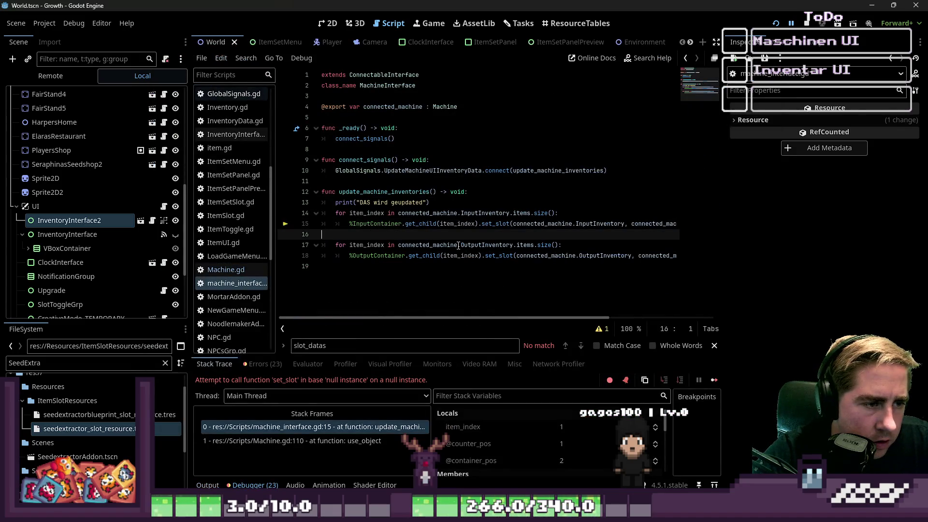
{"action": "left_click_drag", "start_coordinate": [431, 203], "coordinate": [267, 203]}
{"action": "key", "text": "Delete"}
{"action": "key", "text": "Delete"}
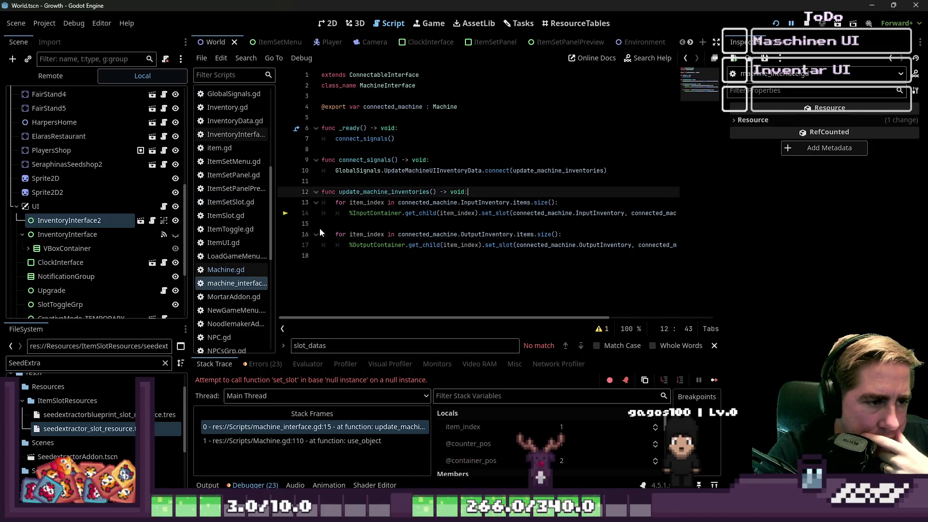
{"action": "key", "text": "Down"}
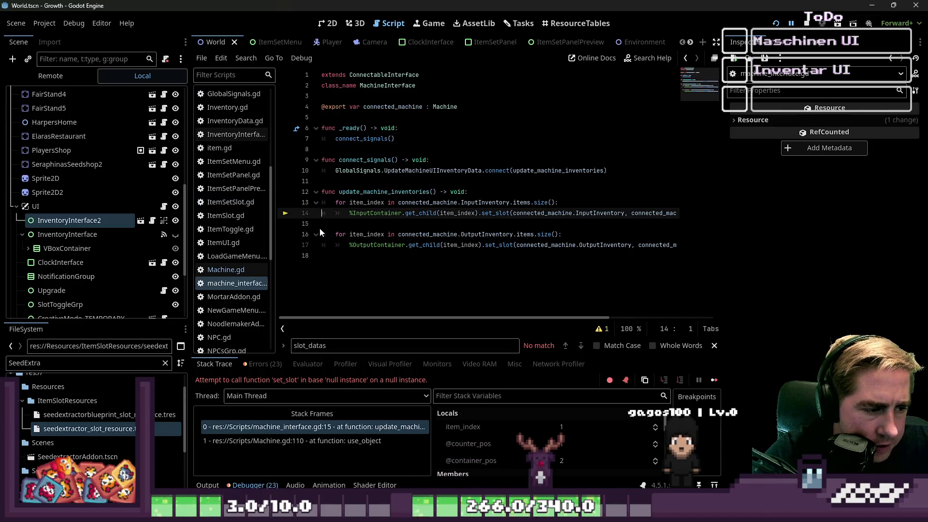
{"action": "key", "text": "Up"}
{"action": "key", "text": "Down"}
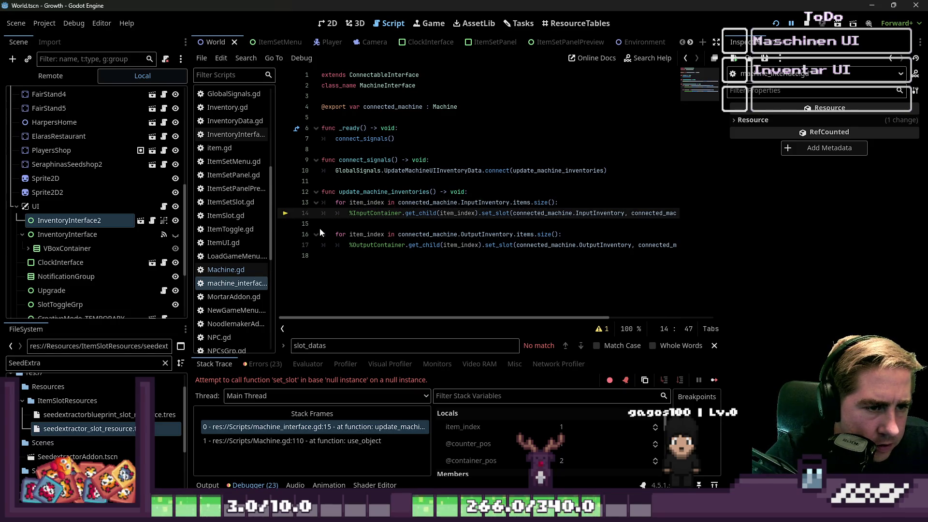
{"action": "key", "text": "Up"}
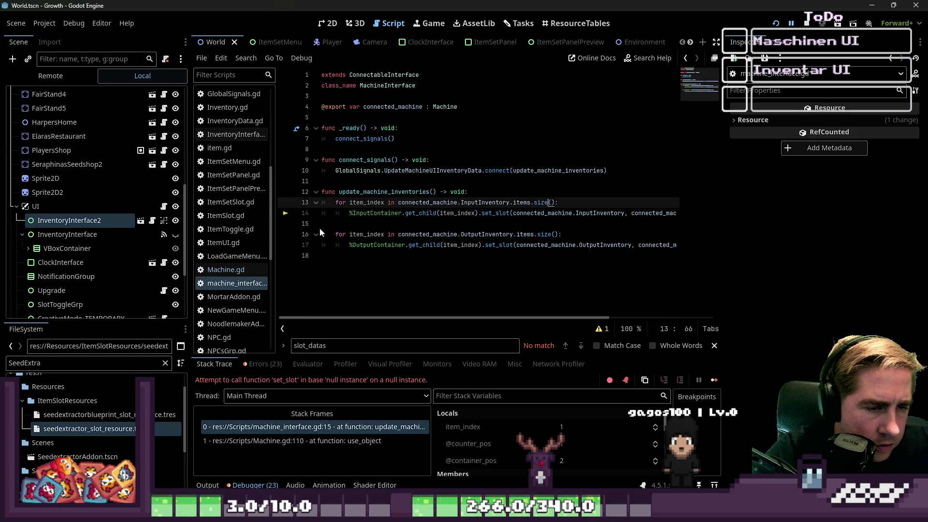
{"action": "key", "text": "Down"}
{"action": "key", "text": "End"}
{"action": "key", "text": "Home"}
{"action": "key", "text": "ctrl+Right"}
{"action": "key", "text": "ctrl+Right"}
{"action": "key", "text": "ctrl+Right"}
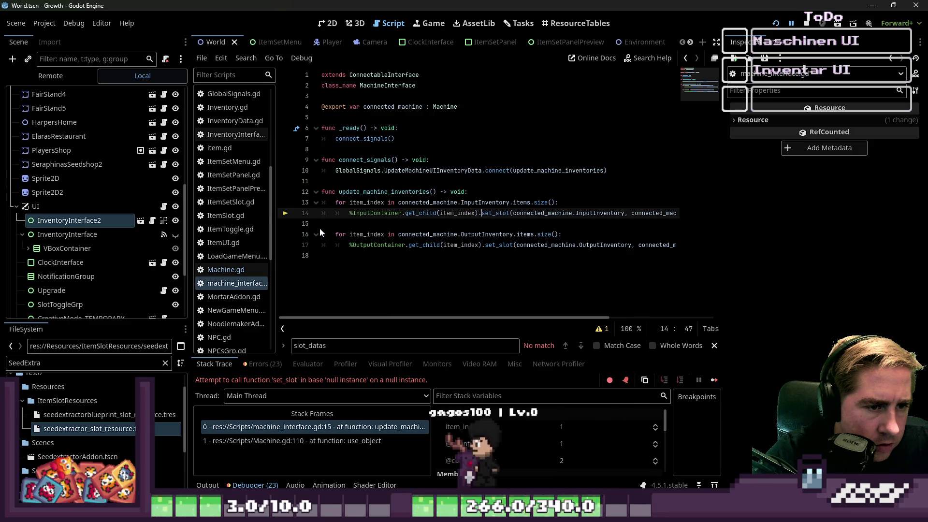
{"action": "key", "text": "ctrl+Left"}
{"action": "key", "text": "ctrl+Left"}
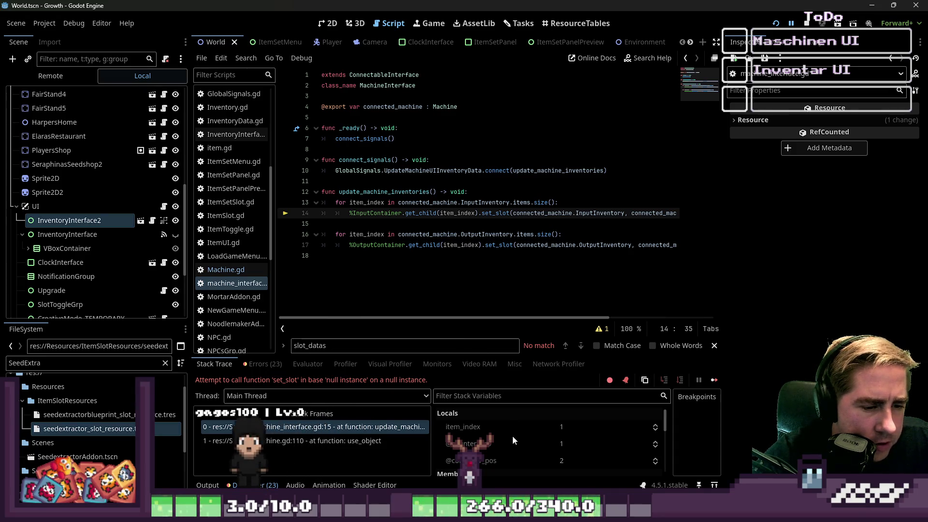
{"action": "left_click", "coordinate": [528, 428]}
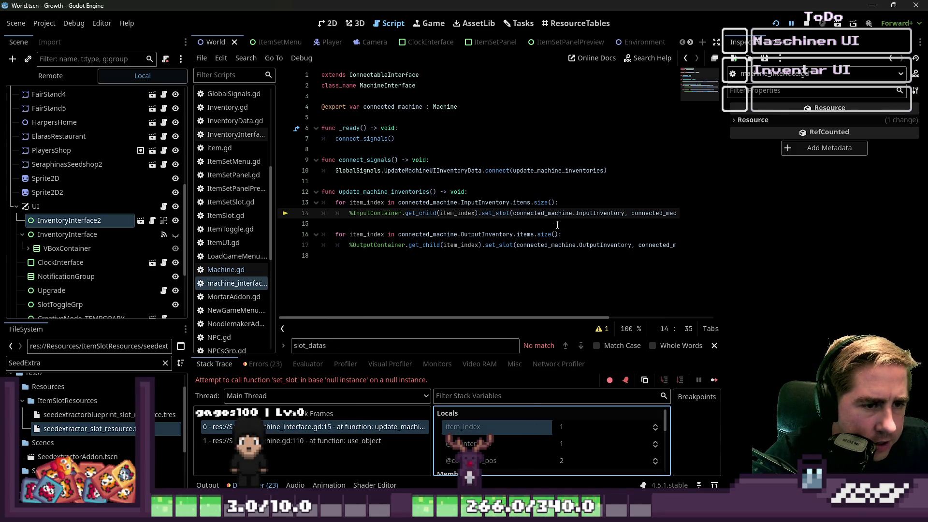
Add print("Item Index: ", item_index) on line 14 of the input loop, then run the game
{"action": "left_click", "coordinate": [554, 203]}
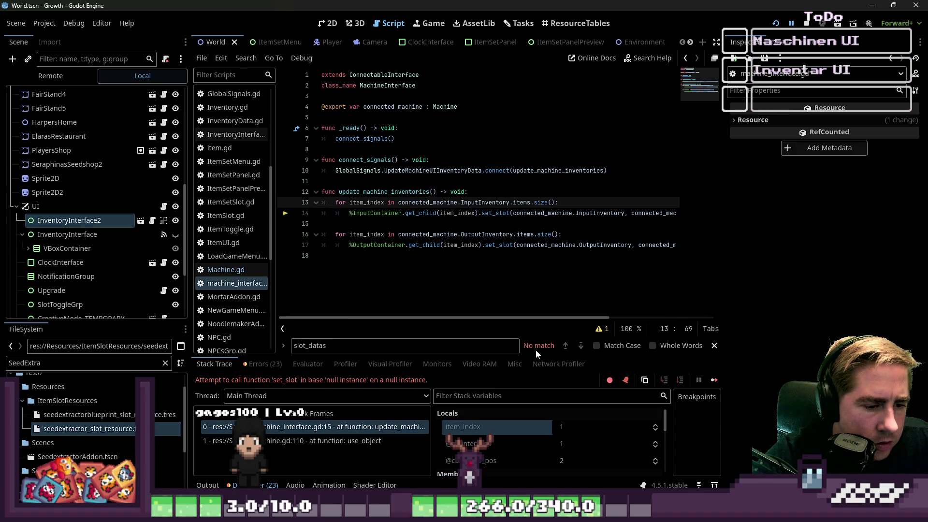
{"action": "key", "text": "Return"}
{"action": "type", "text": "print("}
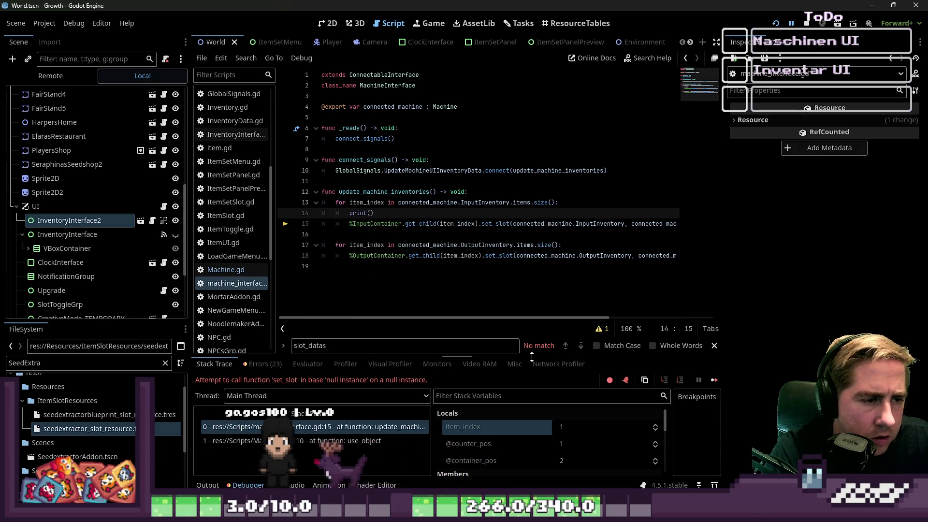
{"action": "type", "text": "\"item_index"}
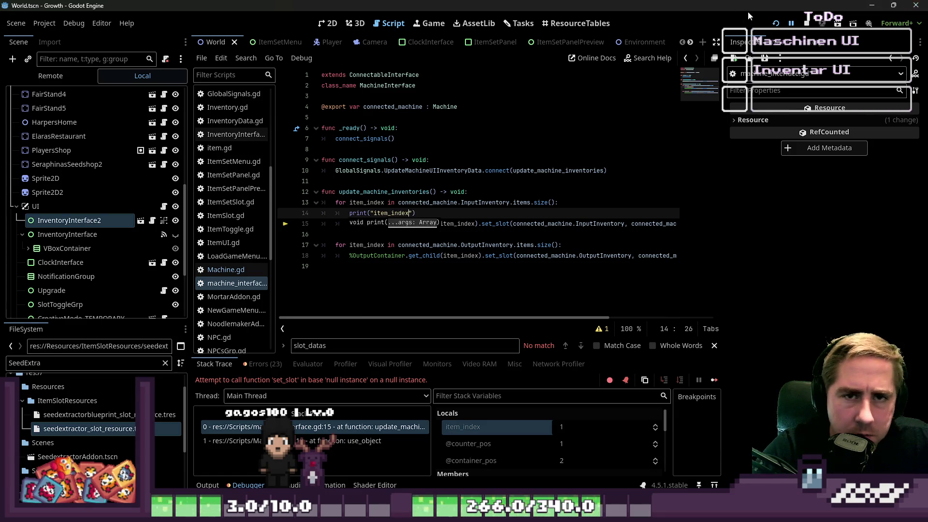
{"action": "key", "text": "Delete"}
{"action": "key", "text": "ctrl+Left"}
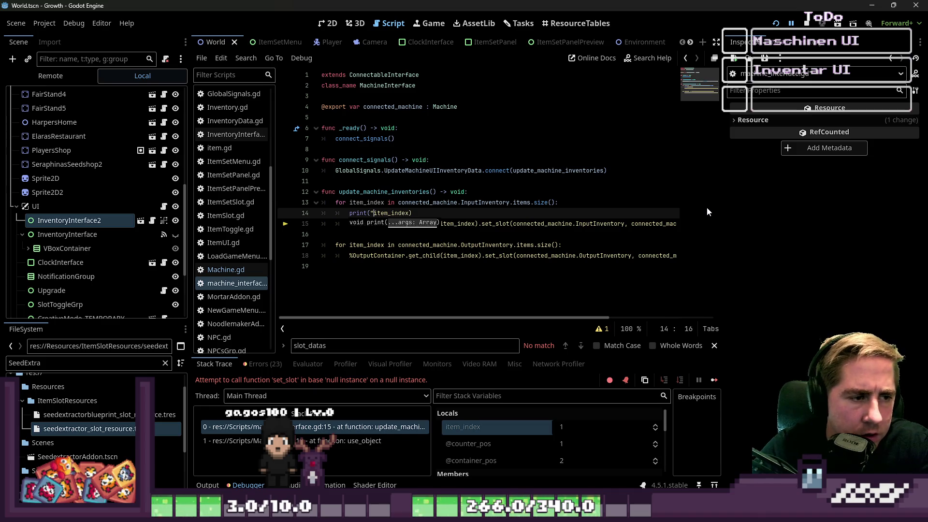
{"action": "key", "text": "BackSpace"}
{"action": "key", "text": "Down"}
{"action": "key", "text": "Up"}
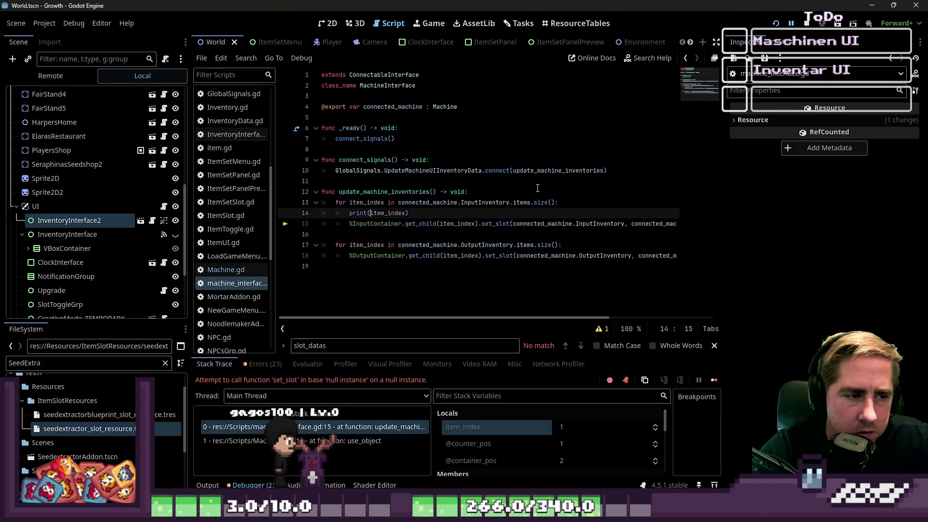
{"action": "key", "text": "BackSpace"}
{"action": "key", "text": "Left"}
{"action": "type", "text": "(\"\""}
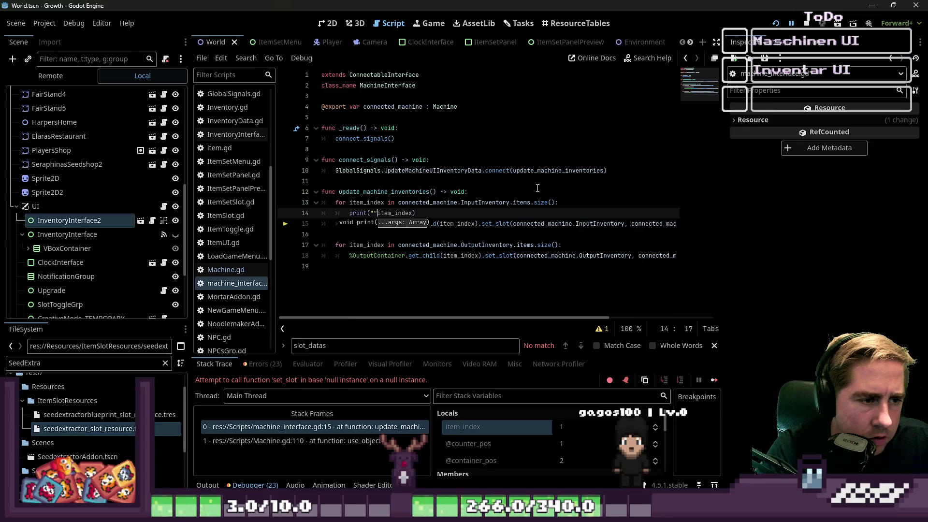
{"action": "key", "text": "Left"}
{"action": "key", "text": "Left"}
{"action": "key", "text": "Left"}
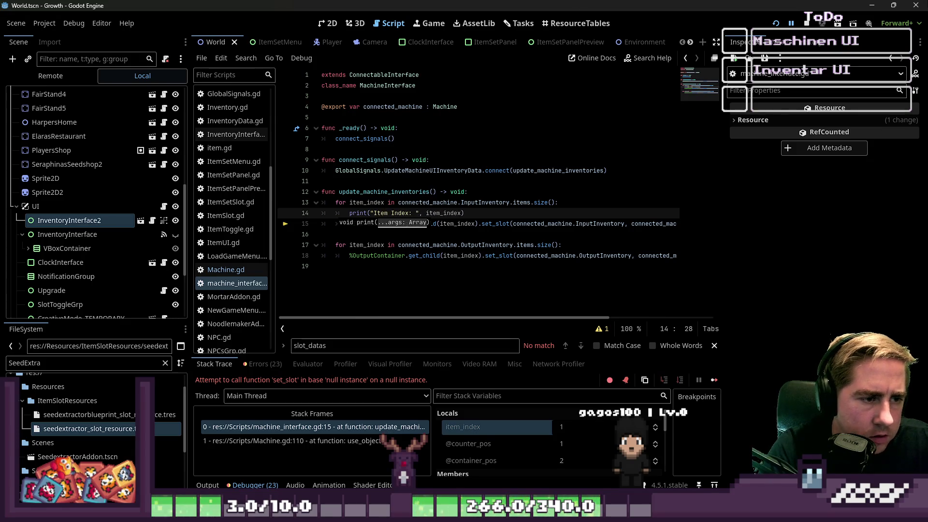
{"action": "left_click", "coordinate": [775, 22]}
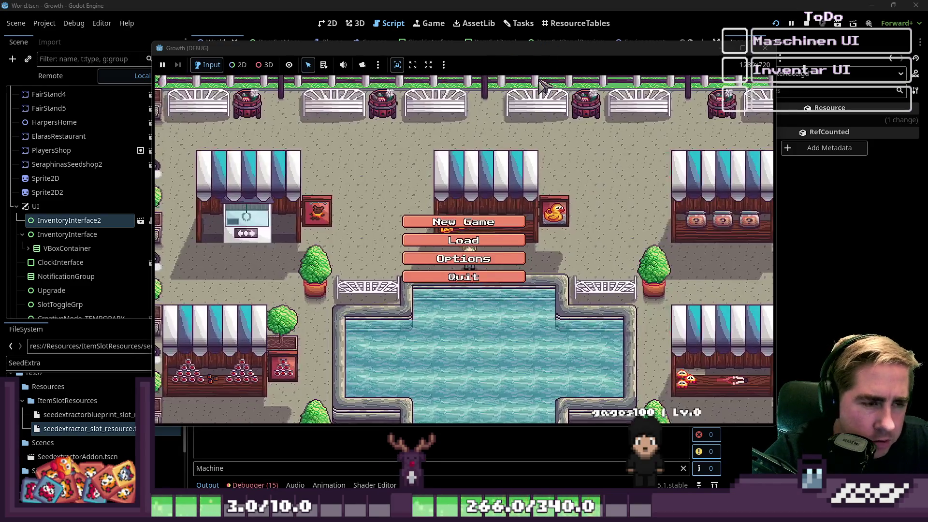
Start a new game as 'asdg', walk to the machine and open it, hitting the line-15 set_slot error
{"action": "left_click", "coordinate": [464, 220]}
{"action": "type", "text": "asdg"}
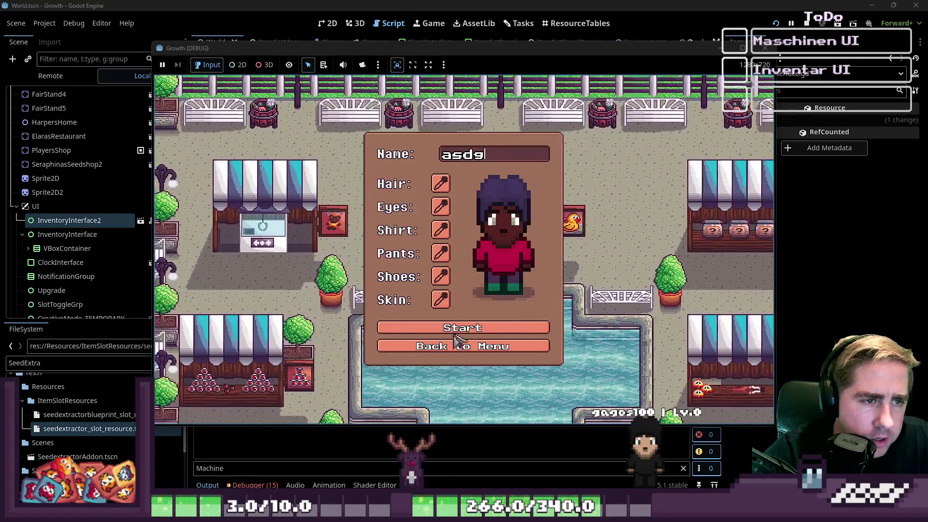
{"action": "key", "text": "Return"}
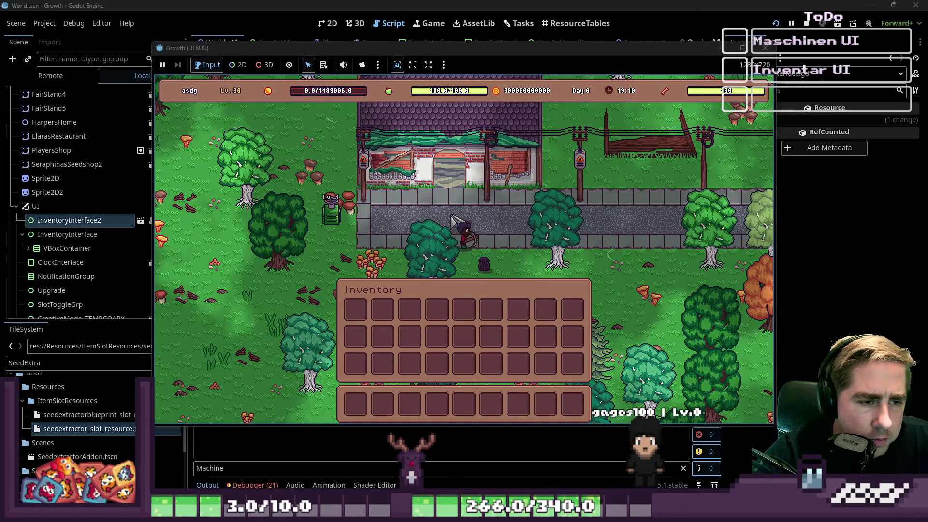
{"action": "key", "text": "a"}
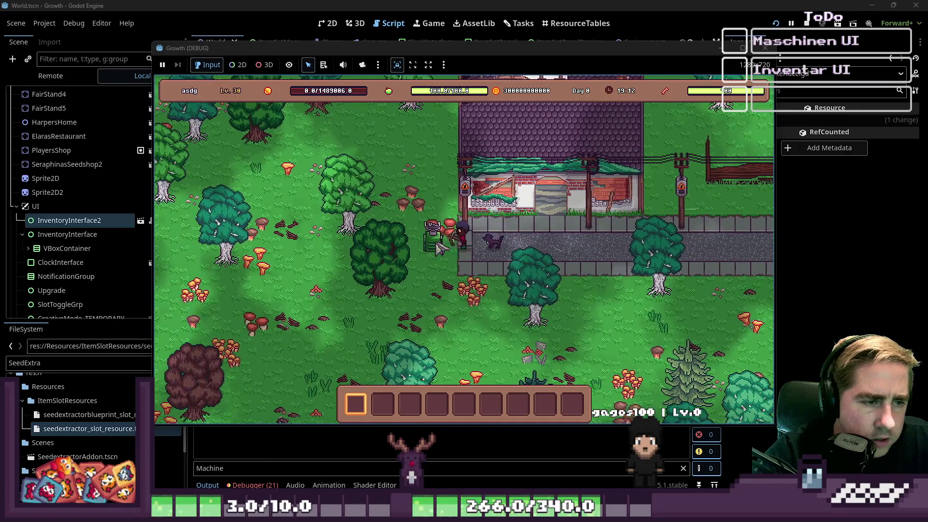
{"action": "left_click", "coordinate": [468, 249]}
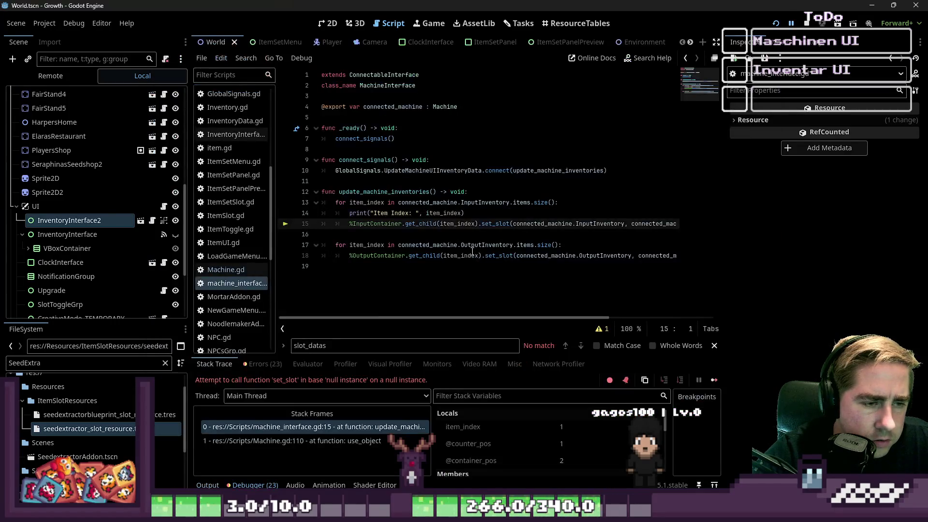
Clear the 'Machine' filter so the Output log shows every message
{"action": "left_click", "coordinate": [208, 485]}
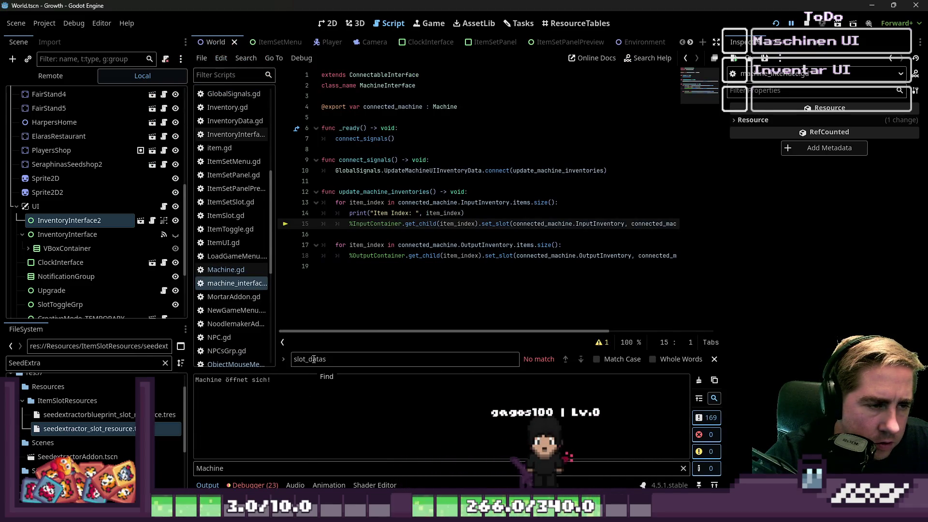
{"action": "left_click", "coordinate": [241, 463]}
{"action": "key", "text": "ctrl+a"}
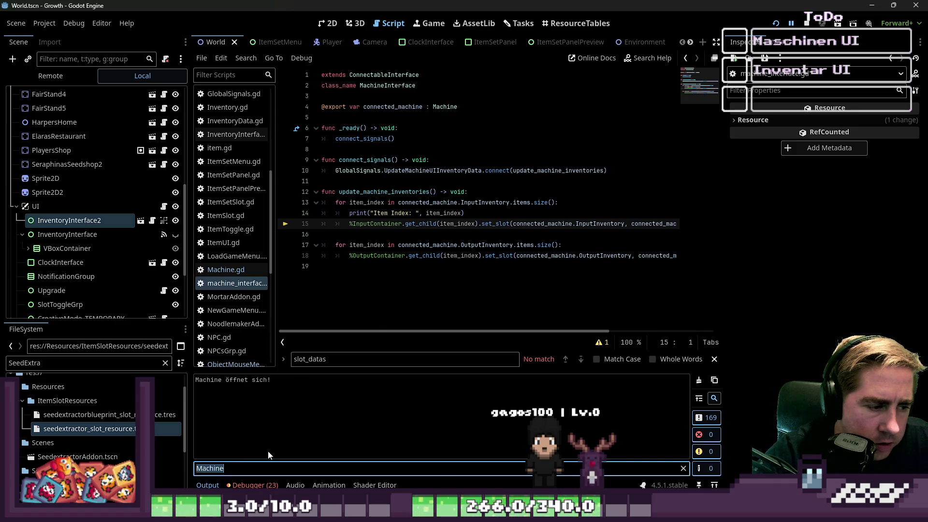
{"action": "key", "text": "BackSpace"}
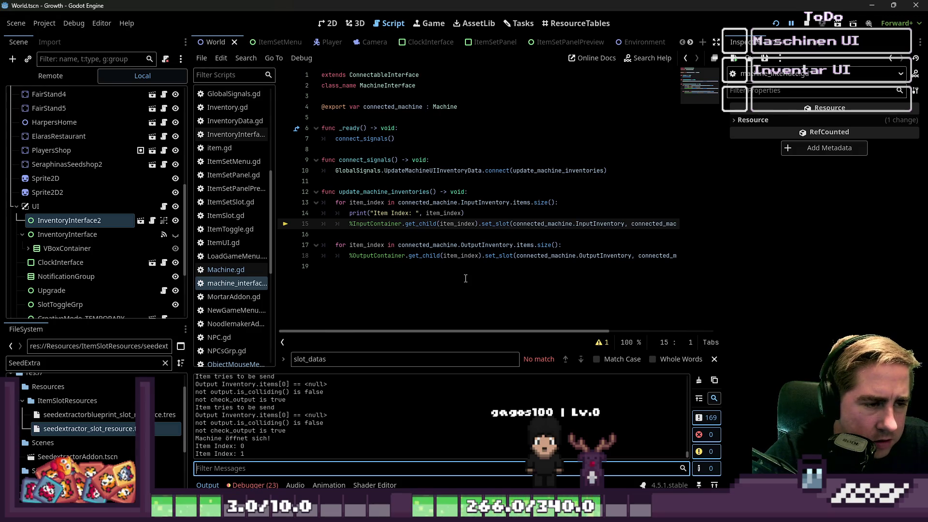
Select InputInventory on line 13 of machine_interface.gd to highlight its uses
{"action": "left_click", "coordinate": [448, 235]}
{"action": "left_click", "coordinate": [395, 207]}
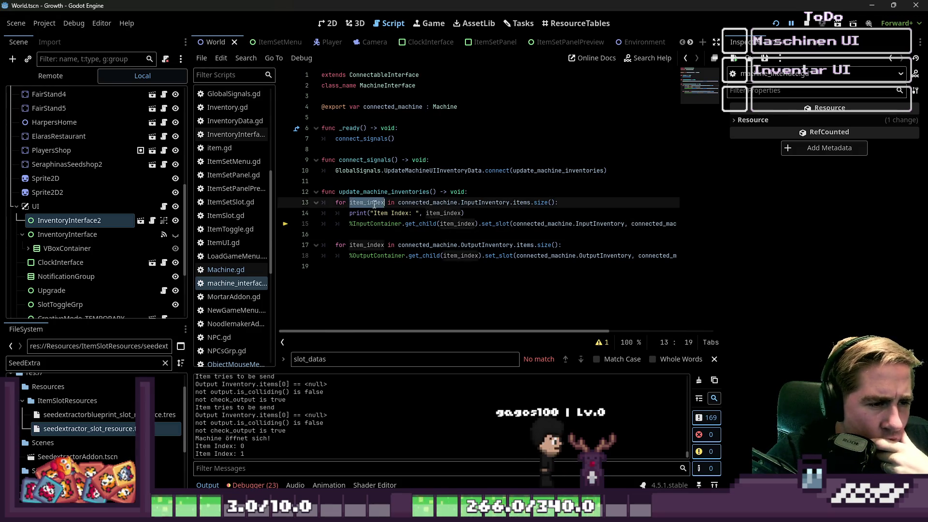
{"action": "left_click", "coordinate": [430, 207]}
{"action": "left_click", "coordinate": [480, 206]}
{"action": "double_click", "coordinate": [480, 206]}
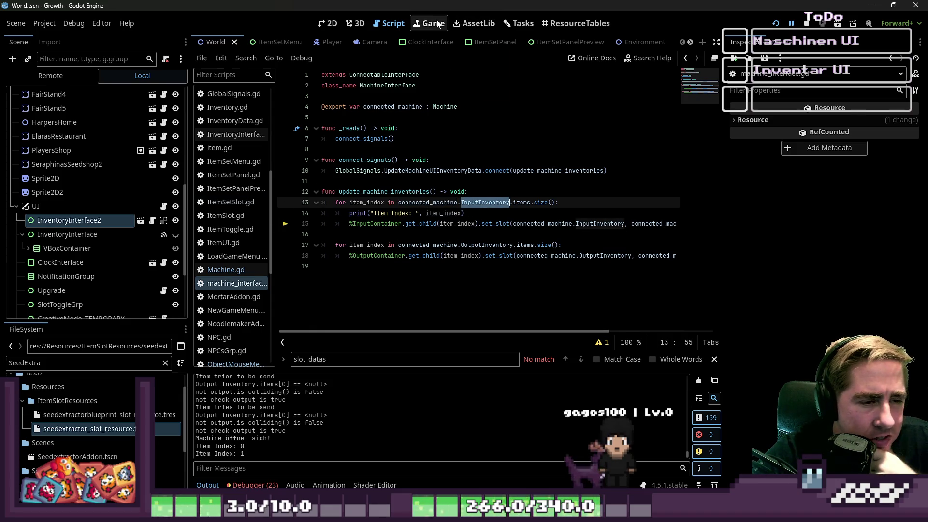
Zoom the 2D view onto the placed Machine and select it
{"action": "left_click", "coordinate": [326, 23]}
{"action": "scroll", "coordinate": [435, 148], "scroll_direction": "down", "scroll_amount": 10}
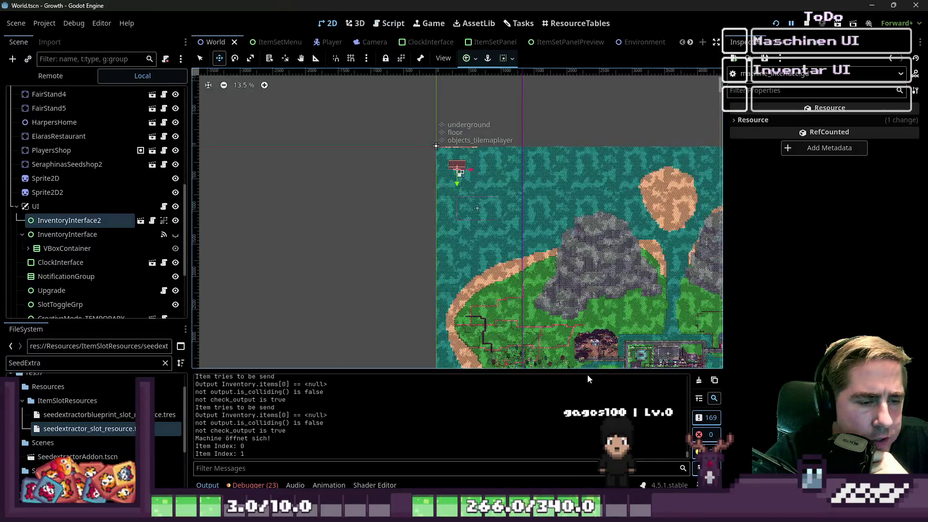
{"action": "scroll", "coordinate": [541, 177], "scroll_direction": "up", "scroll_amount": 8}
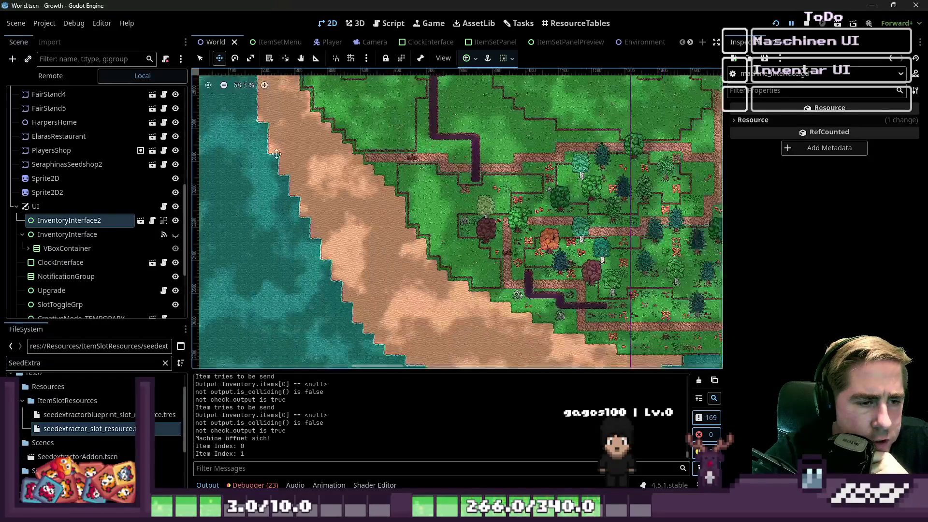
{"action": "scroll", "coordinate": [499, 204], "scroll_direction": "up", "scroll_amount": 15}
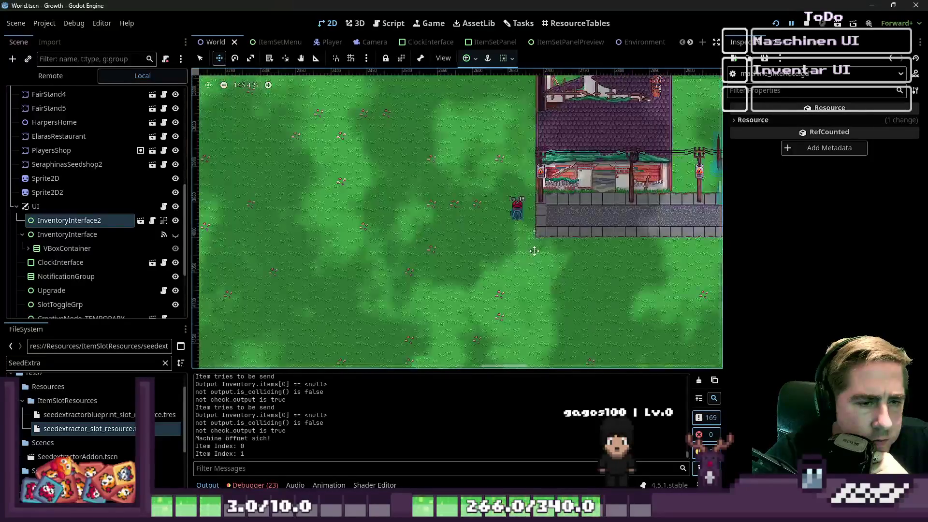
{"action": "scroll", "coordinate": [499, 204], "scroll_direction": "up", "scroll_amount": 3}
{"action": "key", "text": "q"}
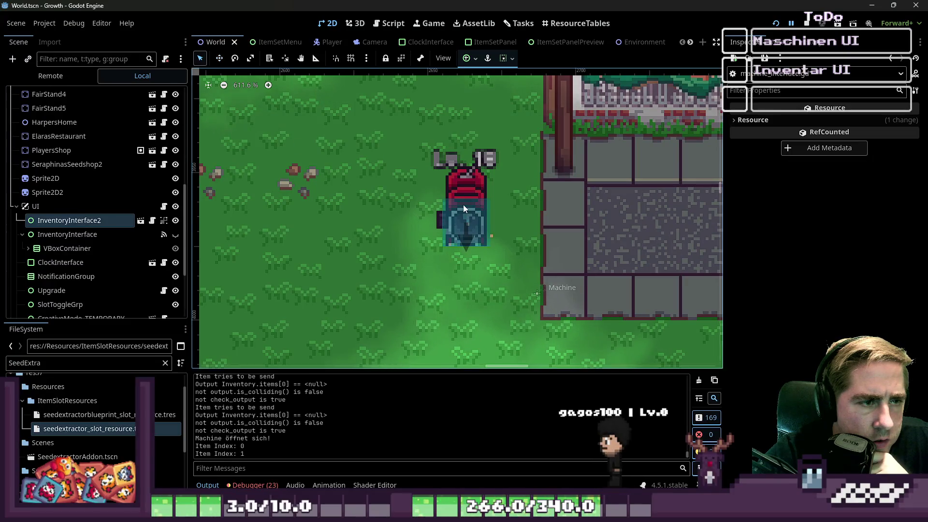
{"action": "left_click", "coordinate": [463, 204]}
Widen the Inspector and expand the Machine's Input Inventory items, showing one slot
{"action": "left_click", "coordinate": [719, 155]}
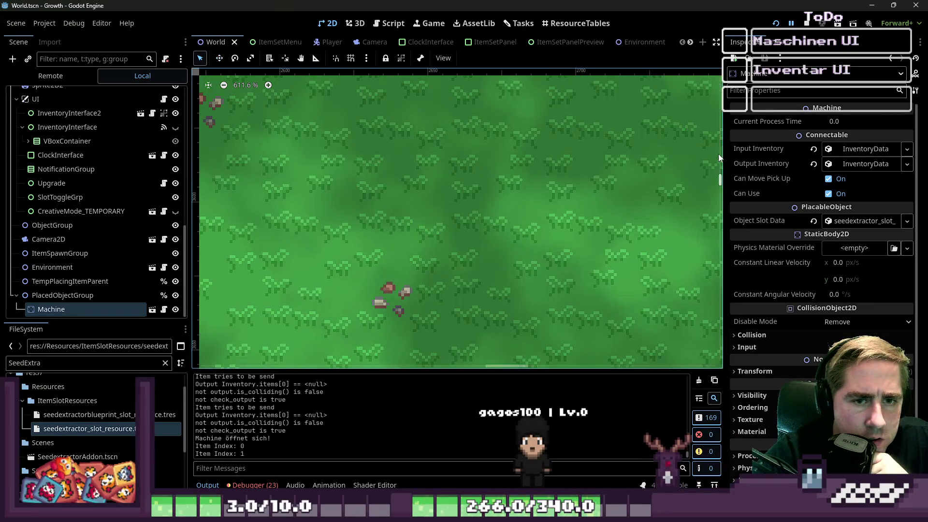
{"action": "scroll", "coordinate": [487, 236], "scroll_direction": "down", "scroll_amount": 11}
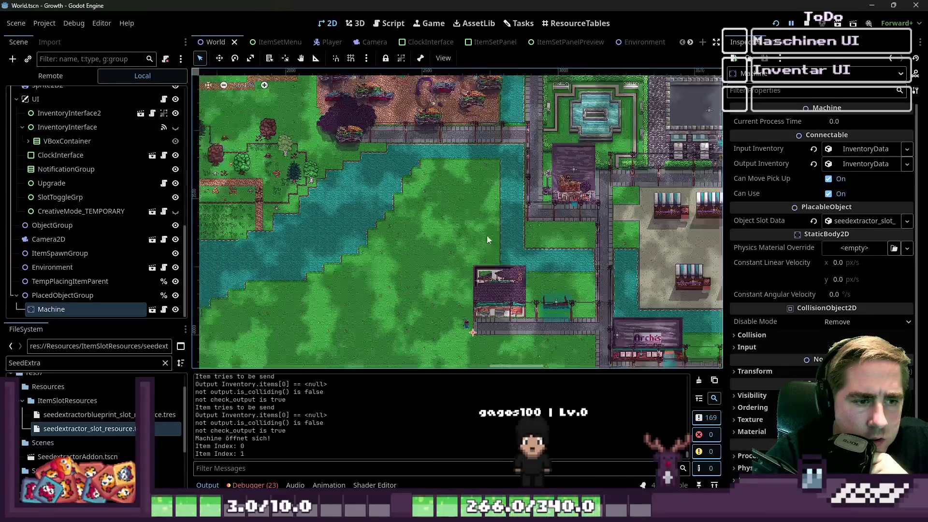
{"action": "scroll", "coordinate": [475, 231], "scroll_direction": "up", "scroll_amount": 12}
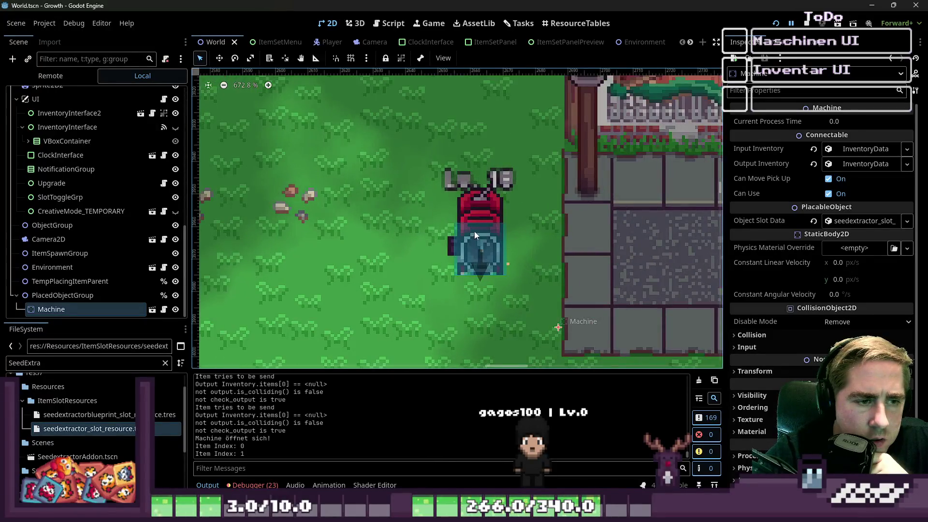
{"action": "left_click_drag", "start_coordinate": [724, 173], "coordinate": [562, 173]}
{"action": "left_click", "coordinate": [788, 150]}
{"action": "left_click", "coordinate": [783, 167]}
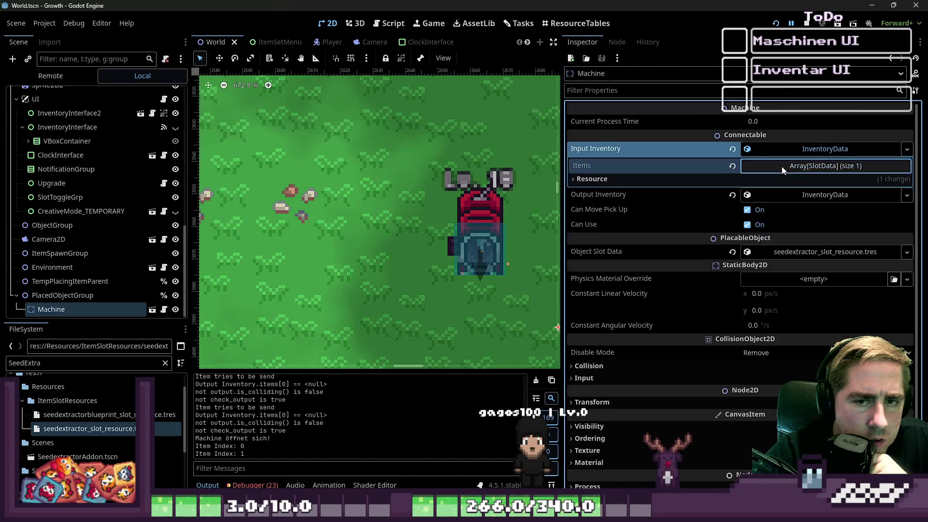
{"action": "left_click", "coordinate": [783, 168]}
{"action": "left_click", "coordinate": [783, 166]}
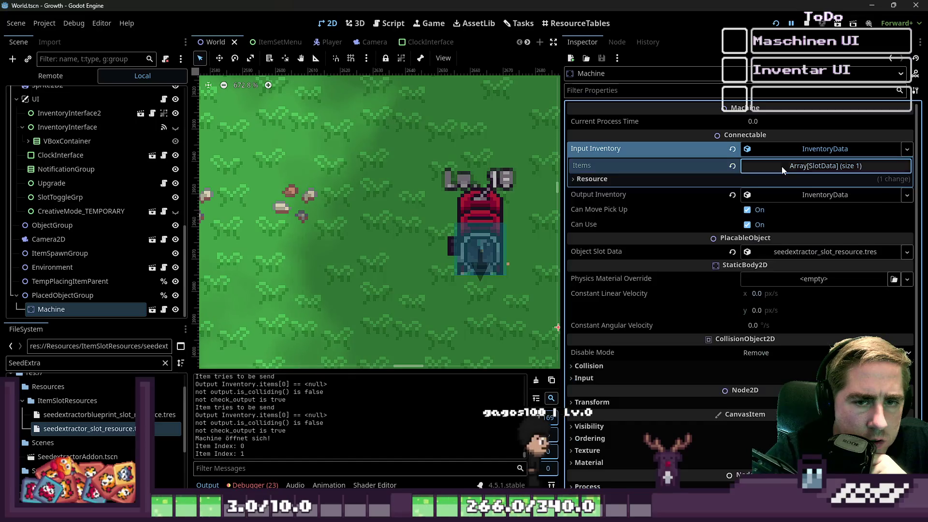
{"action": "left_click", "coordinate": [783, 167]}
{"action": "left_click", "coordinate": [783, 167]}
{"action": "left_click", "coordinate": [784, 153]}
{"action": "left_click", "coordinate": [784, 152]}
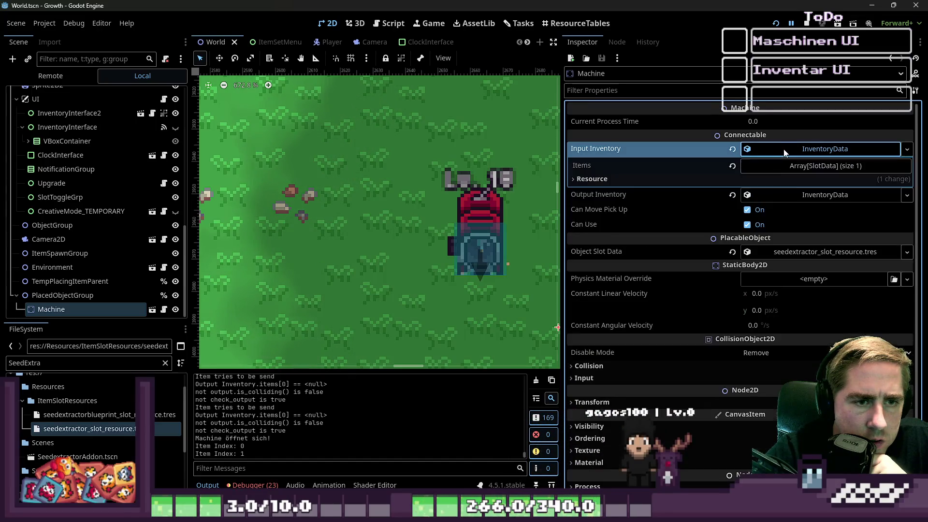
{"action": "left_click", "coordinate": [776, 167]}
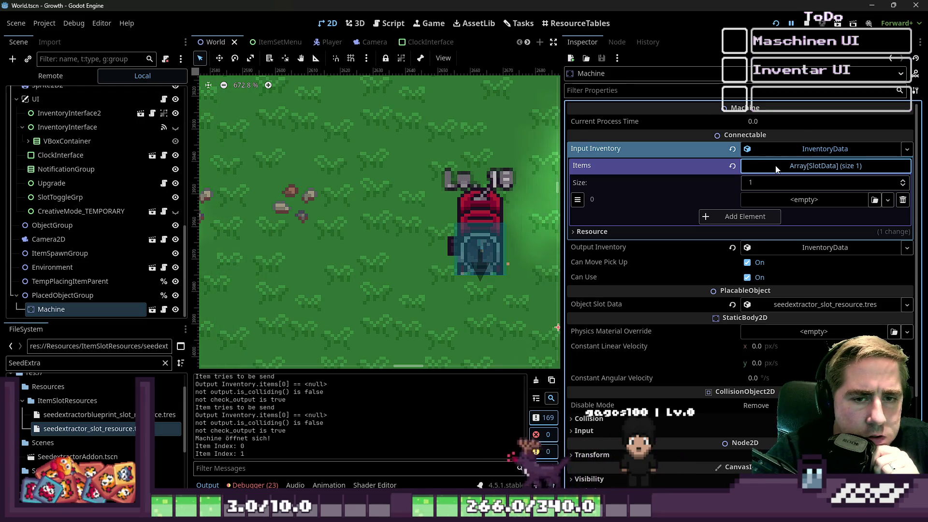
Collapse the input items and expand the Machine's Output Inventory
{"action": "scroll", "coordinate": [349, 238], "scroll_direction": "down", "scroll_amount": 1}
{"action": "scroll", "coordinate": [349, 237], "scroll_direction": "down", "scroll_amount": 7}
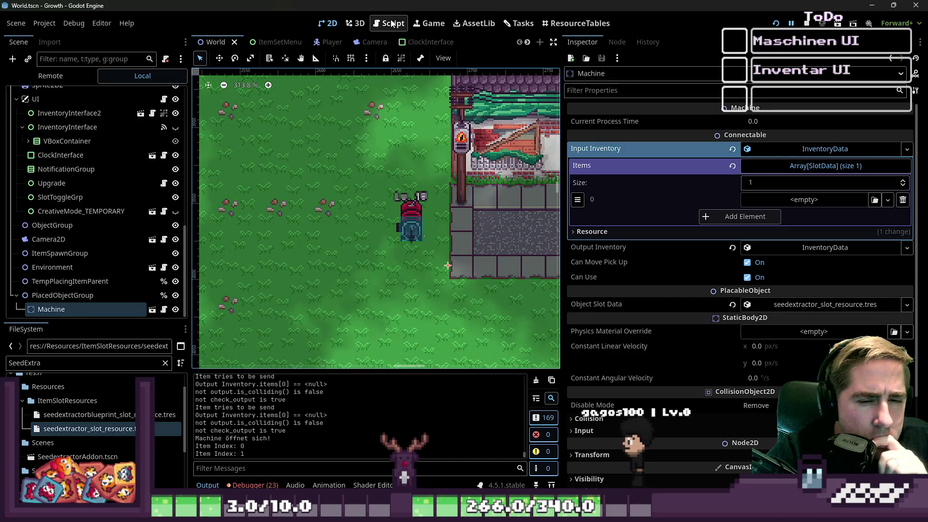
{"action": "left_click", "coordinate": [787, 166]}
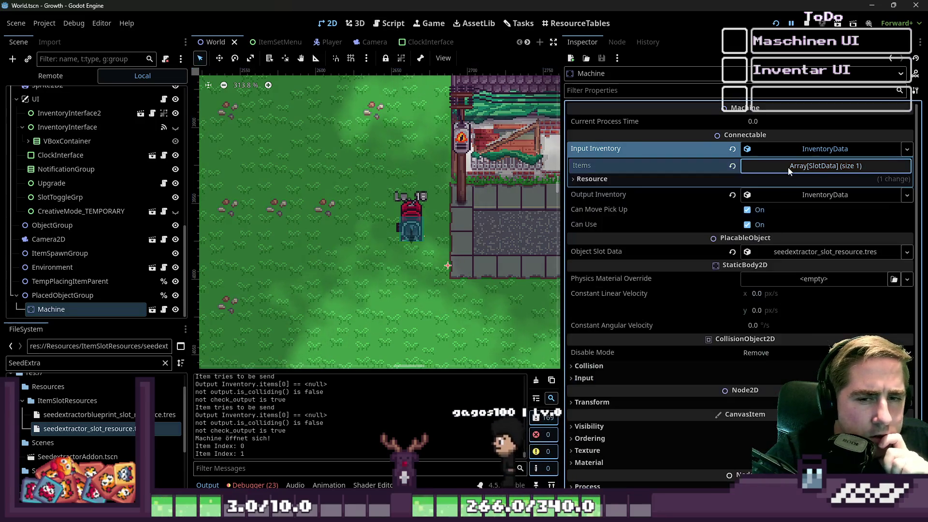
{"action": "left_click", "coordinate": [793, 195]}
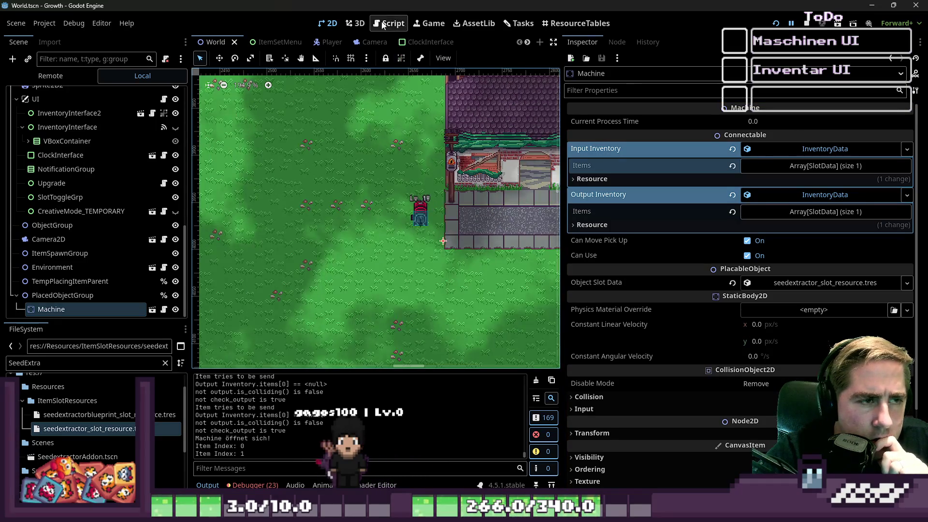
Widen machine_interface.gd's code area and review the set_slot loops on lines 13-15
{"action": "left_click_drag", "start_coordinate": [560, 227], "coordinate": [821, 228]}
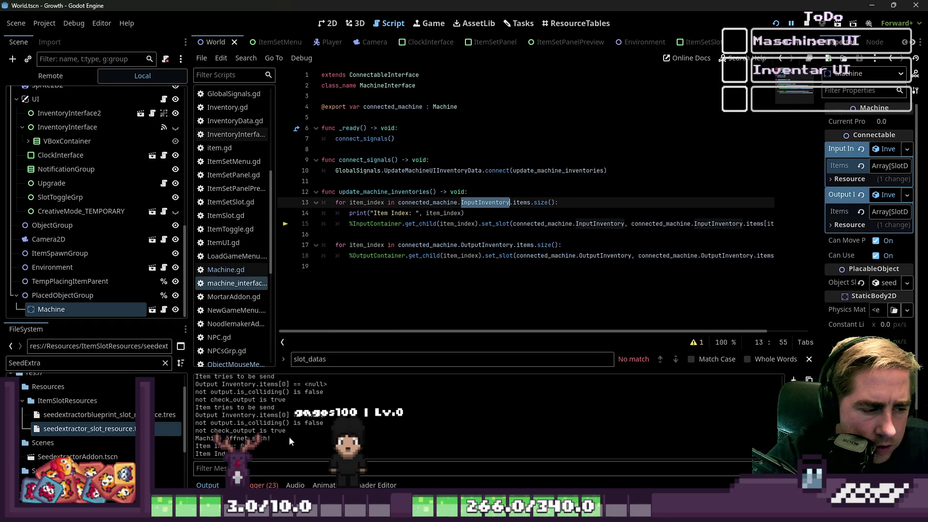
{"action": "left_click", "coordinate": [610, 223]}
{"action": "double_click", "coordinate": [546, 202]}
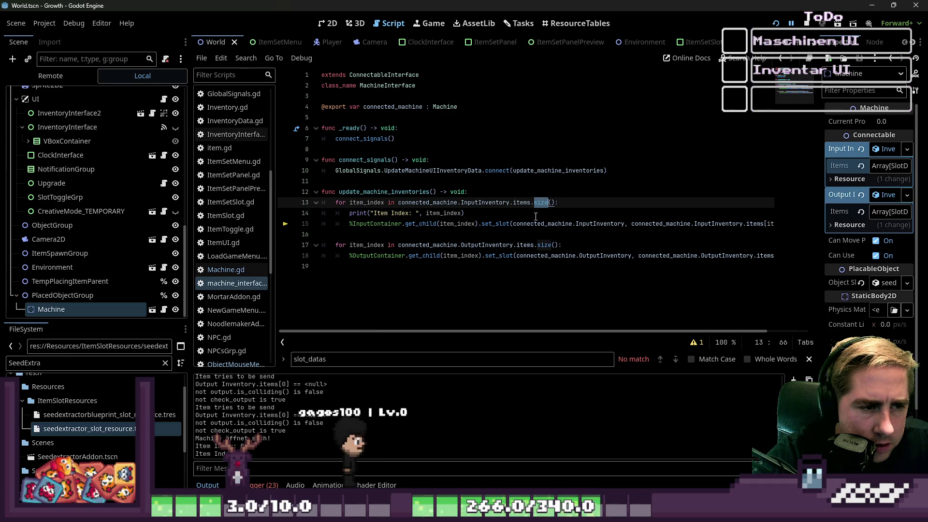
{"action": "left_click", "coordinate": [450, 213]}
{"action": "left_click", "coordinate": [407, 225]}
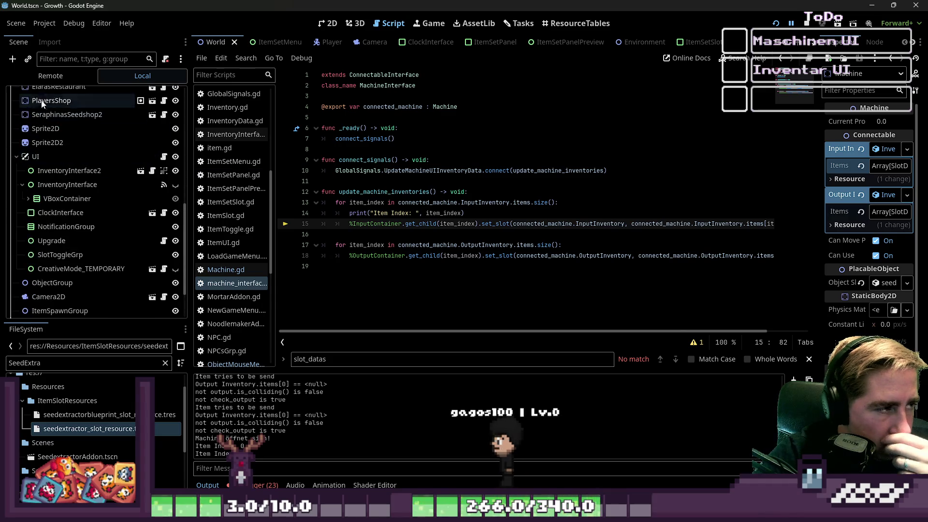
Select the live PlacedObjectGroup > Machine and inspect its Input Inventory items, one empty slot
{"action": "left_click", "coordinate": [50, 76]}
{"action": "left_click", "coordinate": [17, 164]}
{"action": "scroll", "coordinate": [24, 217], "scroll_direction": "down", "scroll_amount": 10}
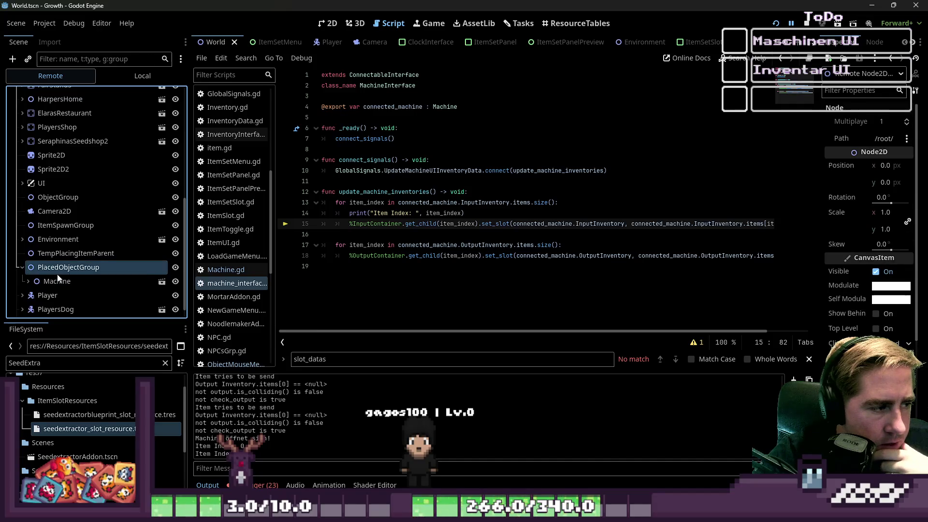
{"action": "left_click", "coordinate": [22, 267]}
{"action": "left_click", "coordinate": [57, 267]}
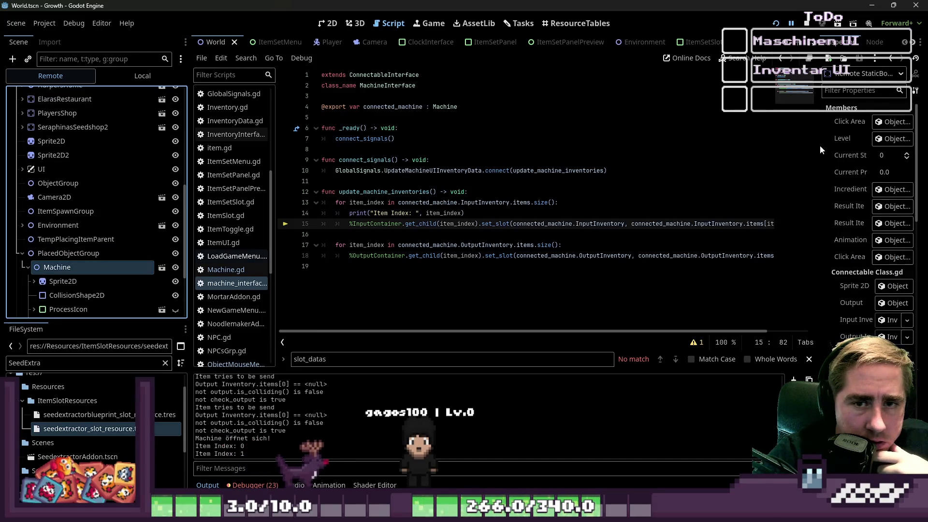
{"action": "left_click_drag", "start_coordinate": [819, 145], "coordinate": [660, 145]}
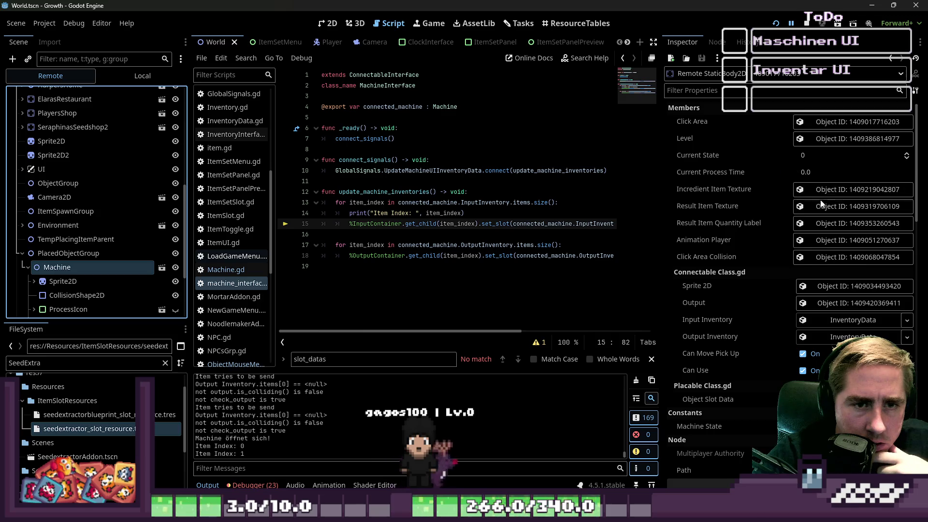
{"action": "scroll", "coordinate": [824, 212], "scroll_direction": "down", "scroll_amount": 5}
{"action": "left_click", "coordinate": [833, 225]}
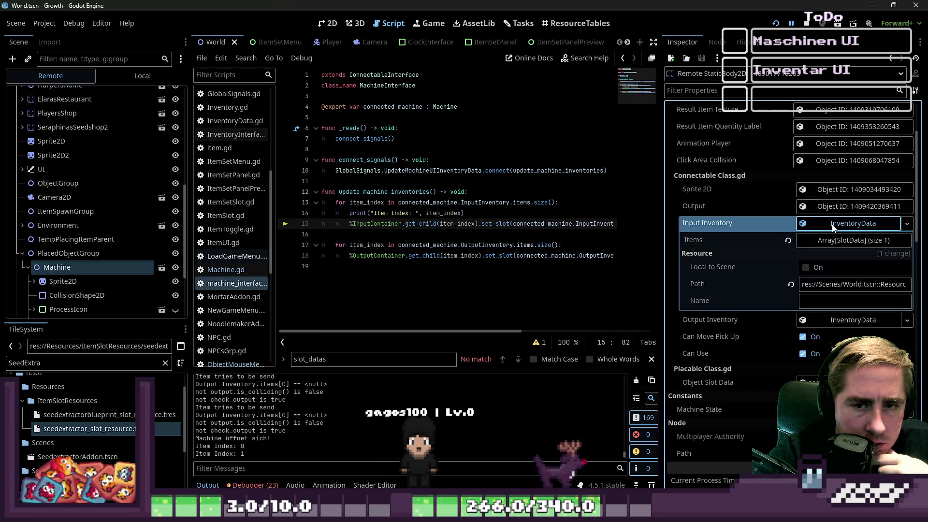
{"action": "left_click", "coordinate": [859, 242]}
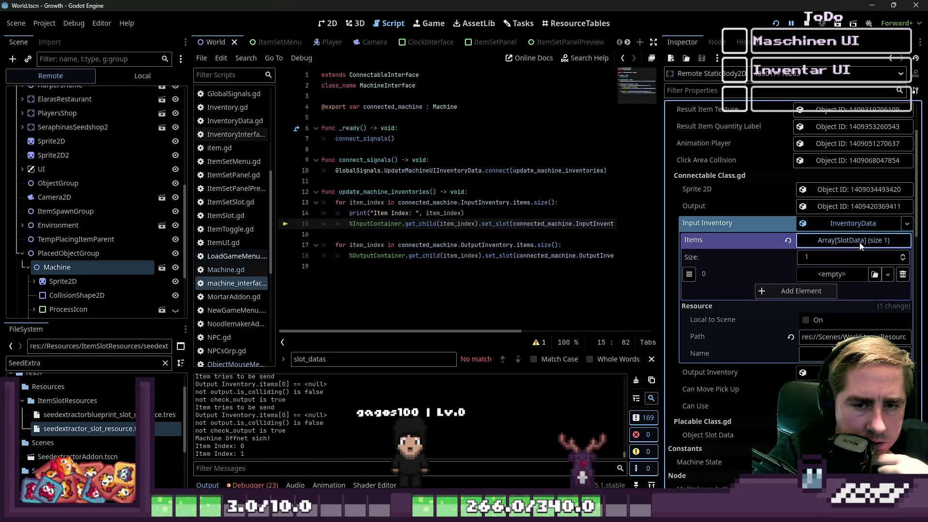
{"action": "left_click", "coordinate": [859, 242]}
Widen the code editor and select the debug print line
{"action": "left_click_drag", "start_coordinate": [661, 219], "coordinate": [821, 218]}
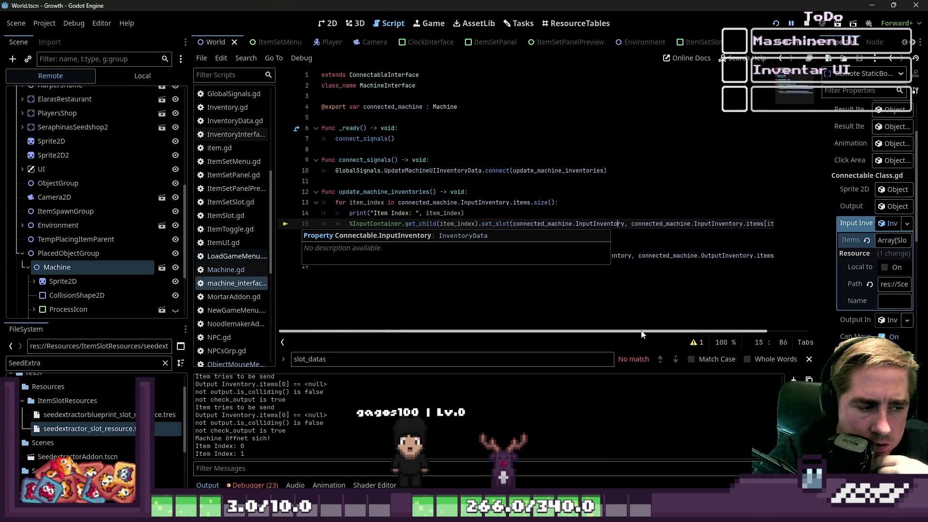
{"action": "left_click", "coordinate": [511, 233]}
{"action": "left_click", "coordinate": [497, 214]}
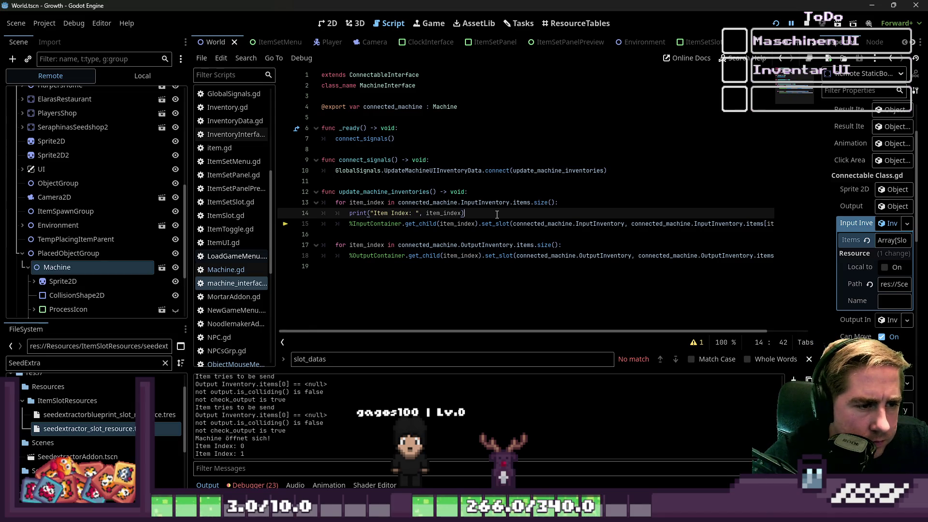
{"action": "left_click_drag", "start_coordinate": [424, 214], "coordinate": [303, 215]}
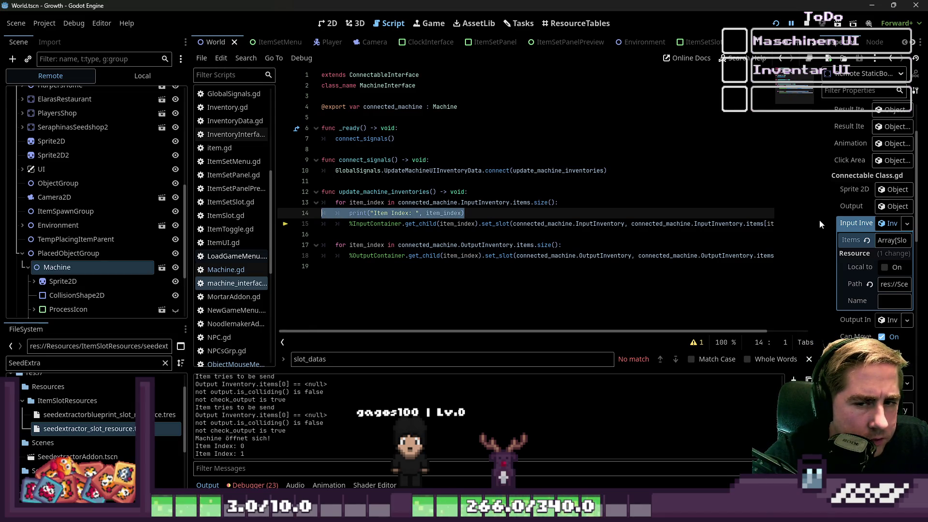
Check the Machine's Output Inventory data and stop the running game
{"action": "left_click_drag", "start_coordinate": [818, 220], "coordinate": [648, 230]}
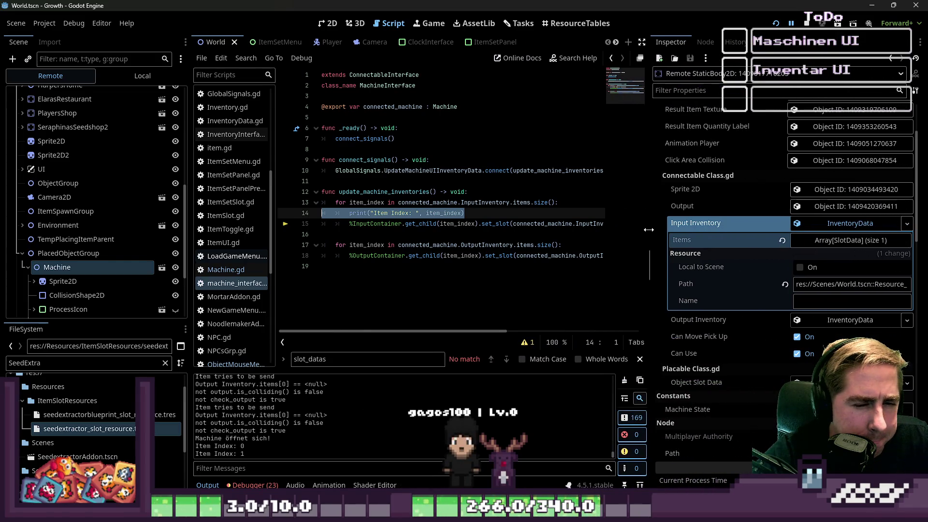
{"action": "left_click", "coordinate": [829, 224]}
{"action": "left_click", "coordinate": [823, 238]}
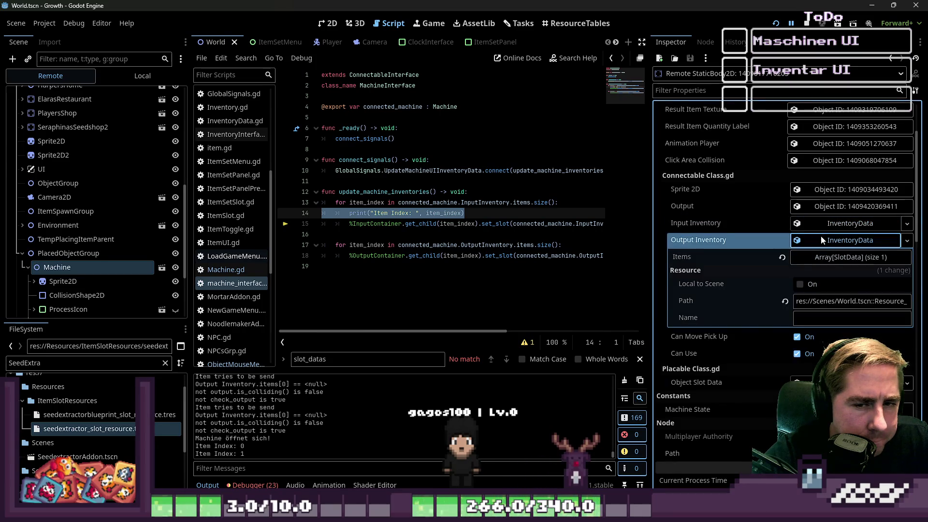
{"action": "left_click", "coordinate": [807, 23]}
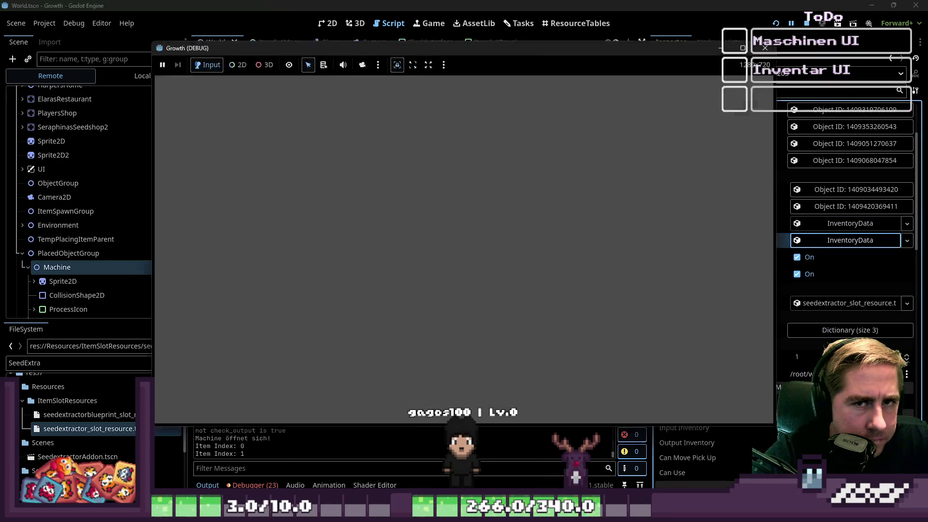
{"action": "left_click_drag", "start_coordinate": [558, 203], "coordinate": [323, 202]}
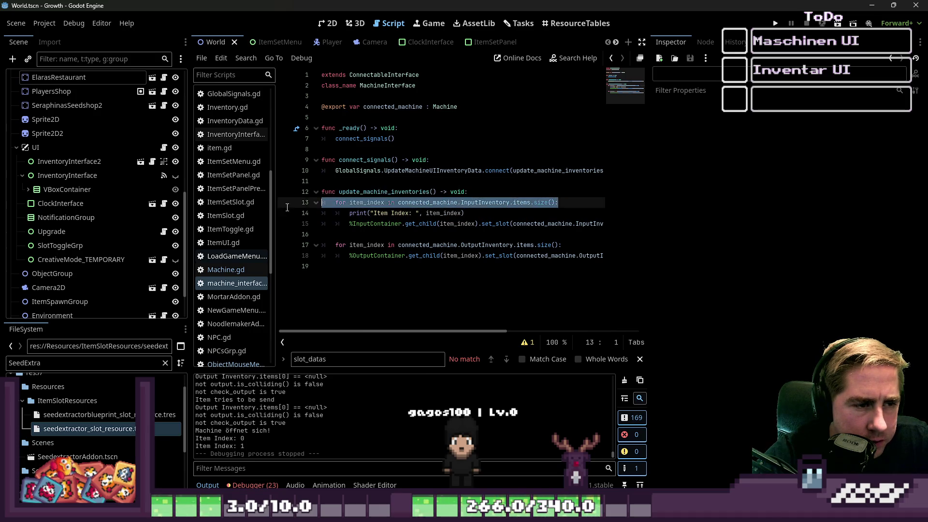
Delete the input for-loop header and unindent the print and input set_slot lines
{"action": "key", "text": "BackSpace"}
{"action": "key", "text": "Delete"}
{"action": "key", "text": "shift+Tab"}
{"action": "key", "text": "Tab"}
{"action": "key", "text": "Down"}
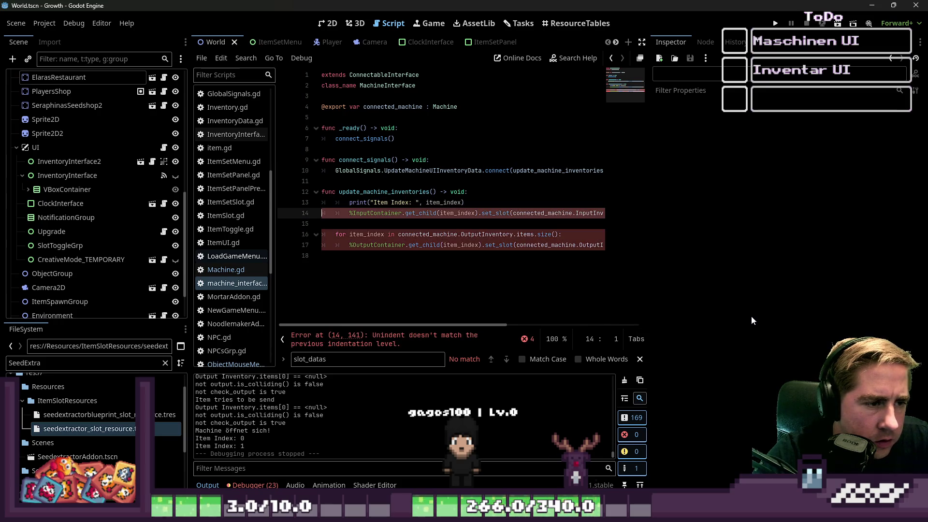
{"action": "key", "text": "shift+Tab"}
{"action": "key", "text": "Up"}
{"action": "key", "text": "shift+Tab"}
{"action": "key", "text": "Down"}
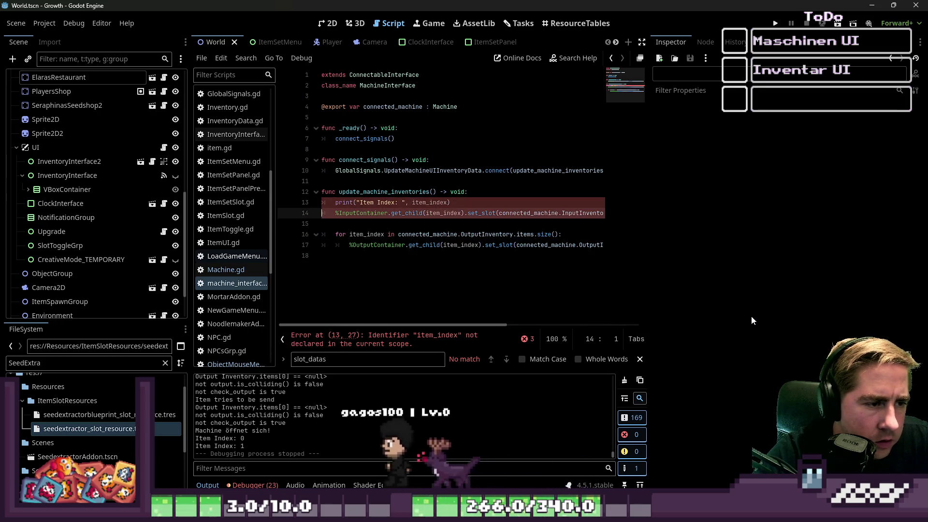
Replace item_index with 0 in the input get_child() and InputInventory items[] calls
{"action": "key", "text": "ctrl+Right"}
{"action": "key", "text": "ctrl+Right"}
{"action": "key", "text": "ctrl+Right"}
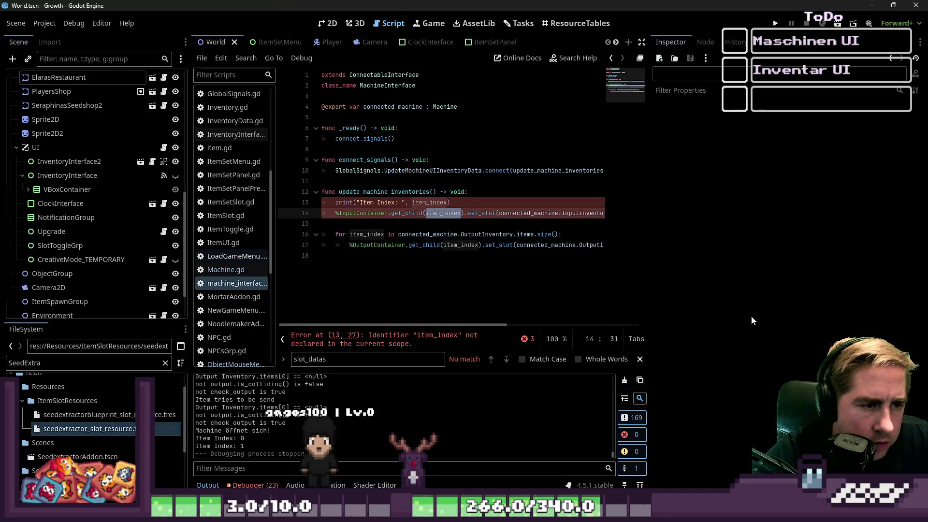
{"action": "type", "text": "0"}
{"action": "key", "text": "ctrl+Right"}
{"action": "key", "text": "ctrl+Right"}
{"action": "key", "text": "ctrl+Right"}
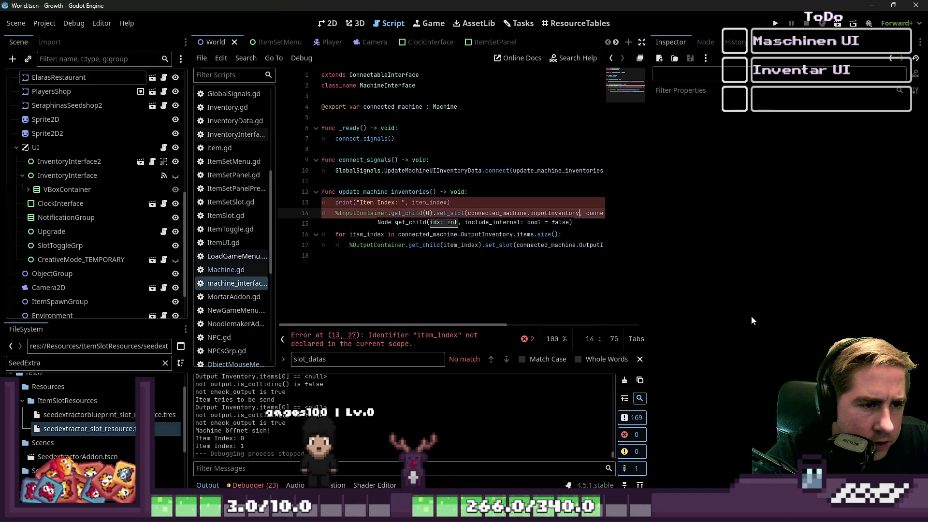
{"action": "key", "text": "ctrl+Right"}
{"action": "key", "text": "ctrl+Right"}
{"action": "key", "text": "ctrl+Right"}
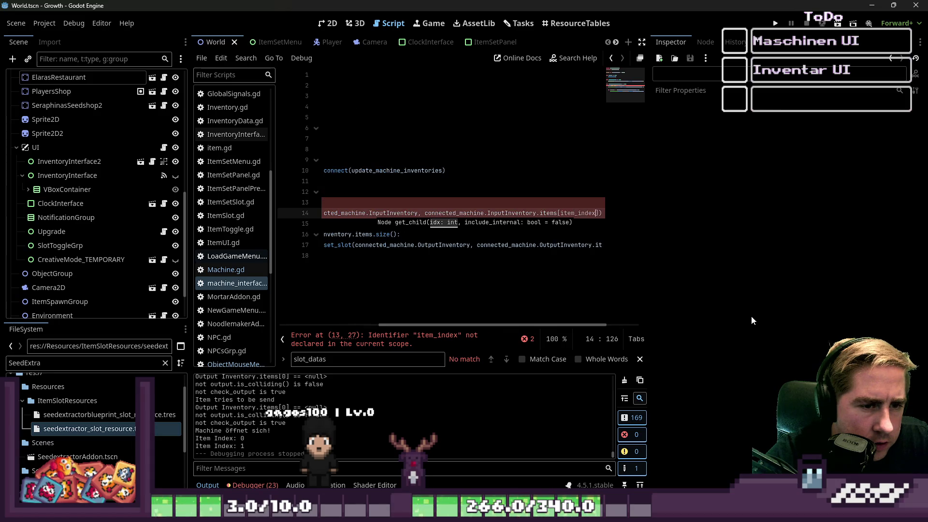
{"action": "type", "text": "0"}
Delete the item-index debug print line
{"action": "key", "text": "Home"}
{"action": "key", "text": "Up"}
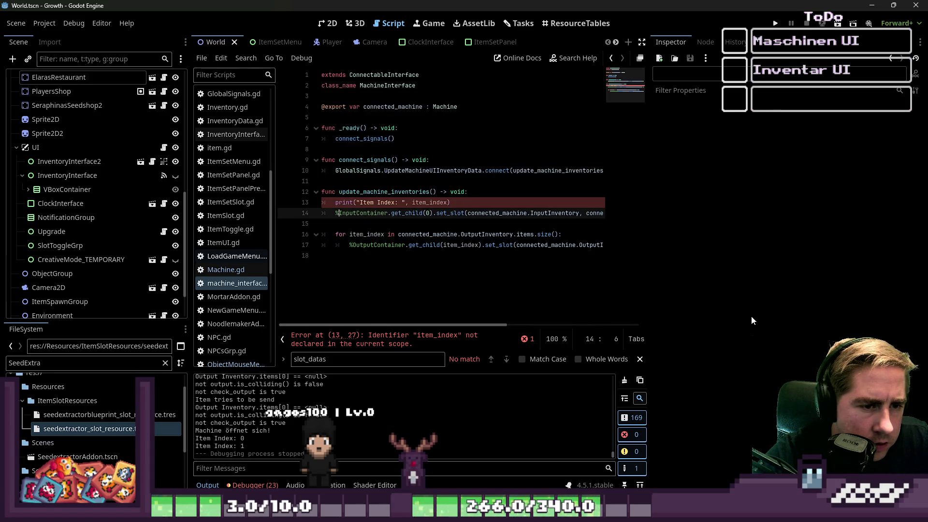
{"action": "key", "text": "ctrl+Right"}
{"action": "key", "text": "ctrl+Right"}
{"action": "key", "text": "ctrl+Right"}
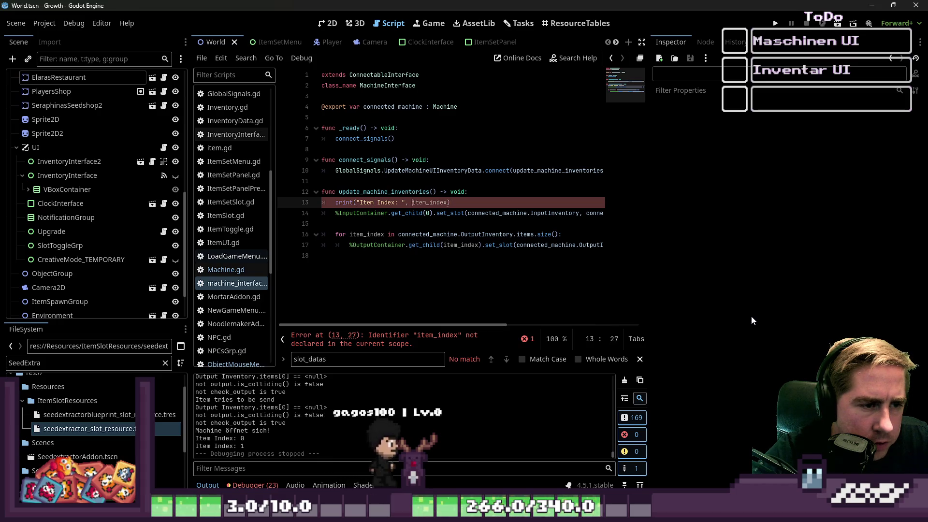
{"action": "key", "text": "End"}
{"action": "key", "text": "shift+Home"}
{"action": "key", "text": "shift+Home"}
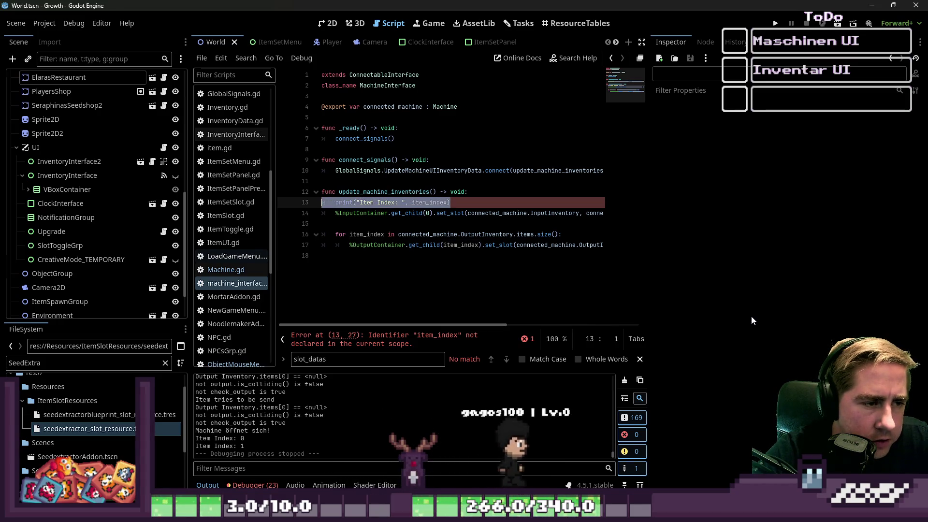
{"action": "key", "text": "BackSpace"}
{"action": "key", "text": "Delete"}
Remove the output loop header, use index 0 for the output slot and items, then relaunch
{"action": "key", "text": "shift+Down"}
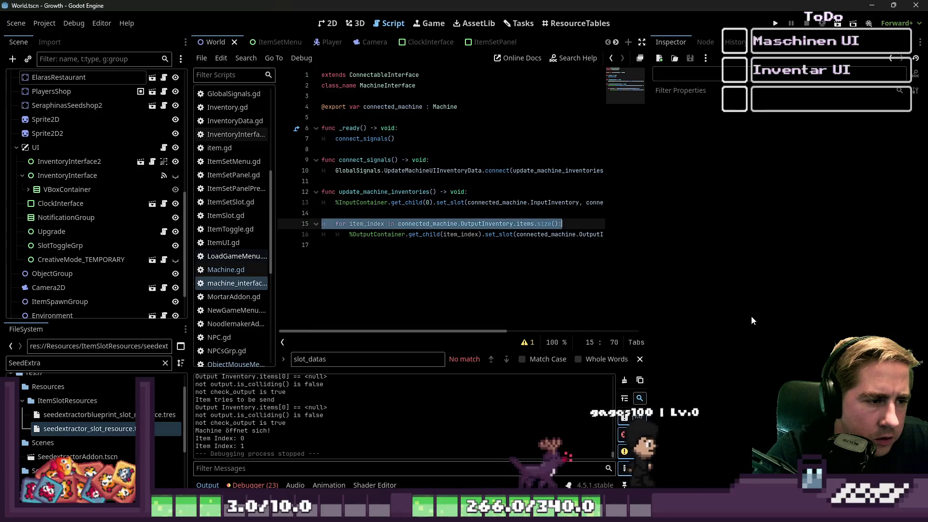
{"action": "key", "text": "Delete"}
{"action": "key", "text": "shift+Tab"}
{"action": "key", "text": "BackSpace"}
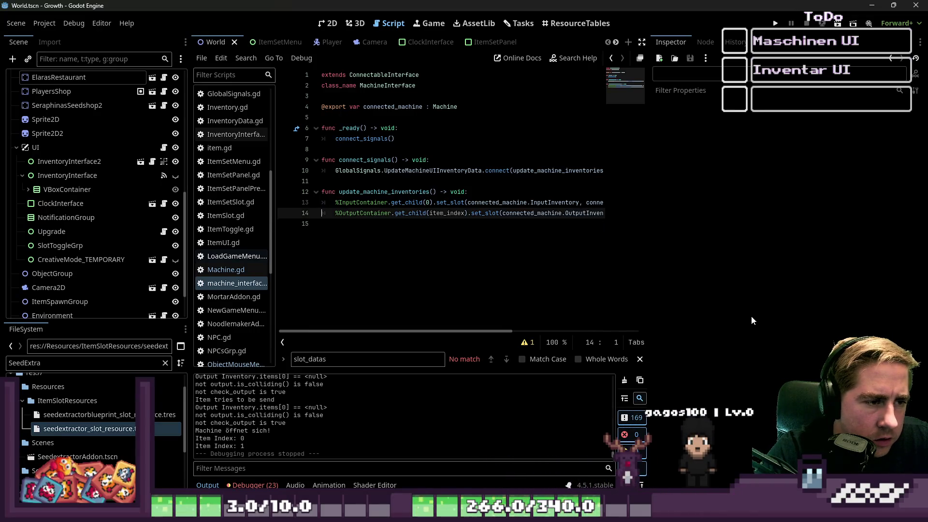
{"action": "key", "text": "Right"}
{"action": "key", "text": "Right"}
{"action": "type", "text": "0"}
{"action": "key", "text": "End"}
{"action": "key", "text": "ctrl+Left"}
{"action": "key", "text": "ctrl+Left"}
{"action": "key", "text": "ctrl+Left"}
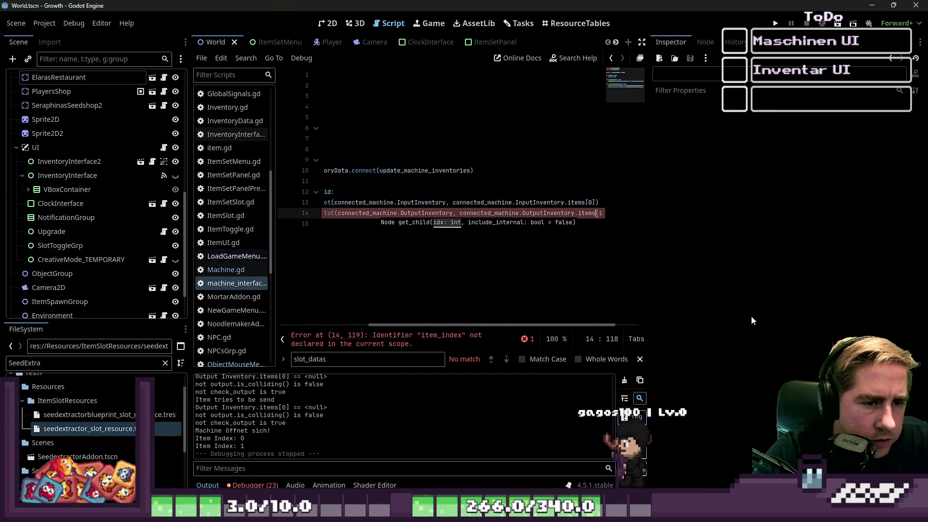
{"action": "key", "text": "Right"}
{"action": "key", "text": "ctrl+shift+Right"}
{"action": "type", "text": "0"}
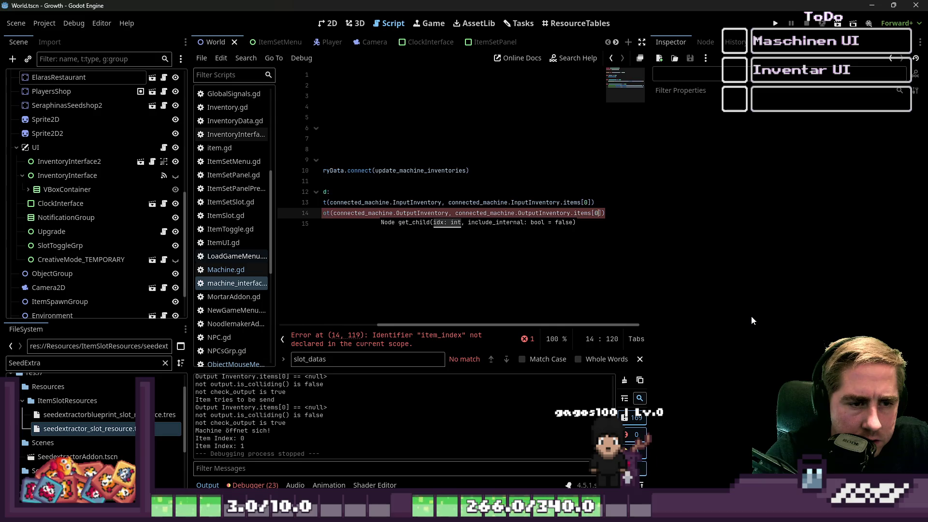
{"action": "left_click", "coordinate": [775, 25]}
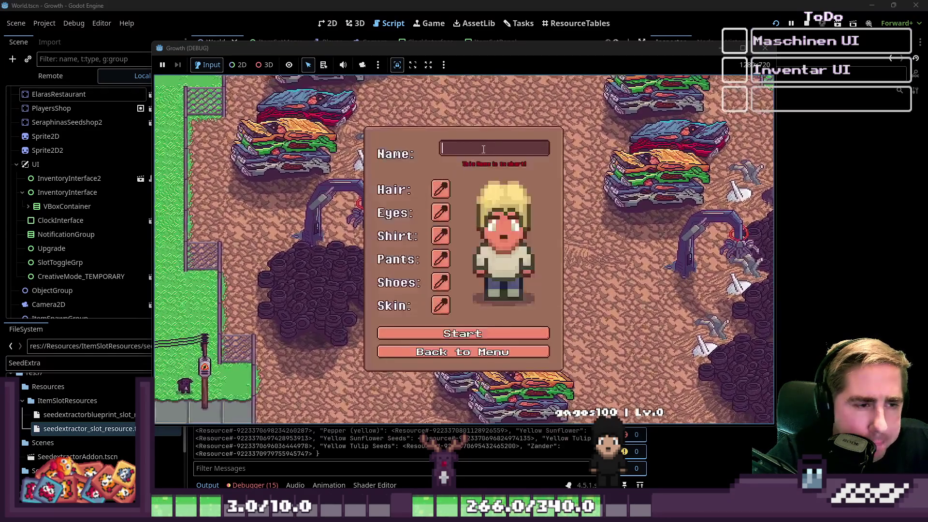
Create a new character named 'asdgb' and enter the world
{"action": "type", "text": "asdgb"}
{"action": "left_click", "coordinate": [451, 334]}
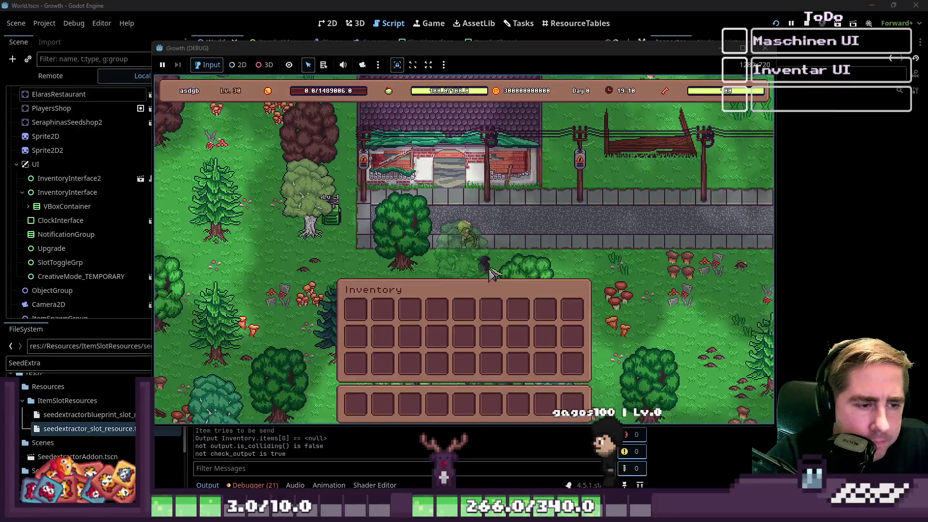
Walk the character to the machine and use it
{"action": "key", "text": "w"}
{"action": "key", "text": "a"}
{"action": "key", "text": "i"}
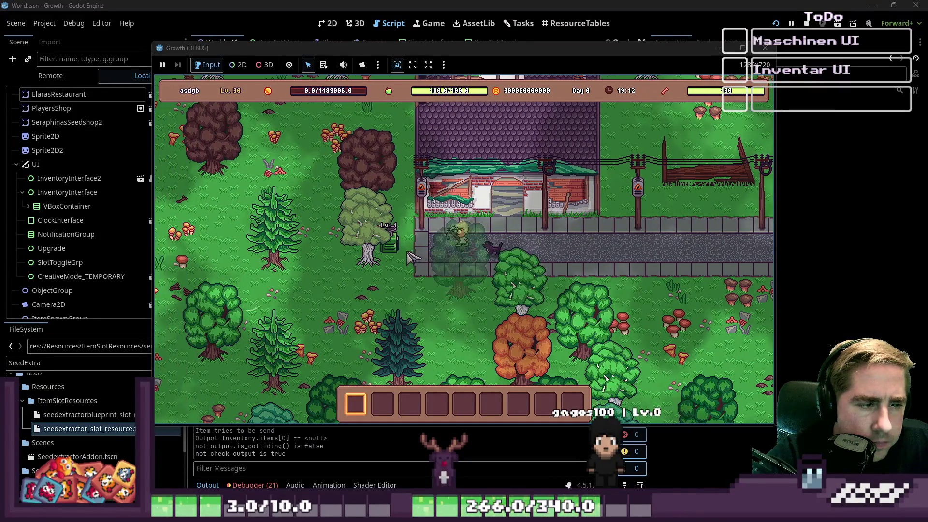
{"action": "key", "text": "a"}
{"action": "key", "text": "e"}
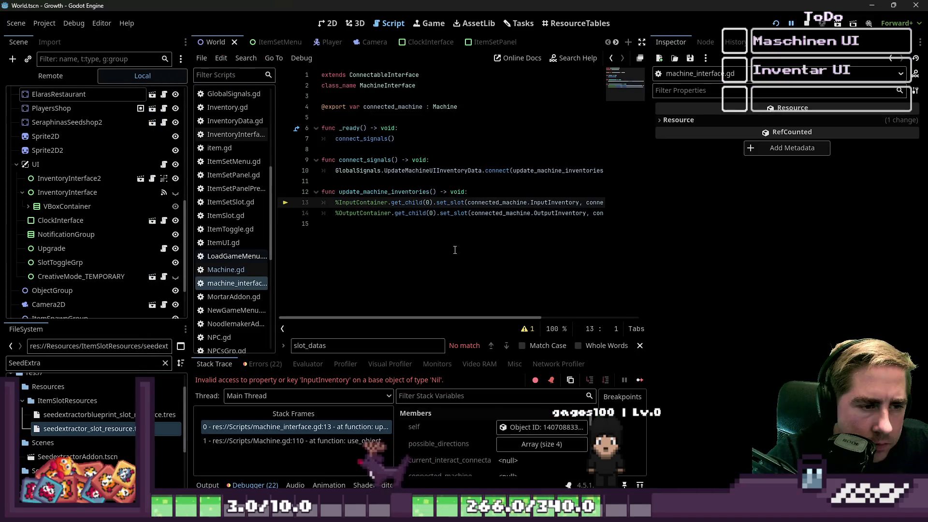
Widen the code editor, highlight connected_machine's uses, and relaunch the game
{"action": "left_click", "coordinate": [455, 250]}
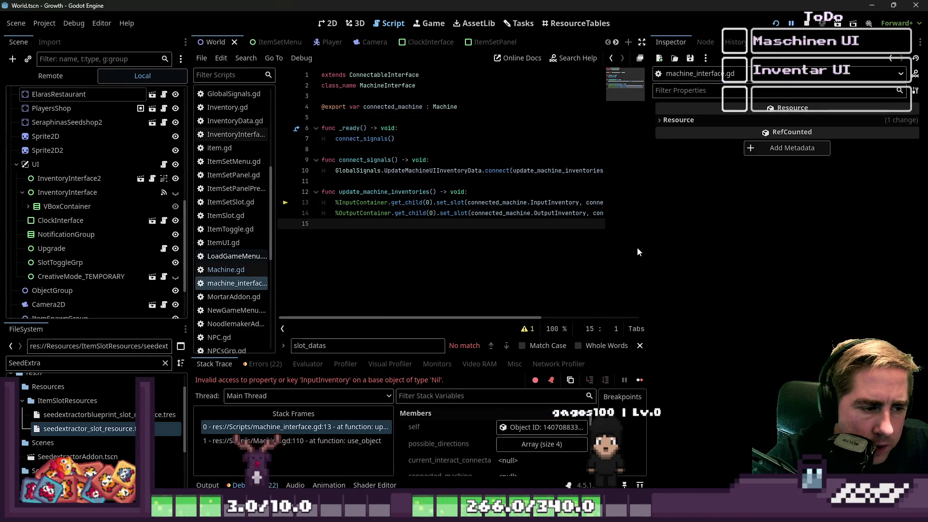
{"action": "left_click_drag", "start_coordinate": [651, 213], "coordinate": [847, 225]}
{"action": "double_click", "coordinate": [514, 203]}
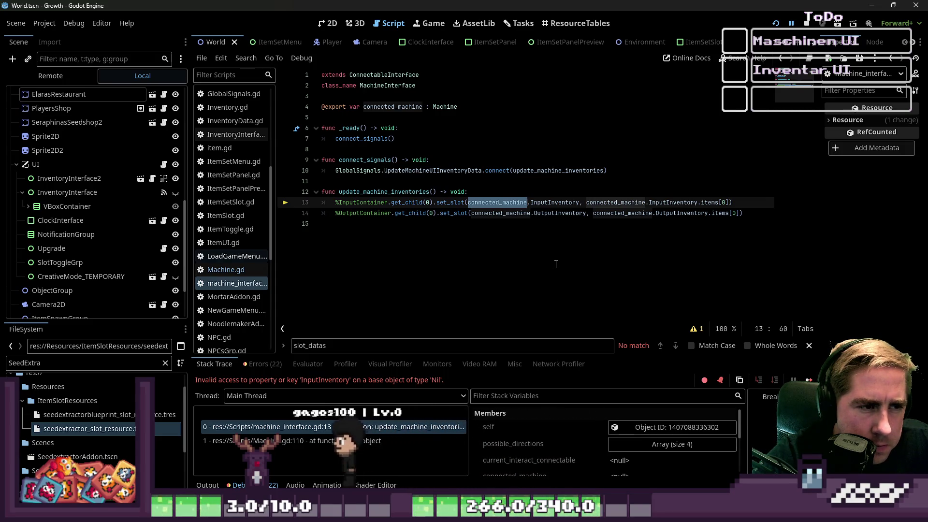
{"action": "left_click", "coordinate": [775, 24]}
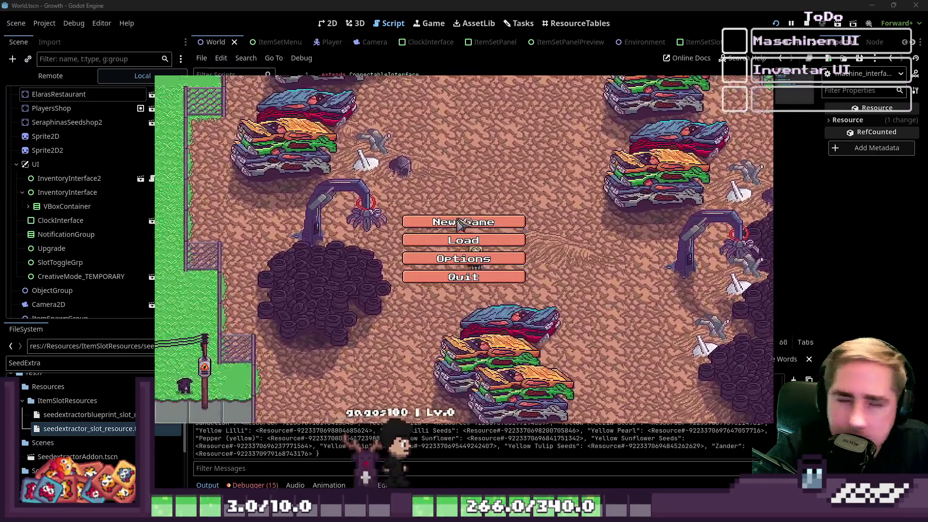
Start a new game as 'asdgf', walk to the machine and open it, hitting the Nil InputInventory error
{"action": "left_click", "coordinate": [461, 224]}
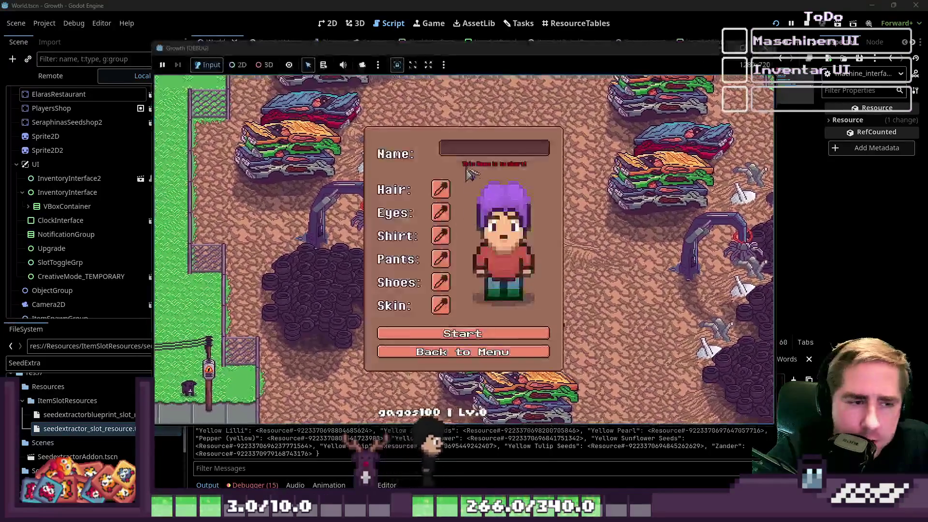
{"action": "type", "text": "asdgf"}
{"action": "left_click", "coordinate": [463, 328]}
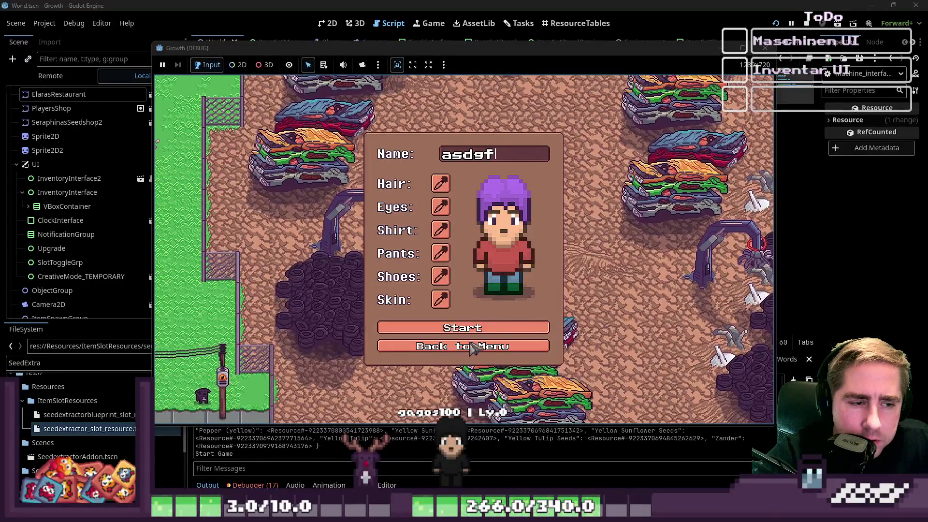
{"action": "key", "text": "i"}
{"action": "key", "text": "a"}
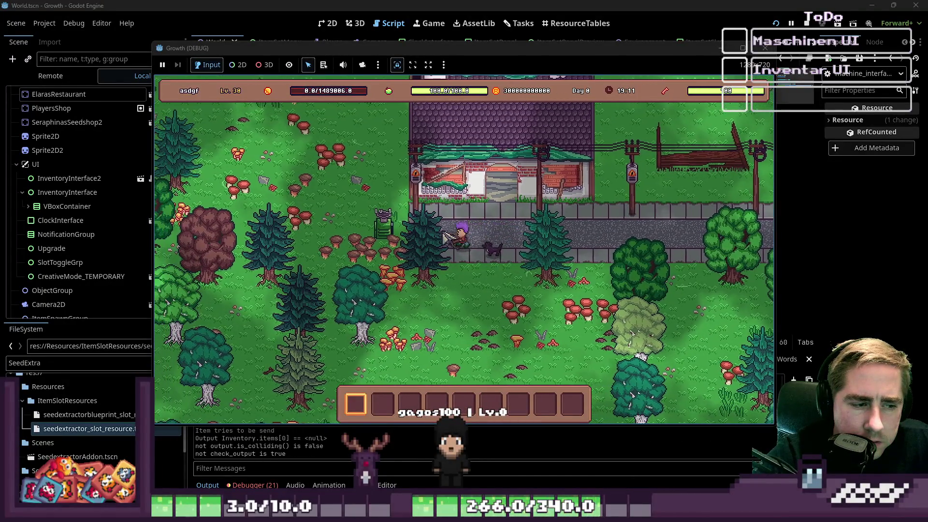
{"action": "key", "text": "i"}
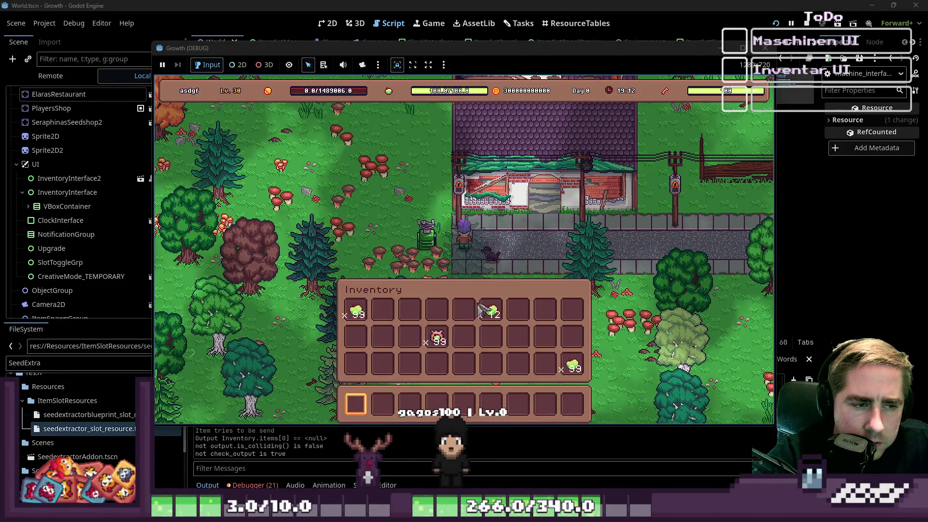
{"action": "key", "text": "i"}
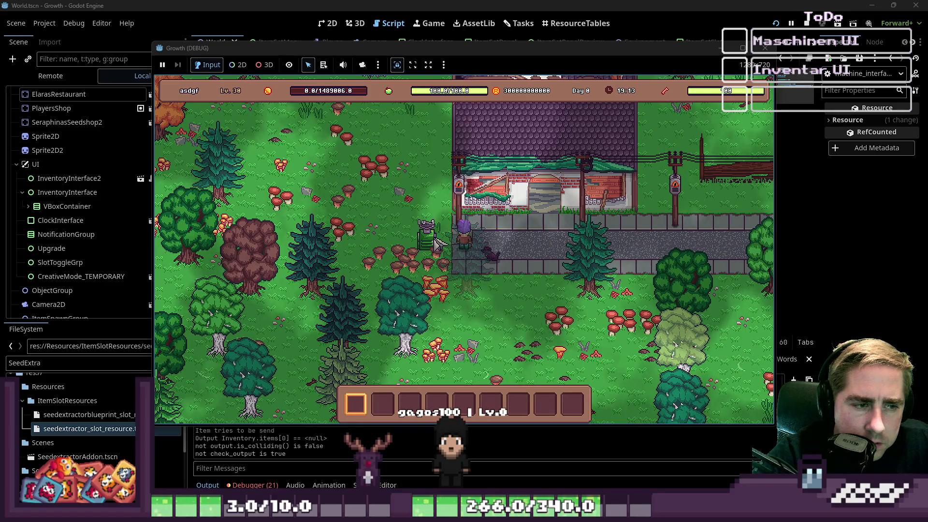
{"action": "left_click", "coordinate": [449, 245]}
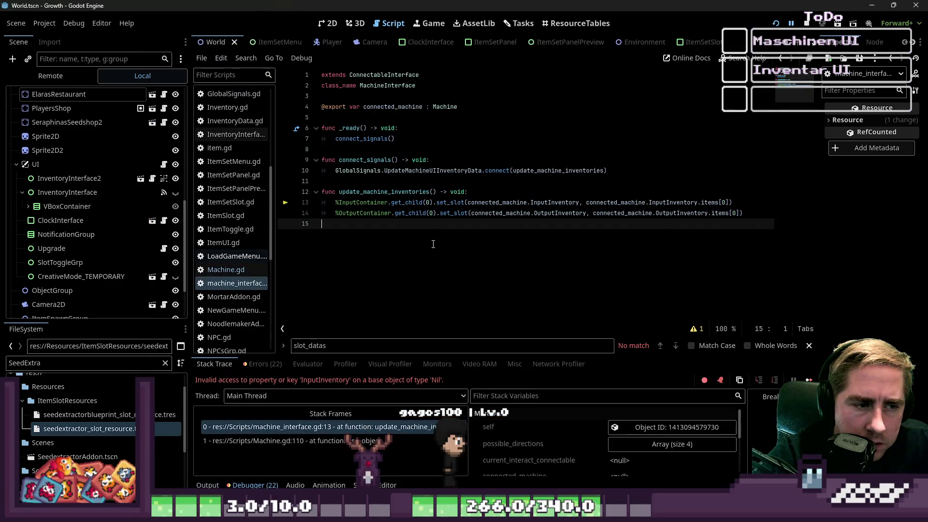
Highlight connected_machine's uses in machine_interface.gd, then open Machine.gd at use_object
{"action": "scroll", "coordinate": [575, 445], "scroll_direction": "down", "scroll_amount": 2}
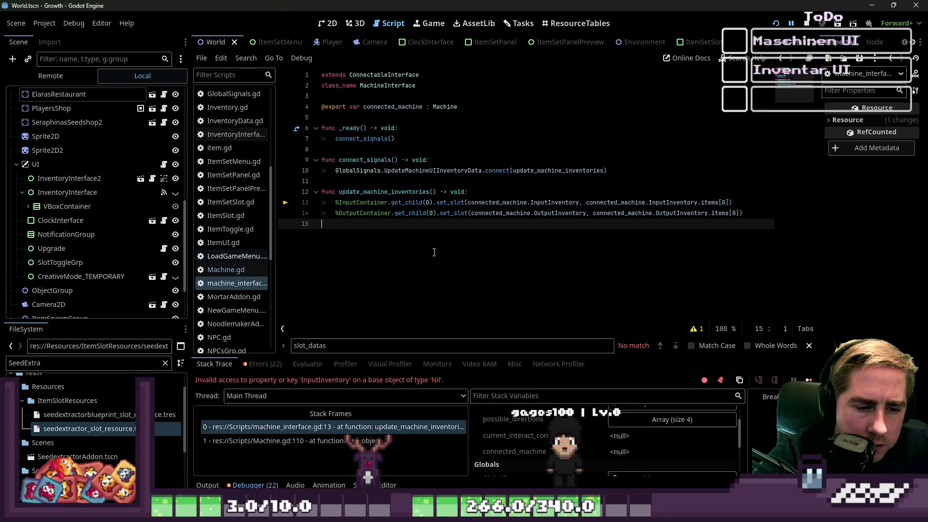
{"action": "scroll", "coordinate": [225, 169], "scroll_direction": "up", "scroll_amount": 5}
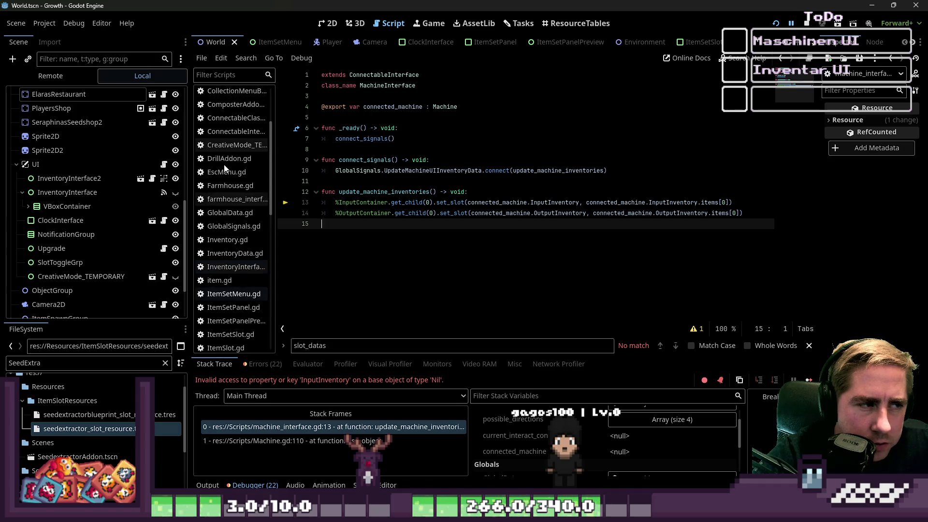
{"action": "double_click", "coordinate": [392, 107]}
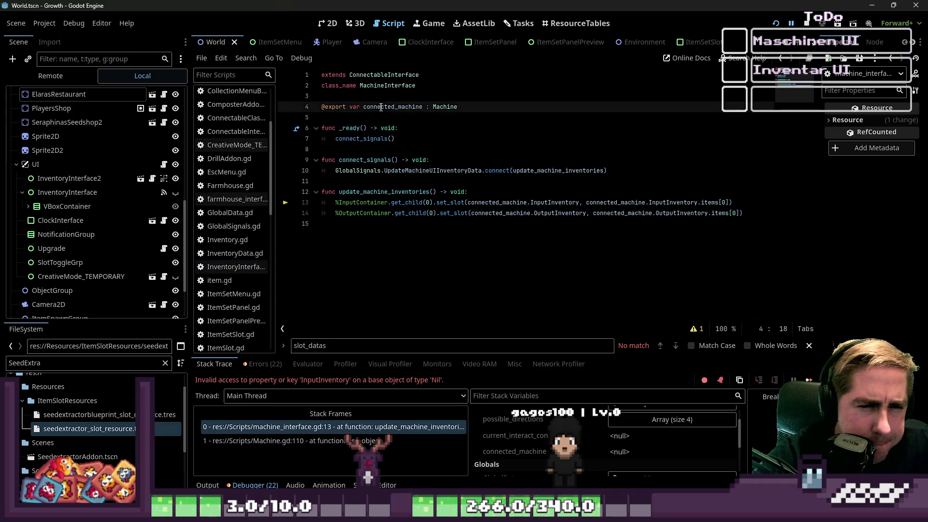
{"action": "left_click", "coordinate": [572, 282]}
{"action": "scroll", "coordinate": [240, 225], "scroll_direction": "down", "scroll_amount": 6}
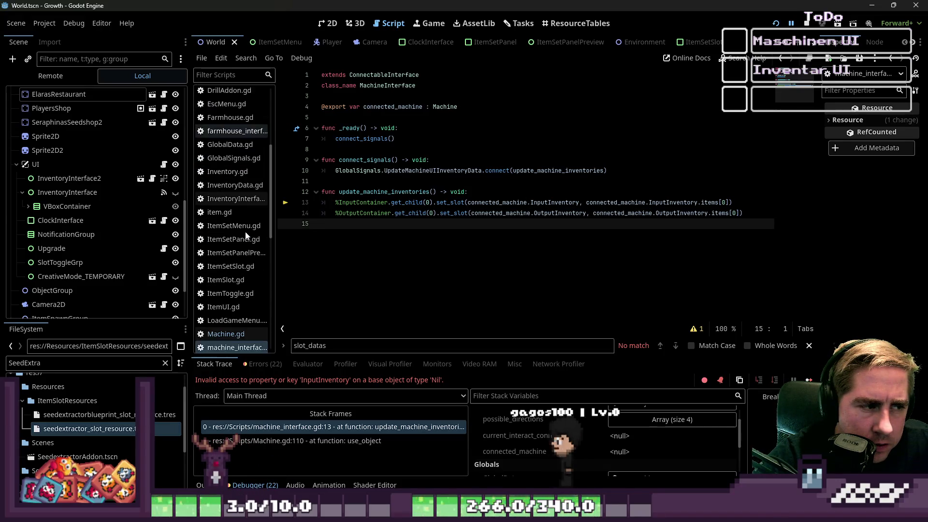
{"action": "left_click", "coordinate": [226, 168]}
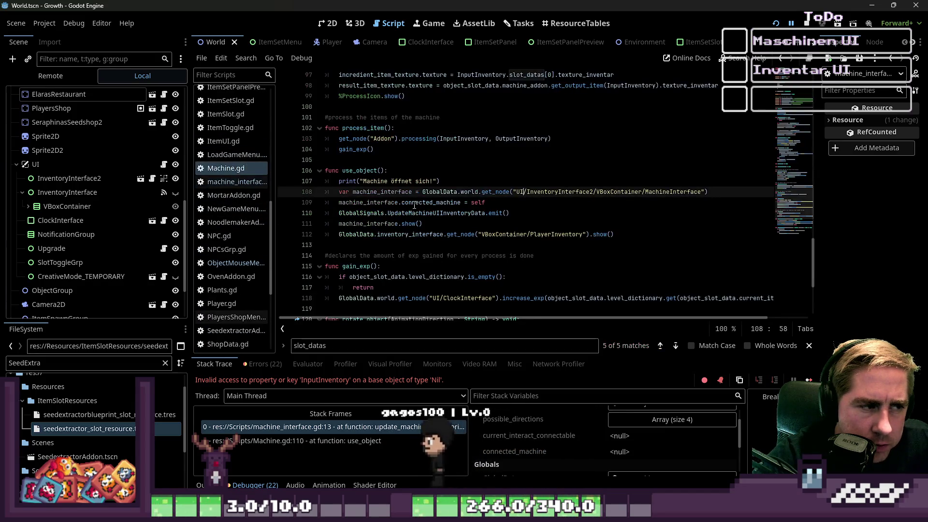
Review the machine_interface.connected_machine assignment in use_object and the printed output log
{"action": "left_click", "coordinate": [449, 182]}
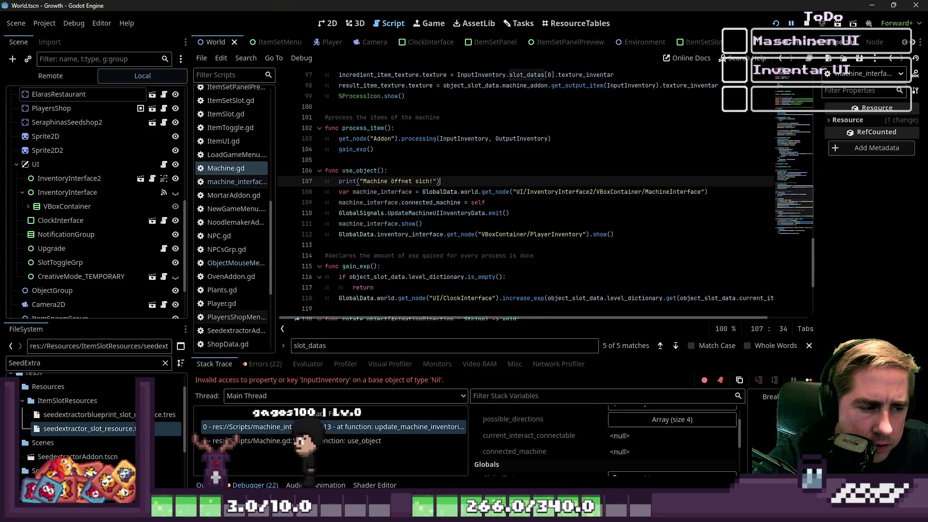
{"action": "left_click", "coordinate": [202, 484]}
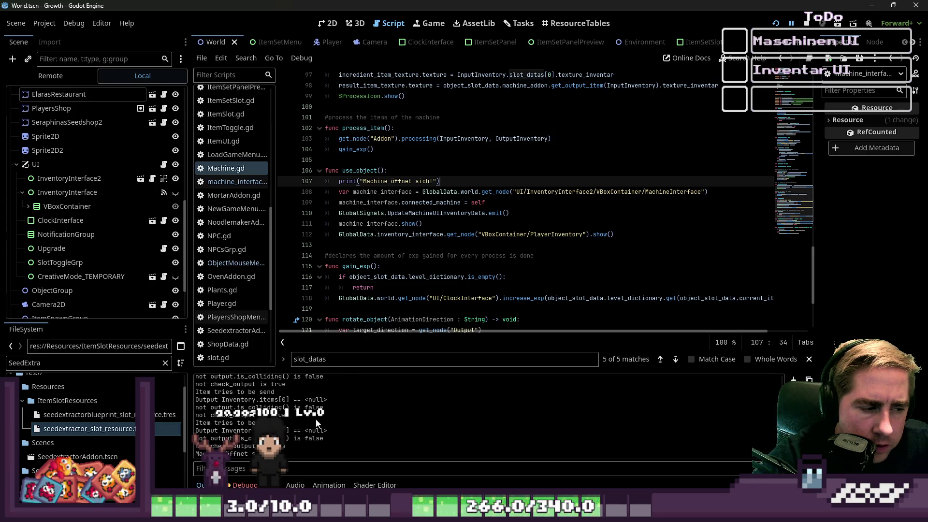
{"action": "left_click", "coordinate": [410, 224]}
{"action": "double_click", "coordinate": [429, 213]}
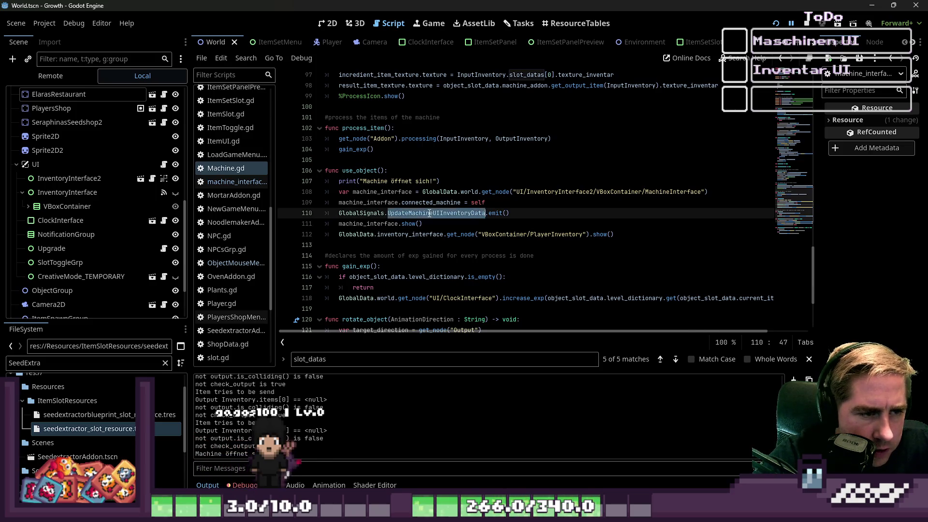
{"action": "double_click", "coordinate": [431, 203]}
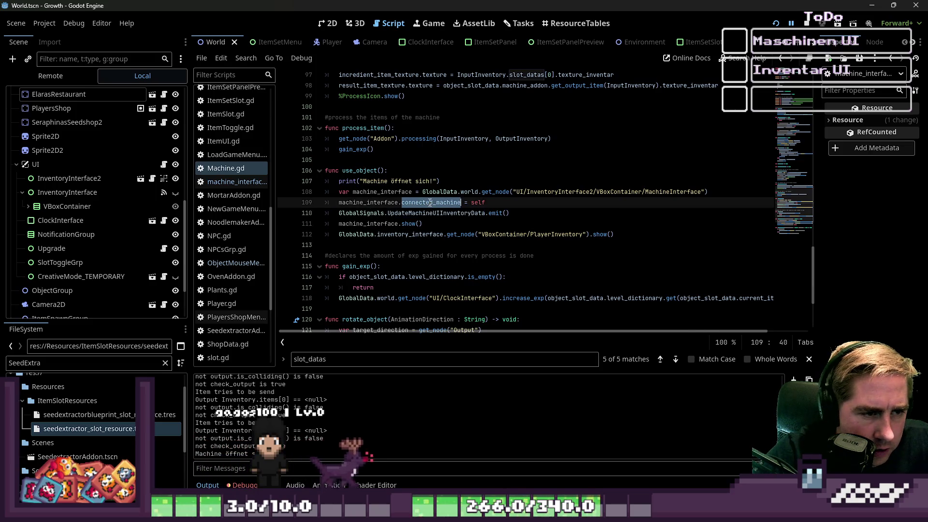
{"action": "double_click", "coordinate": [374, 202]}
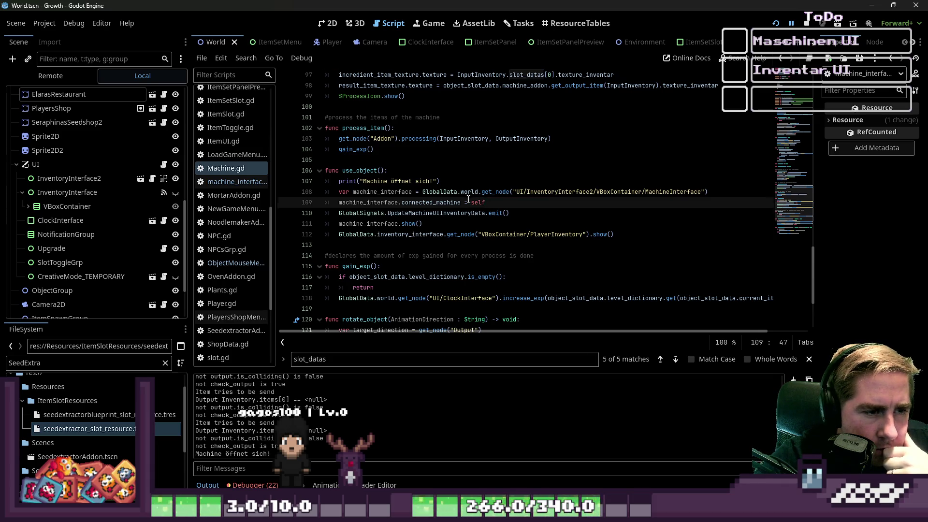
{"action": "scroll", "coordinate": [468, 199], "scroll_direction": "up", "scroll_amount": 20}
{"action": "double_click", "coordinate": [372, 88]}
{"action": "scroll", "coordinate": [516, 218], "scroll_direction": "down", "scroll_amount": 15}
{"action": "scroll", "coordinate": [516, 218], "scroll_direction": "down", "scroll_amount": 5}
Add print(machine_interface.connectec_machine) as a new line after line 109 in Machine.gd
{"action": "left_click", "coordinate": [472, 202]}
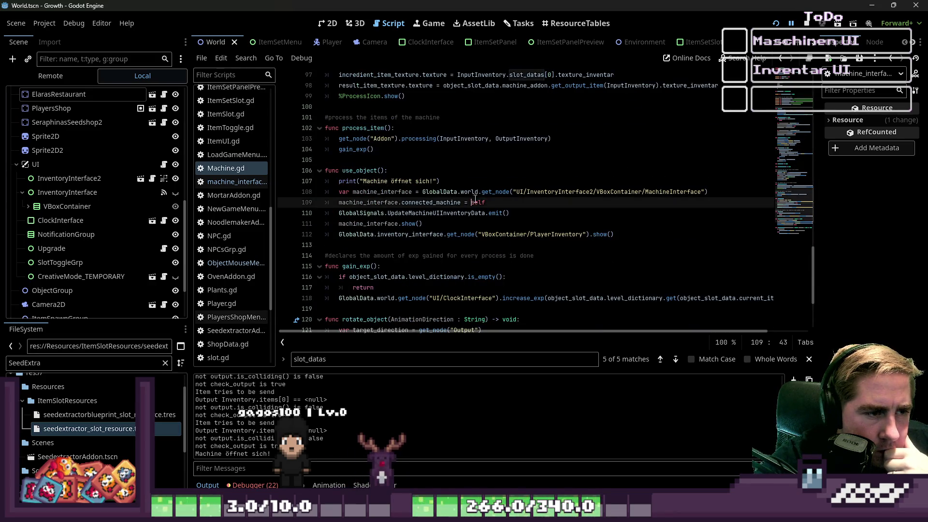
{"action": "left_click", "coordinate": [510, 198]}
{"action": "key", "text": "Return"}
{"action": "type", "text": "pr"}
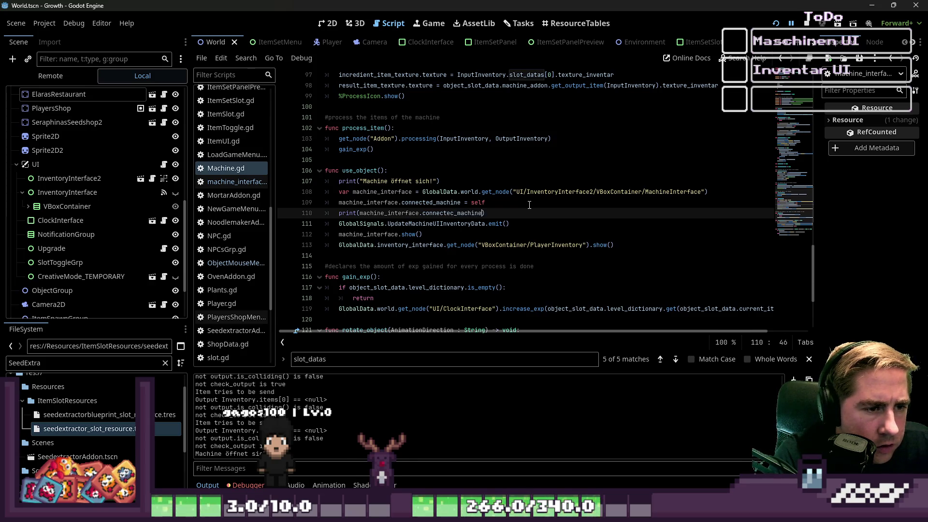
Compare the printed property name with the connected_machine declaration in machine_interface.gd
{"action": "double_click", "coordinate": [452, 212]}
{"action": "key", "text": "ctrl+c"}
{"action": "scroll", "coordinate": [452, 212], "scroll_direction": "up", "scroll_amount": 1}
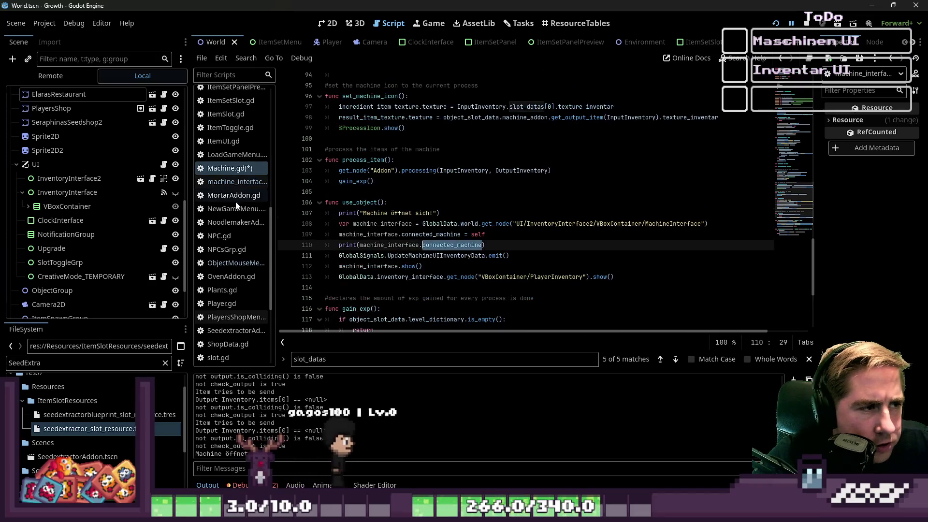
{"action": "left_click", "coordinate": [237, 181]}
{"action": "double_click", "coordinate": [398, 107]}
Rename the connected_machine declaration in machine_interface.gd, save, then undo the rename
{"action": "key", "text": "ctrl+v"}
{"action": "key", "text": "ctrl+s"}
{"action": "double_click", "coordinate": [501, 213]}
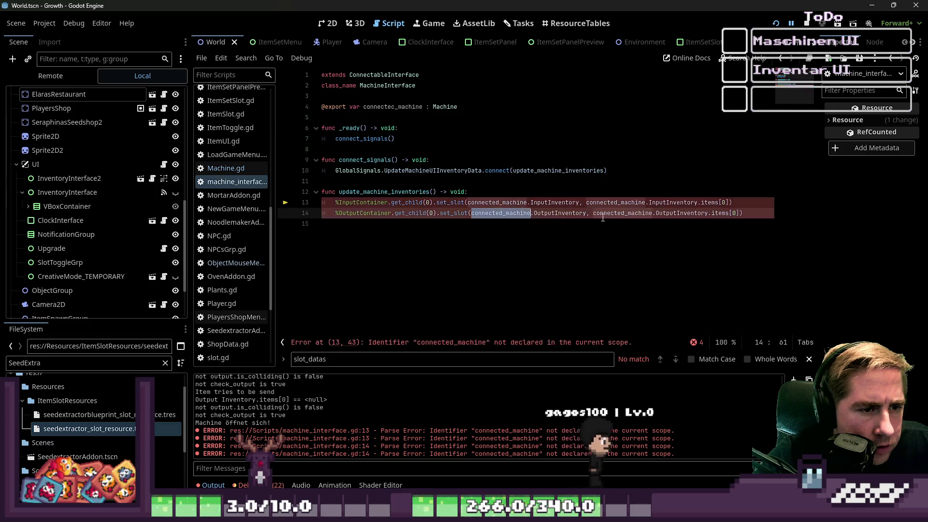
{"action": "left_click", "coordinate": [619, 232]}
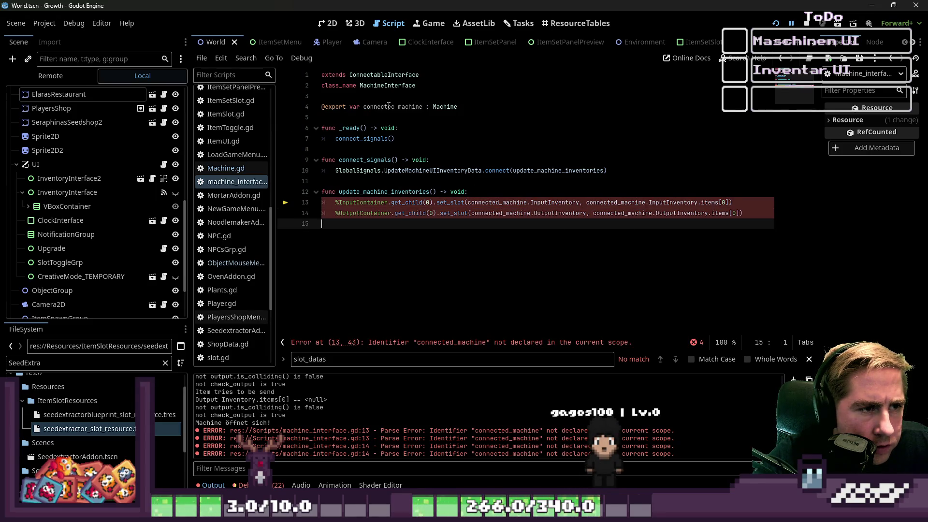
{"action": "key", "text": "ctrl+z"}
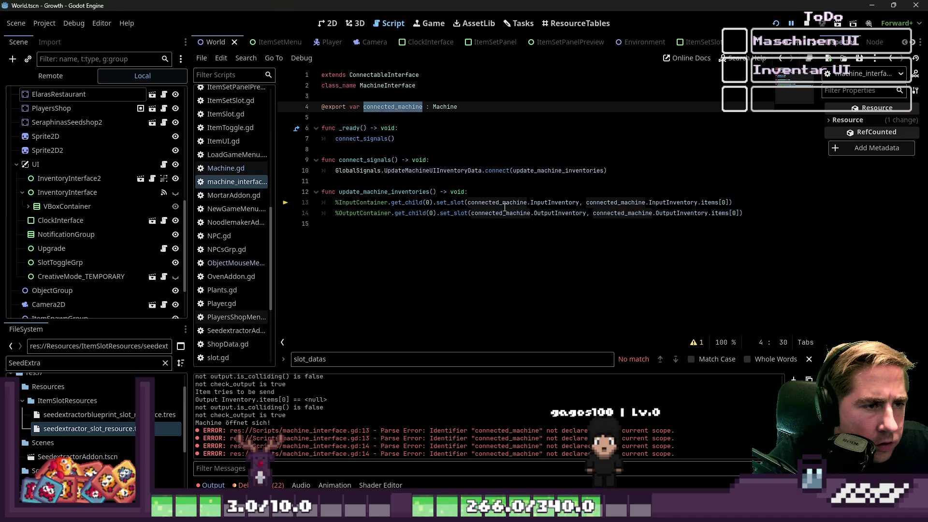
{"action": "left_click", "coordinate": [503, 204]}
Correct the debug print in Machine.gd to print(machine_interface.connected_machine)
{"action": "left_click", "coordinate": [239, 170]}
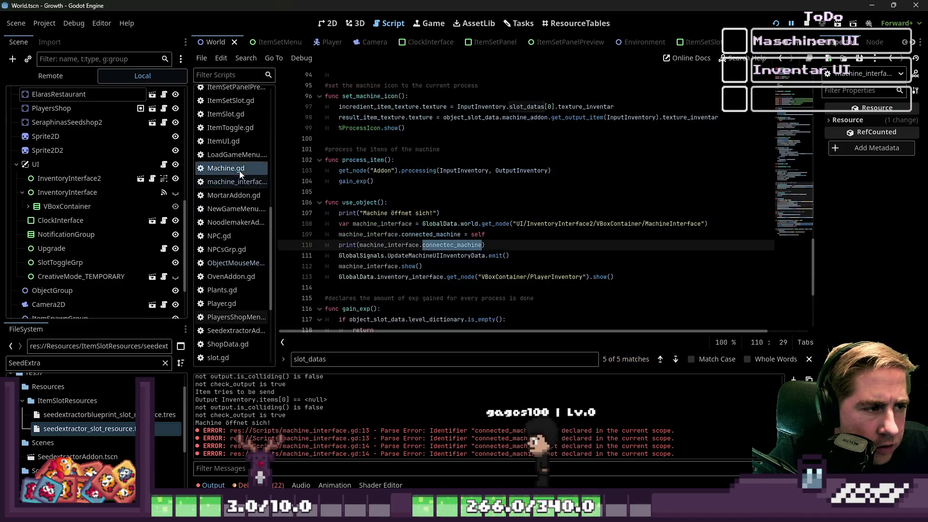
{"action": "left_click", "coordinate": [449, 246]}
{"action": "double_click", "coordinate": [450, 246]}
{"action": "key", "text": "BackSpace"}
{"action": "key", "text": "BackSpace"}
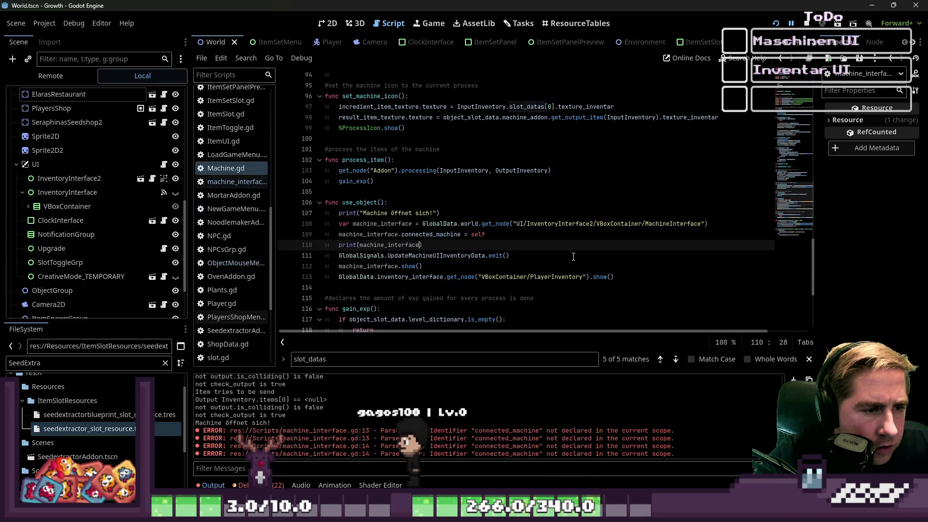
{"action": "key", "text": "ctrl+z"}
{"action": "key", "text": "ctrl+z"}
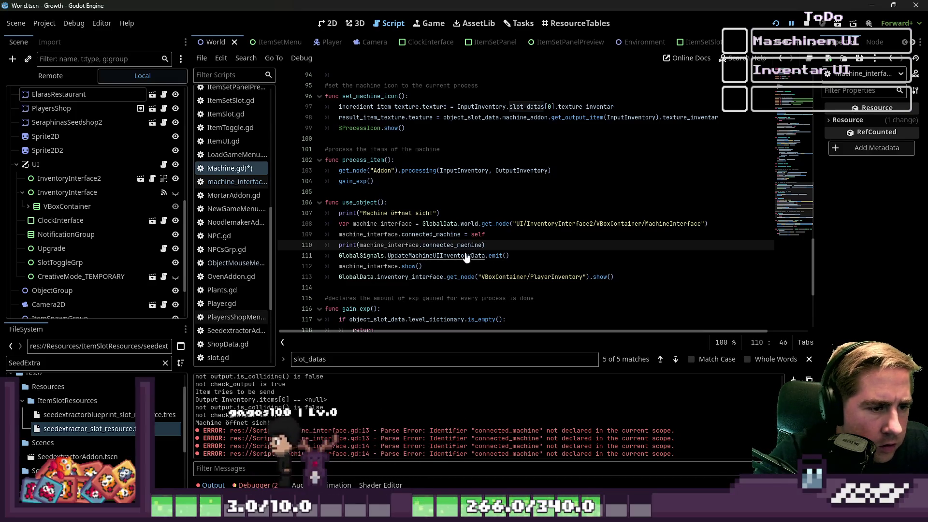
{"action": "double_click", "coordinate": [444, 234]}
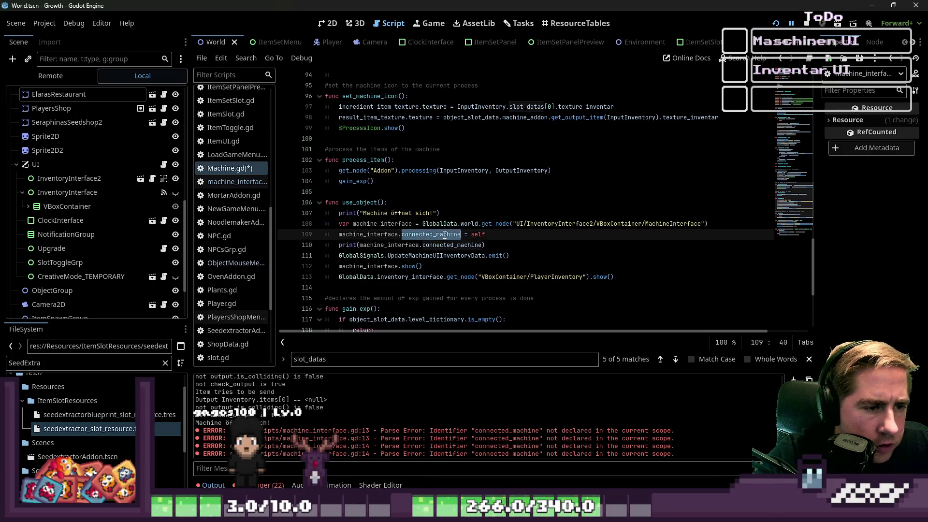
{"action": "left_click", "coordinate": [544, 252]}
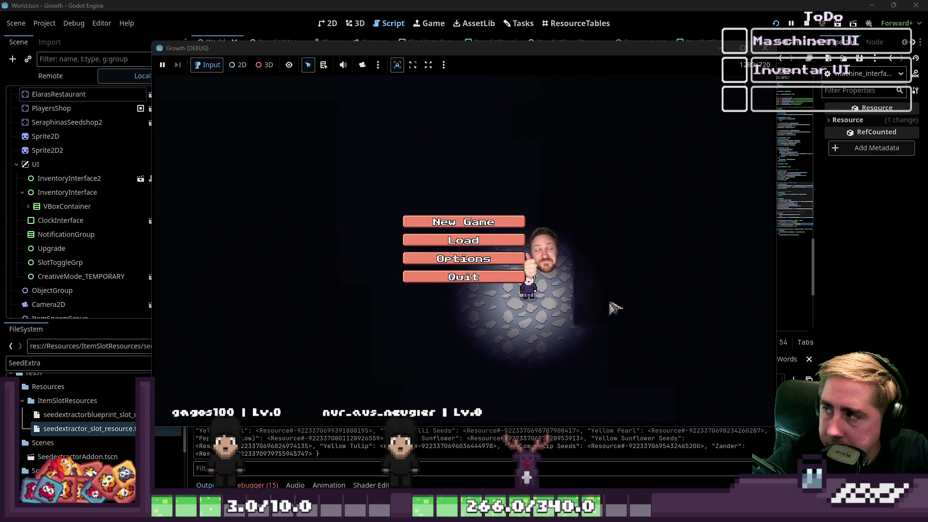
Start a new Growth game with the character name 'sdv'
{"action": "left_click", "coordinate": [471, 221]}
{"action": "type", "text": "sdv"}
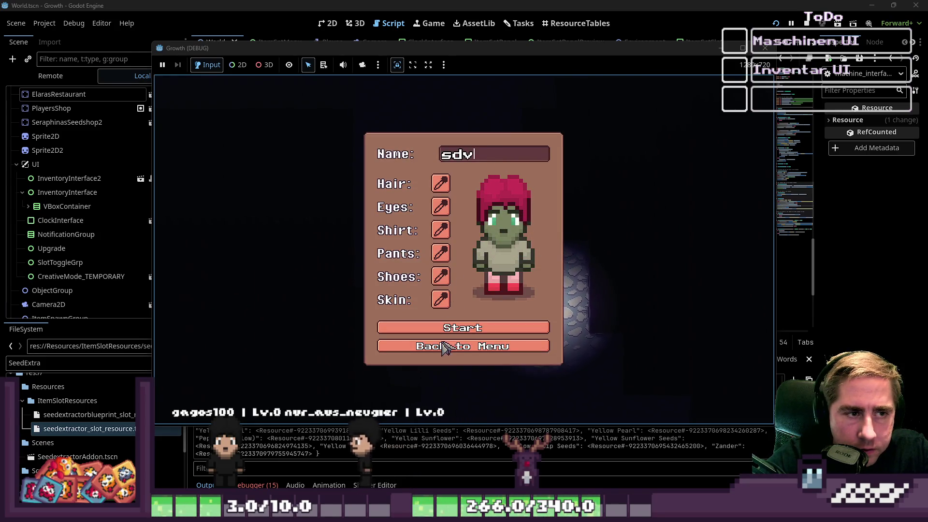
{"action": "left_click", "coordinate": [449, 328]}
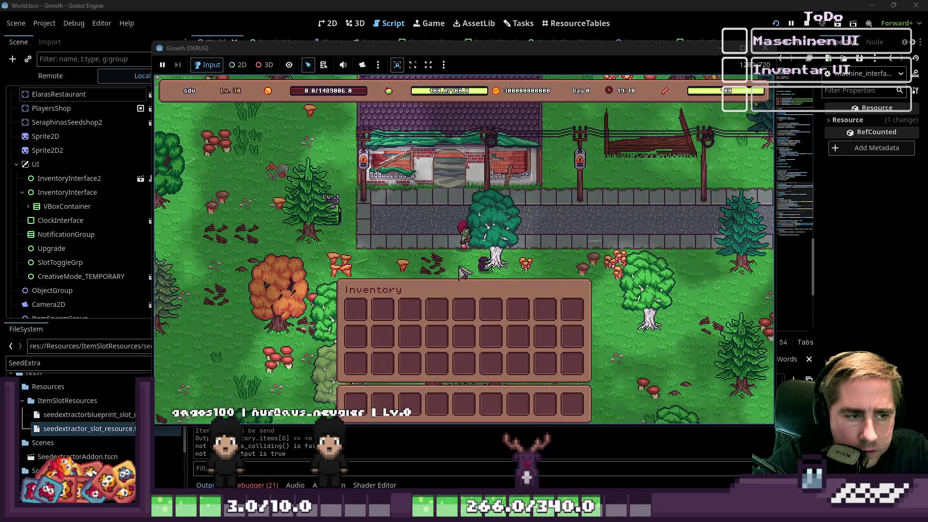
Walk to the machine and use it, triggering the InputInventory on Nil error
{"action": "key", "text": "e"}
{"action": "key", "text": "w"}
{"action": "key", "text": "a"}
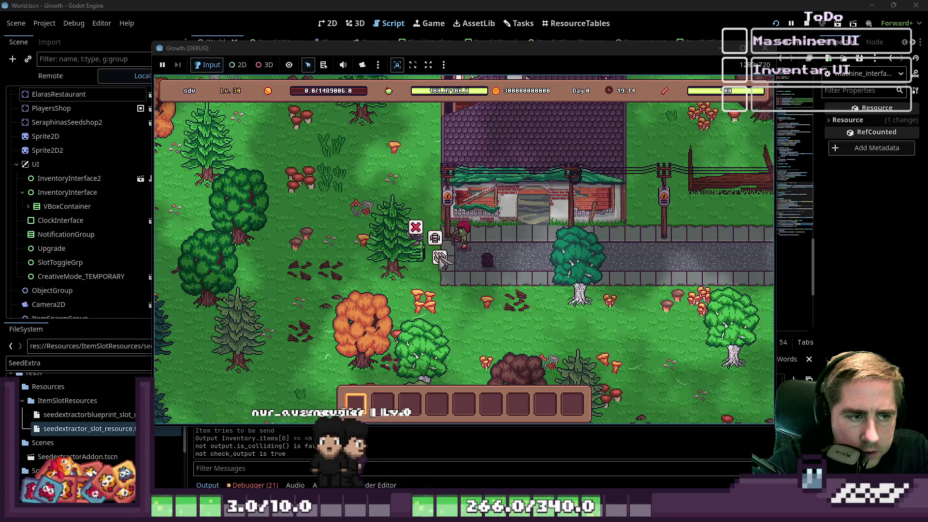
{"action": "left_click", "coordinate": [437, 249]}
{"action": "left_click", "coordinate": [440, 243]}
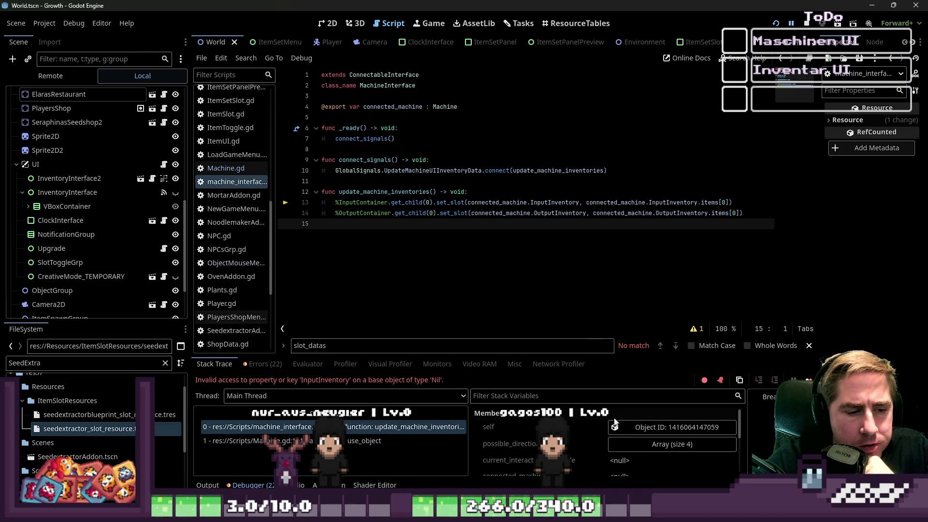
Jump from the Machine.gd:111 stack frame to the calling code in use_object
{"action": "scroll", "coordinate": [611, 427], "scroll_direction": "down", "scroll_amount": 1}
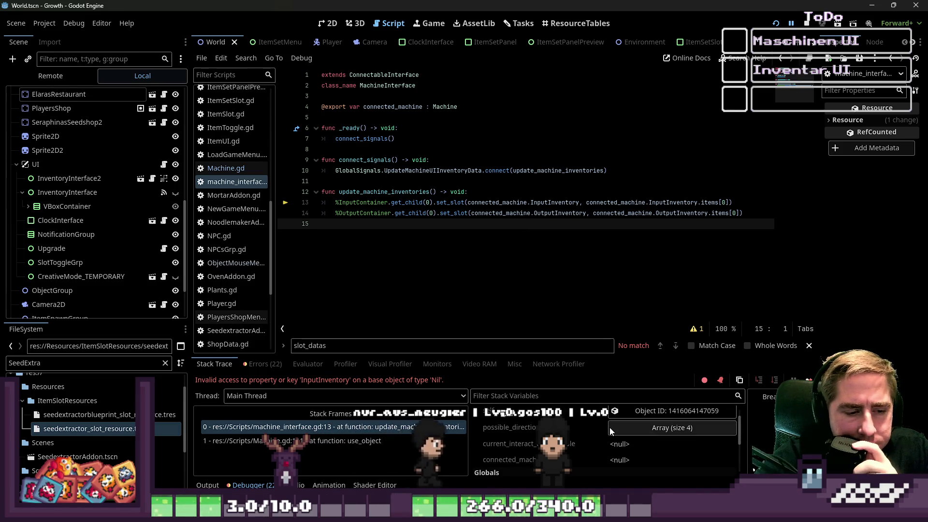
{"action": "left_click", "coordinate": [225, 168]}
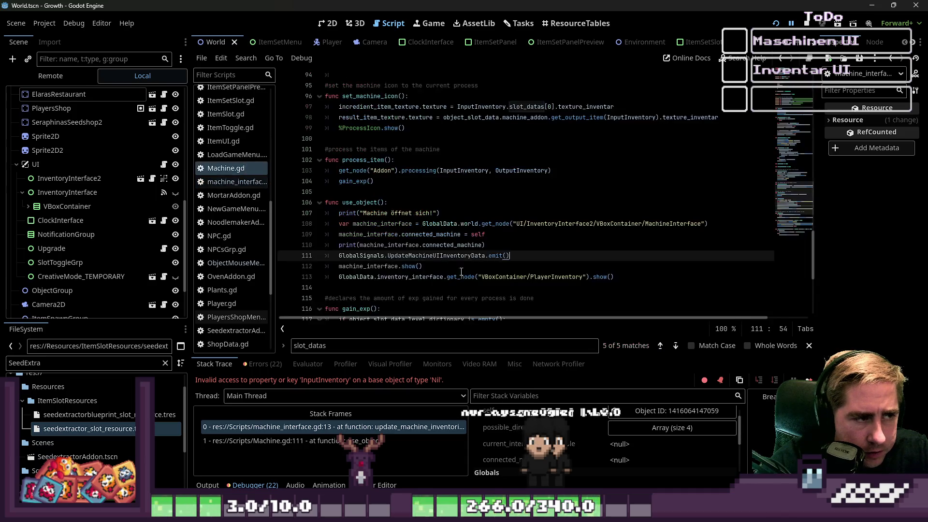
{"action": "left_click", "coordinate": [460, 268]}
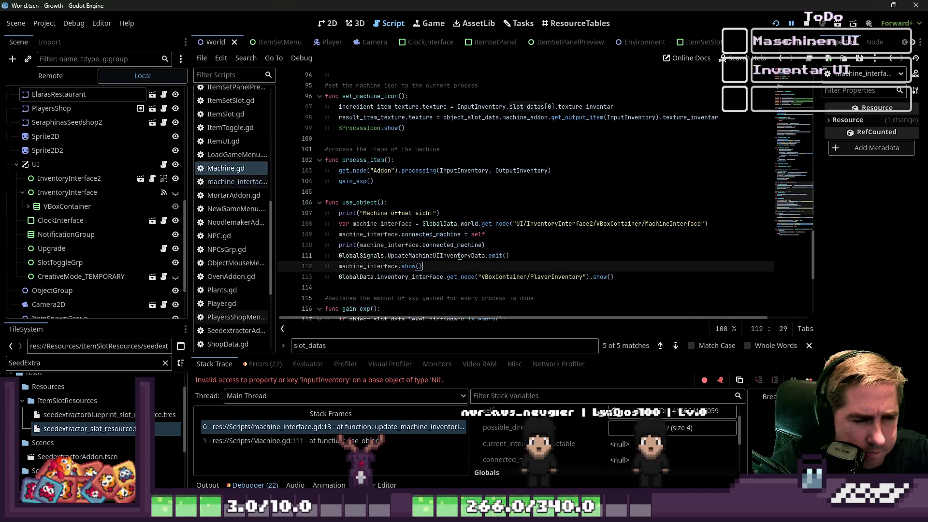
{"action": "double_click", "coordinate": [459, 256]}
{"action": "left_click", "coordinate": [438, 246]}
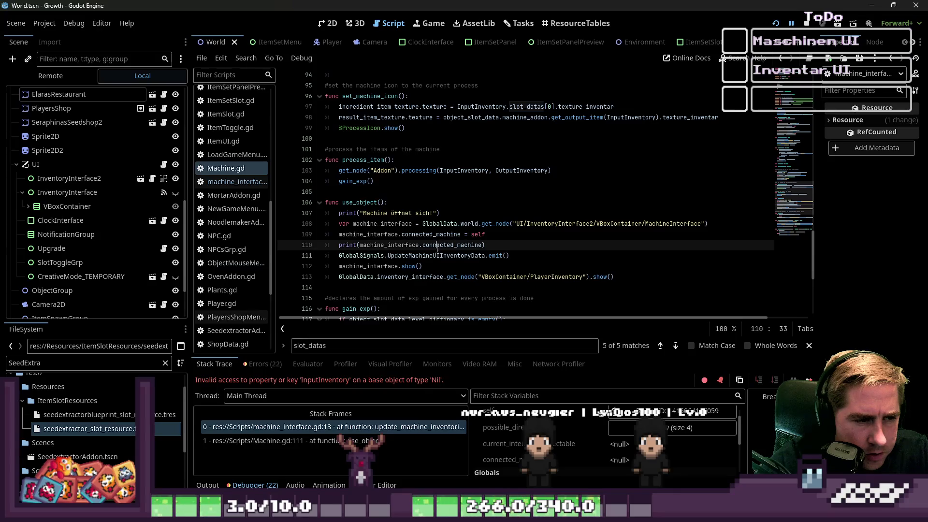
Check the printed StaticBody2D machine in the Output log against the signal emit and assignment lines
{"action": "left_click", "coordinate": [218, 484]}
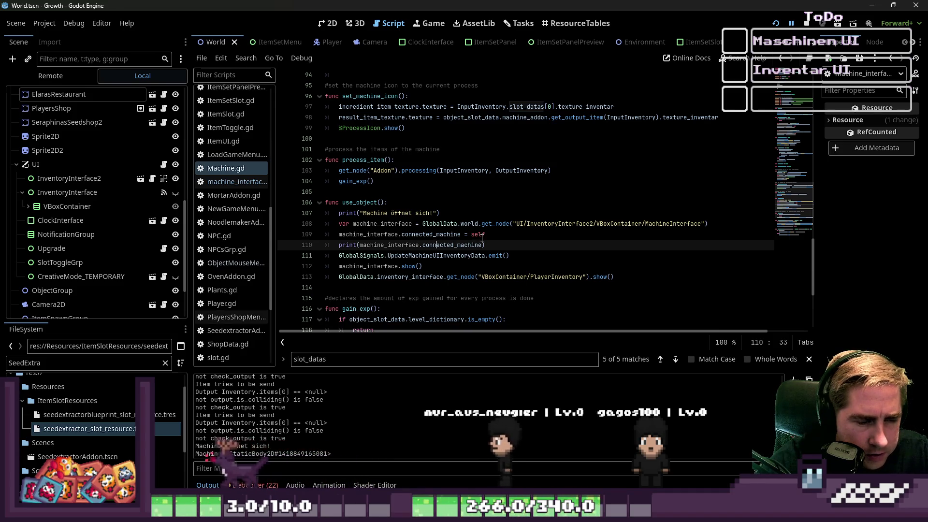
{"action": "mouse_move", "coordinate": [485, 240]}
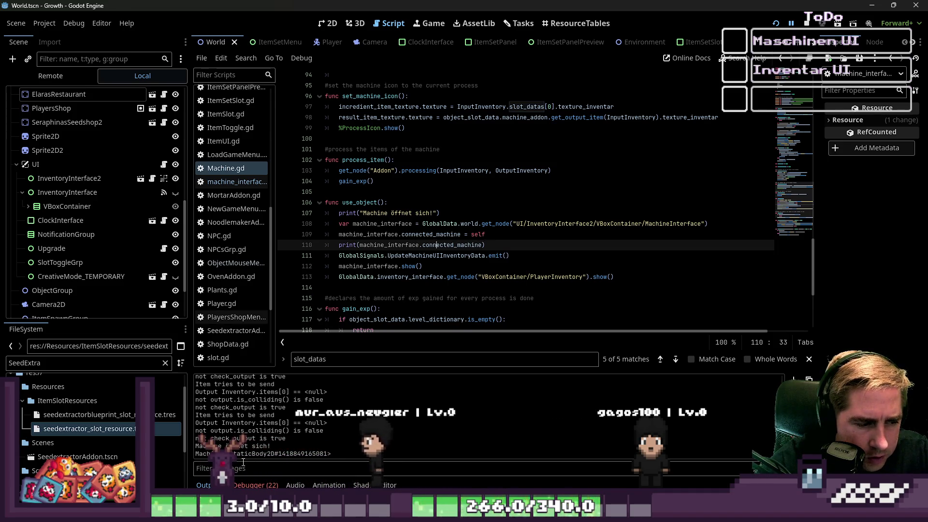
{"action": "left_click_drag", "start_coordinate": [252, 453], "coordinate": [270, 453]}
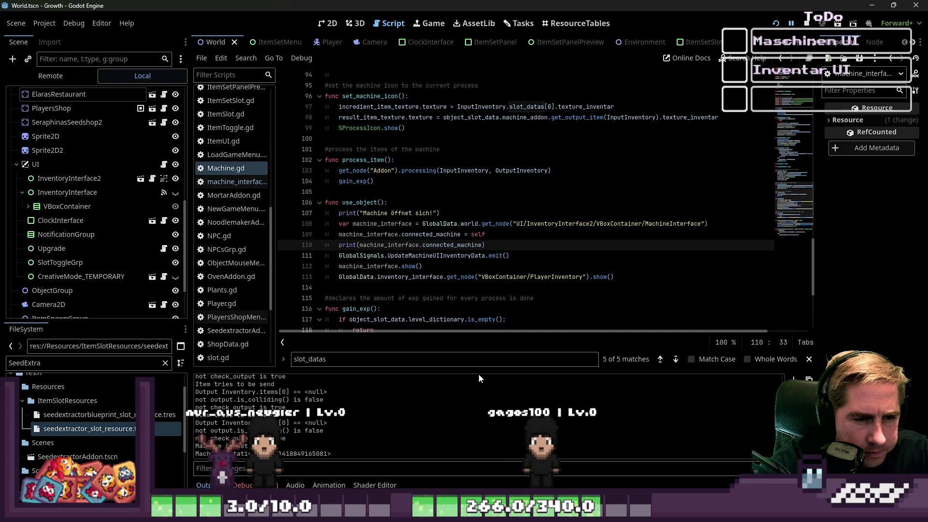
{"action": "left_click", "coordinate": [471, 256]}
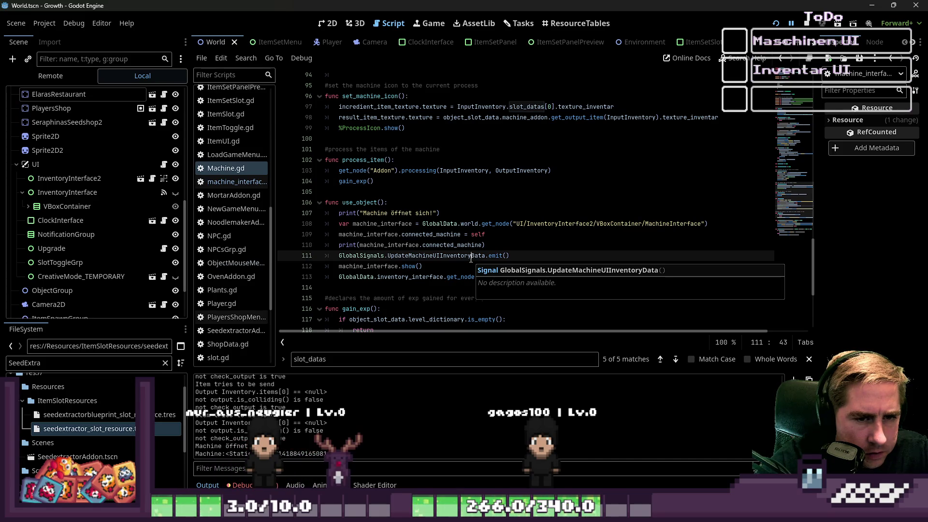
{"action": "left_click_drag", "start_coordinate": [510, 255], "coordinate": [343, 256]}
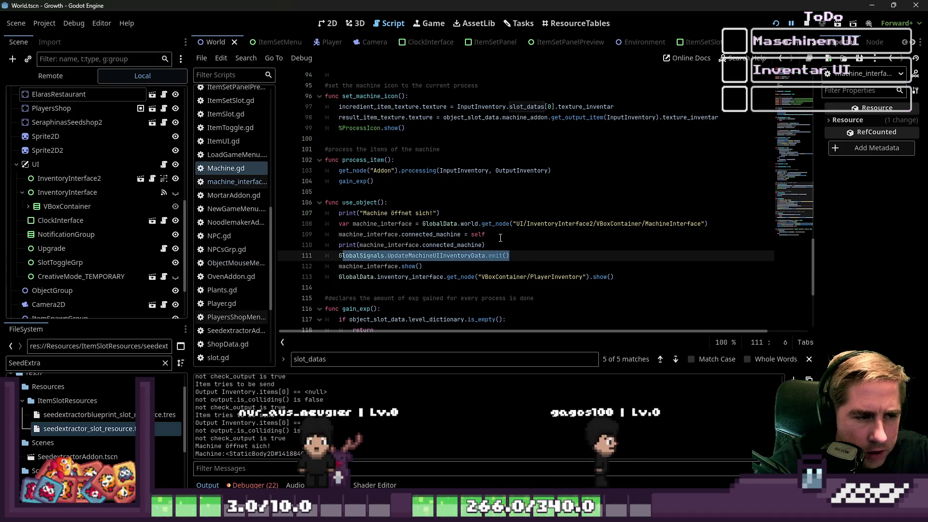
{"action": "left_click_drag", "start_coordinate": [484, 234], "coordinate": [404, 235]}
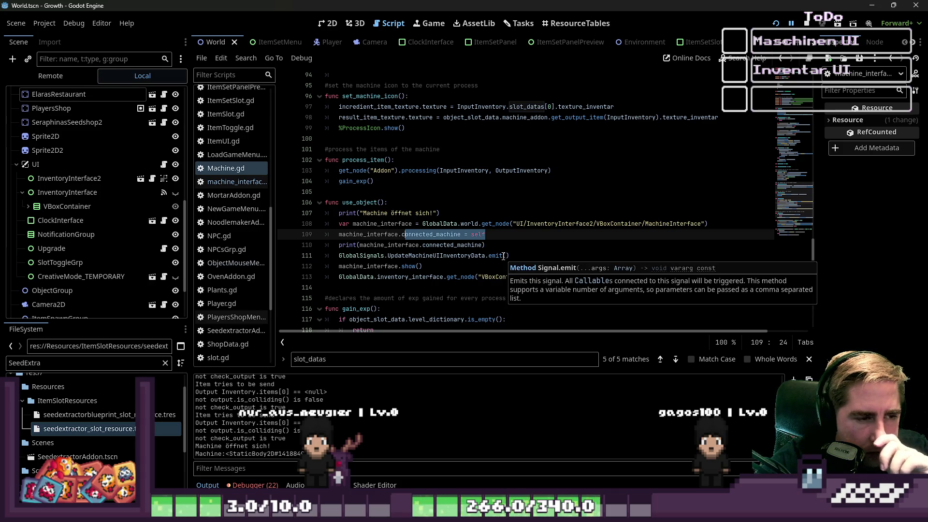
{"action": "left_click", "coordinate": [254, 195]}
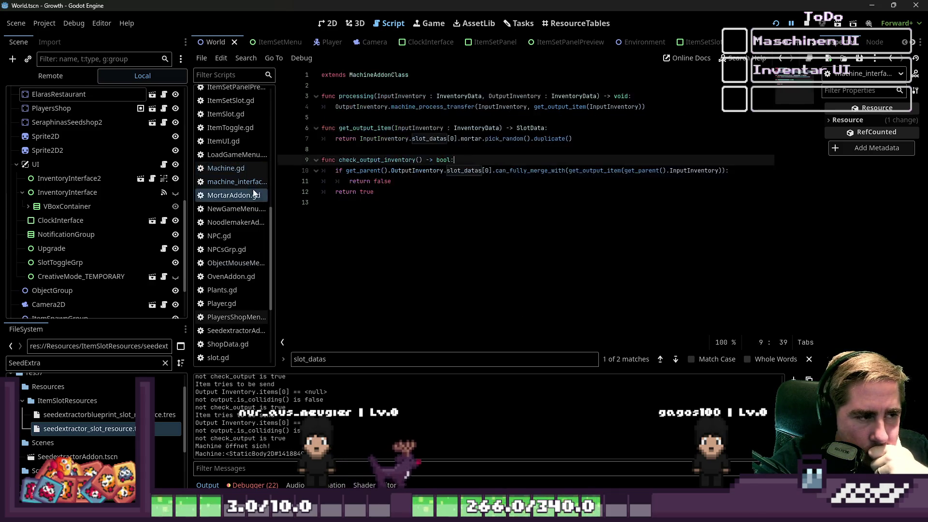
Insert print("SpeedTest") at the top of update_machine_inventories and rerun the project with F5
{"action": "left_click", "coordinate": [237, 181]}
{"action": "left_click", "coordinate": [506, 195]}
{"action": "key", "text": "Return"}
{"action": "type", "text": "print/(\""}
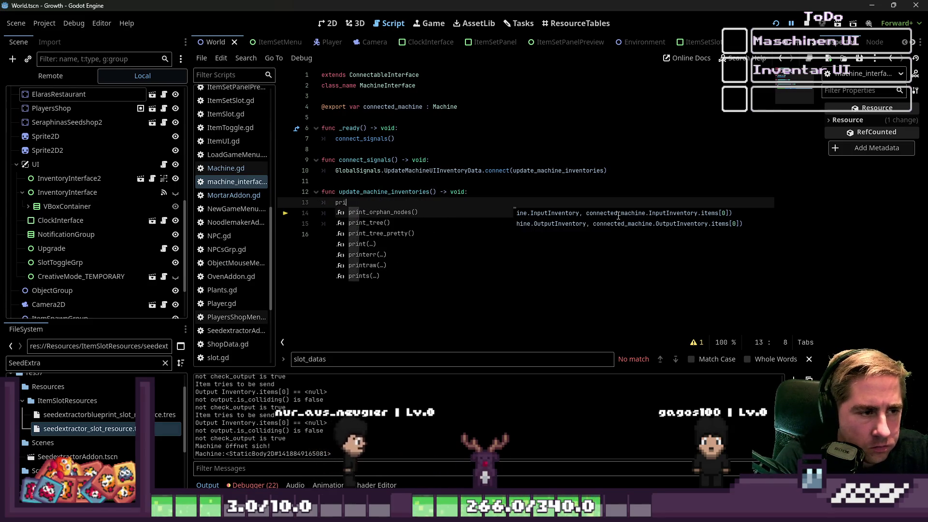
{"action": "type", "text": "SpeedTest"}
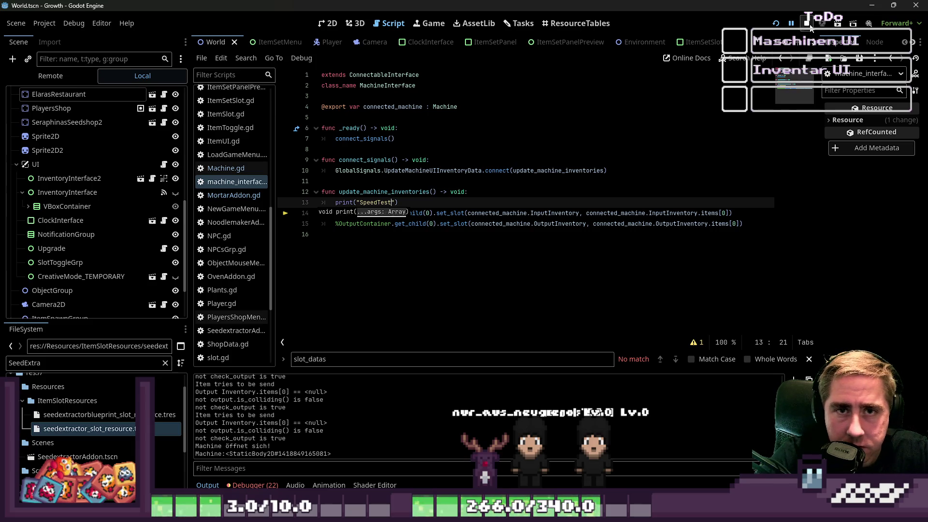
{"action": "key", "text": "F5"}
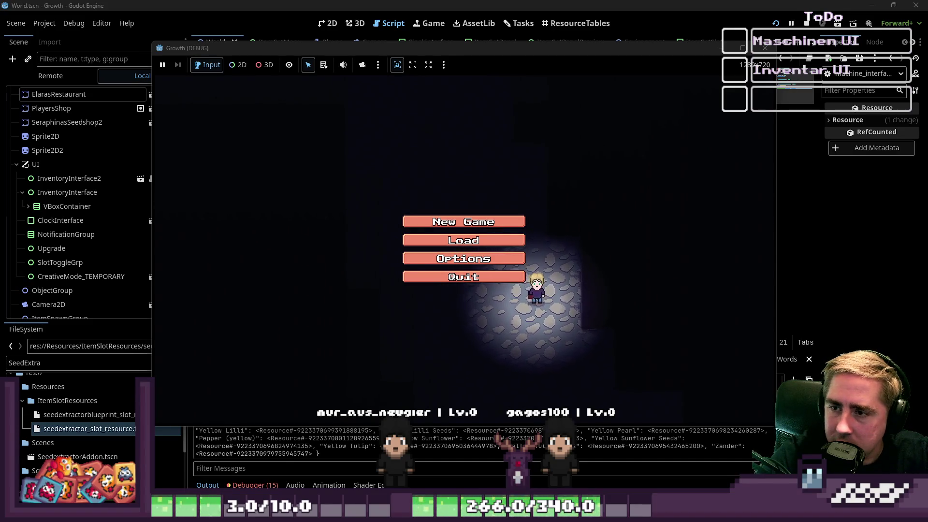
Start a new game as 'adw', walk to the machine and use it
{"action": "left_click", "coordinate": [496, 222]}
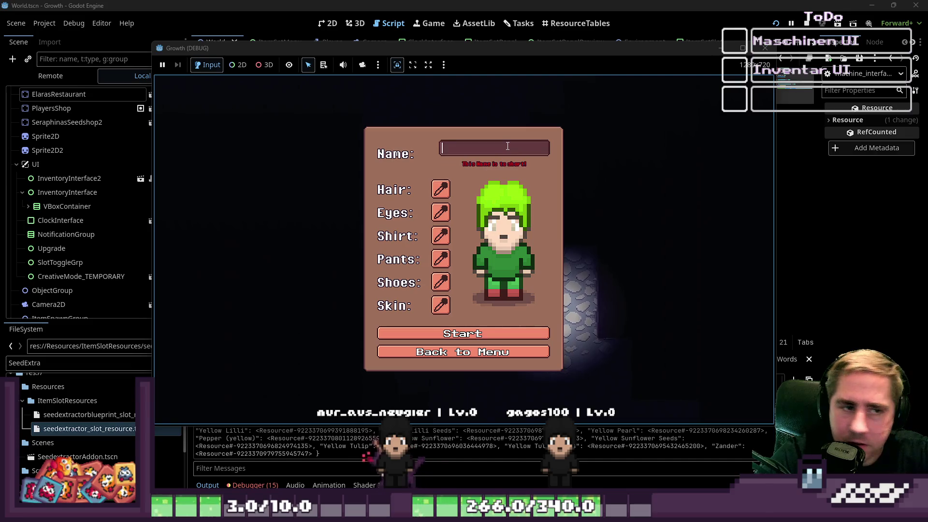
{"action": "type", "text": "adw"}
{"action": "left_click", "coordinate": [463, 334]}
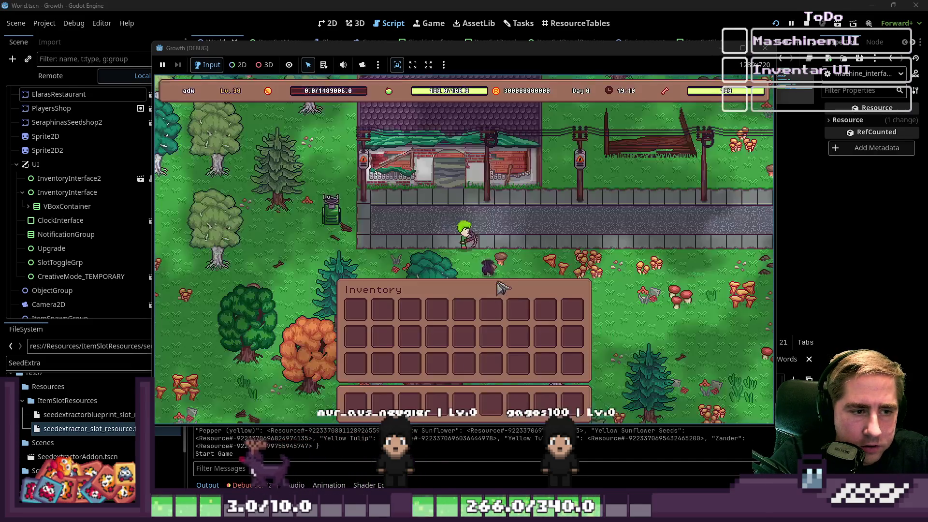
{"action": "key", "text": "i"}
{"action": "key", "text": "a"}
{"action": "key", "text": "w"}
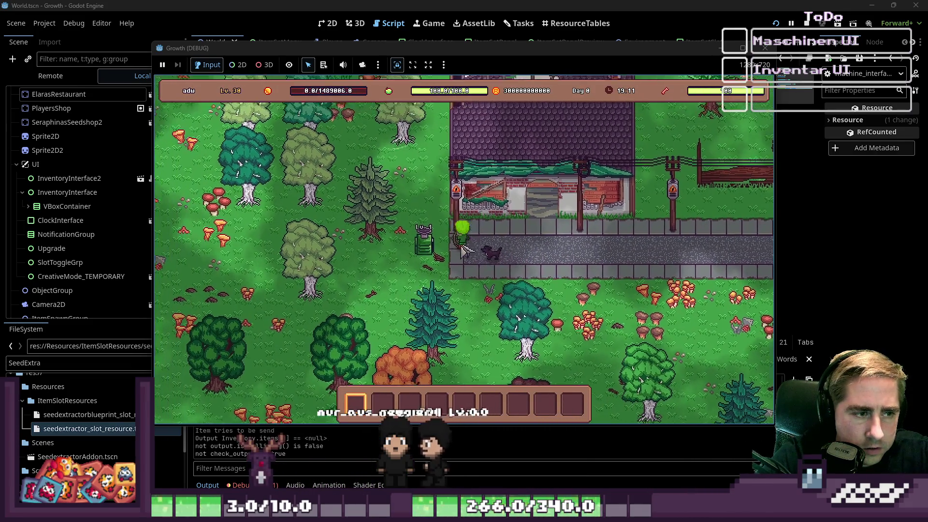
{"action": "key", "text": "e"}
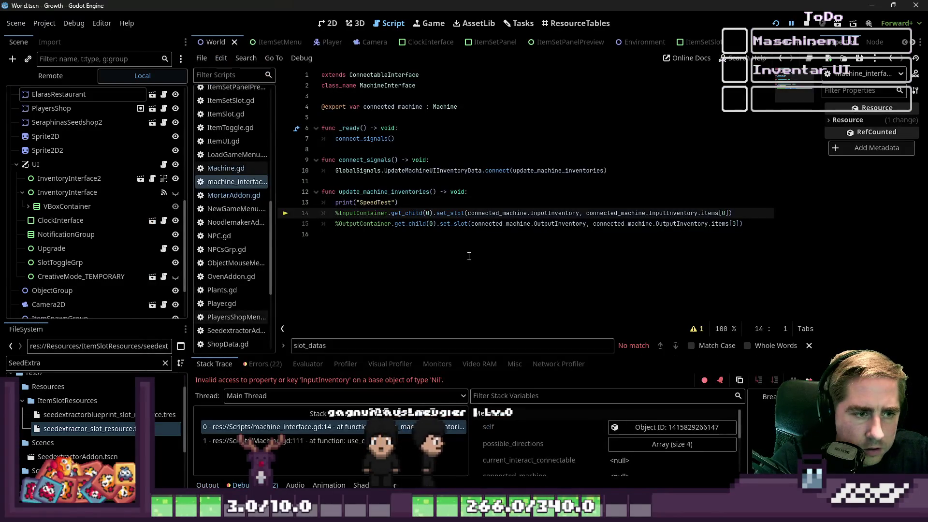
Confirm in the Output log that SpeedTest prints before the error
{"action": "left_click", "coordinate": [207, 485]}
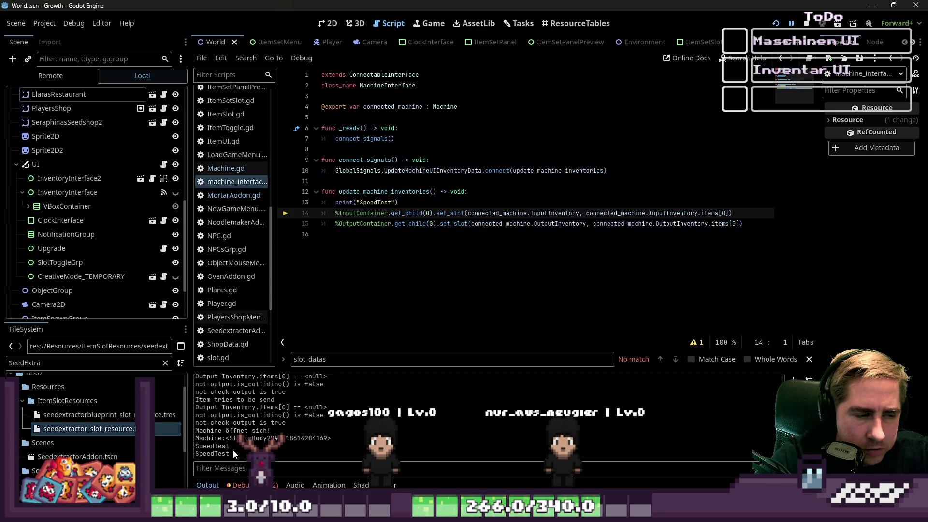
{"action": "left_click", "coordinate": [404, 201]}
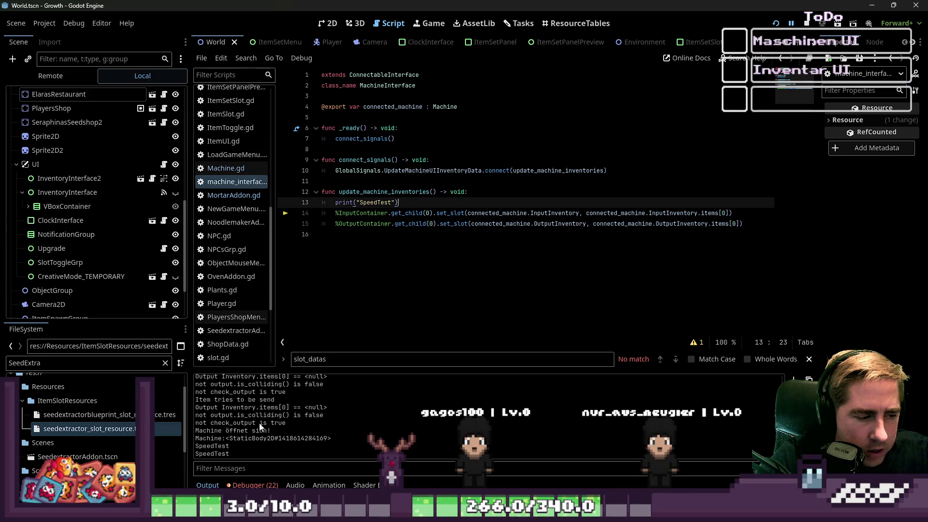
{"action": "left_click_drag", "start_coordinate": [437, 203], "coordinate": [321, 206]}
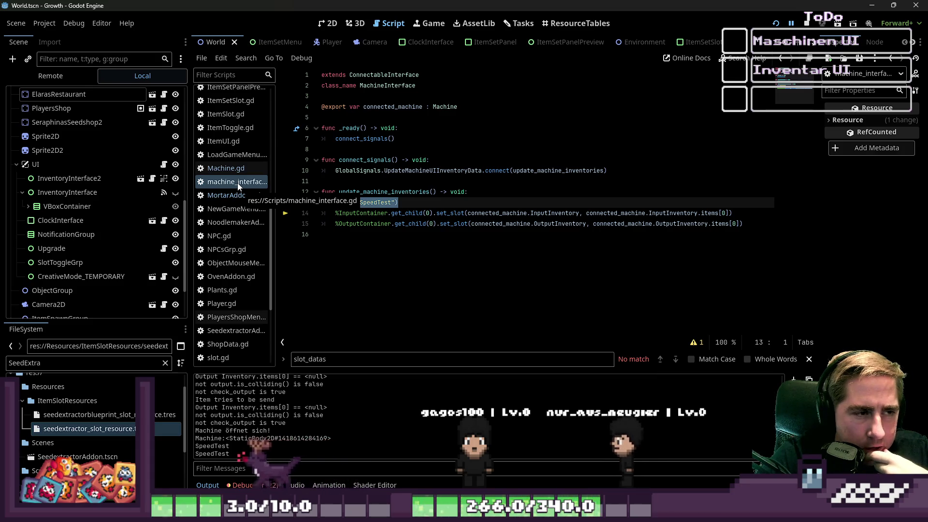
Delete the print(machine_interface.connected_machine) line and search Machine.gd for UpdateMachineUIInventoryData
{"action": "left_click", "coordinate": [234, 167]}
{"action": "left_click", "coordinate": [377, 253]}
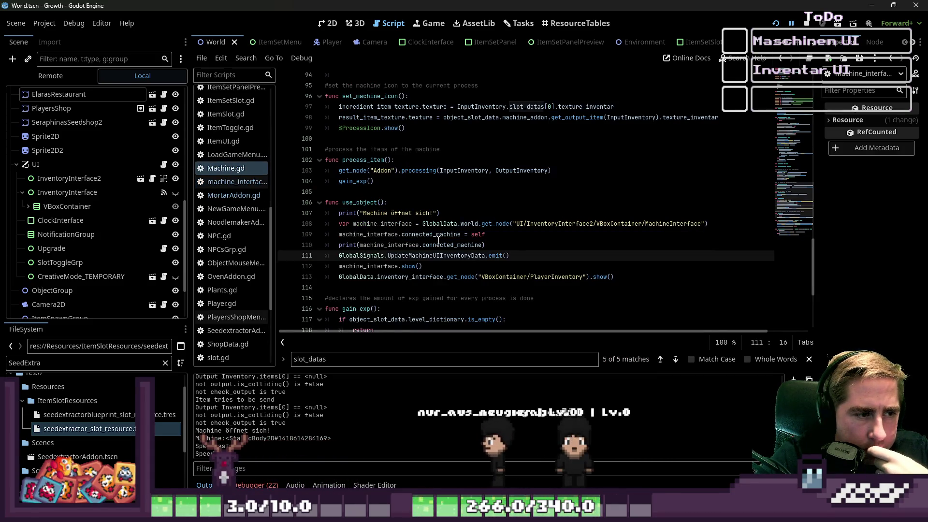
{"action": "left_click", "coordinate": [509, 246]}
{"action": "key", "text": "shift+Home"}
{"action": "key", "text": "shift+Home"}
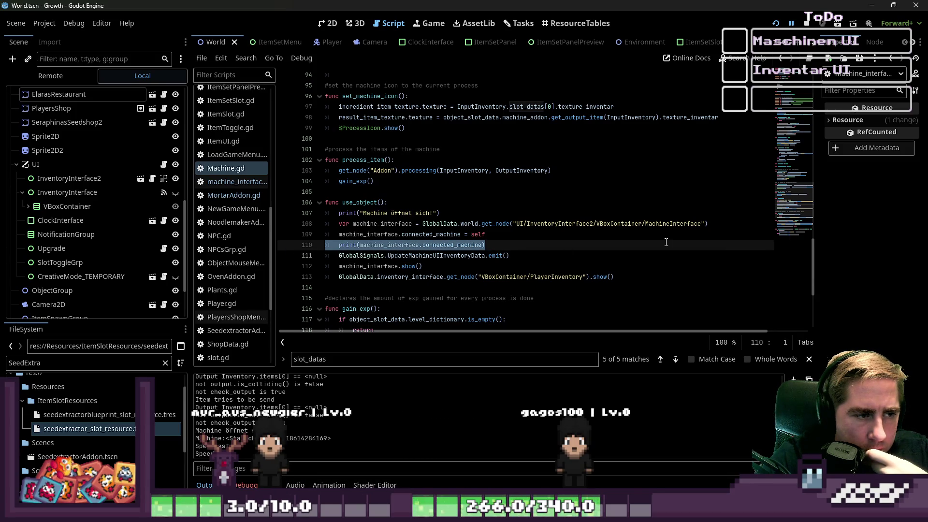
{"action": "key", "text": "BackSpace"}
{"action": "key", "text": "BackSpace"}
{"action": "key", "text": "Down"}
{"action": "key", "text": "ctrl+f"}
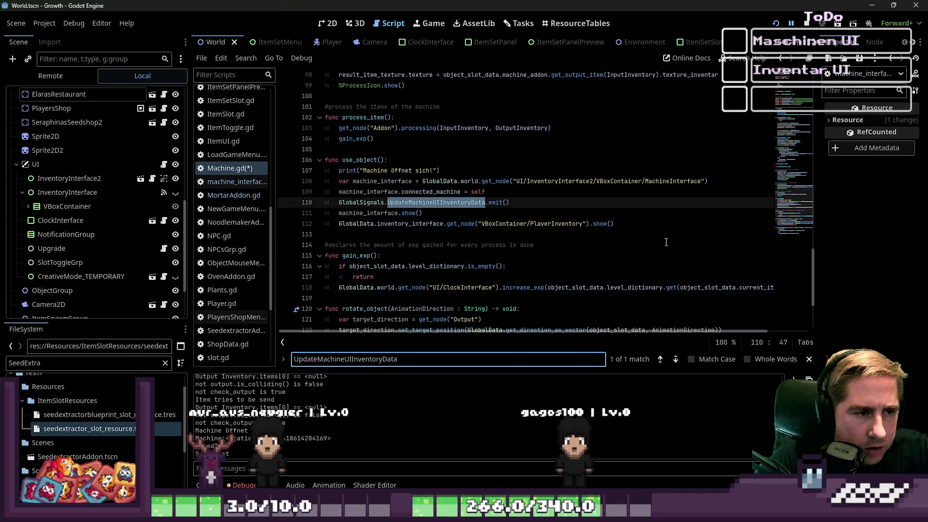
{"action": "left_click", "coordinate": [607, 206]}
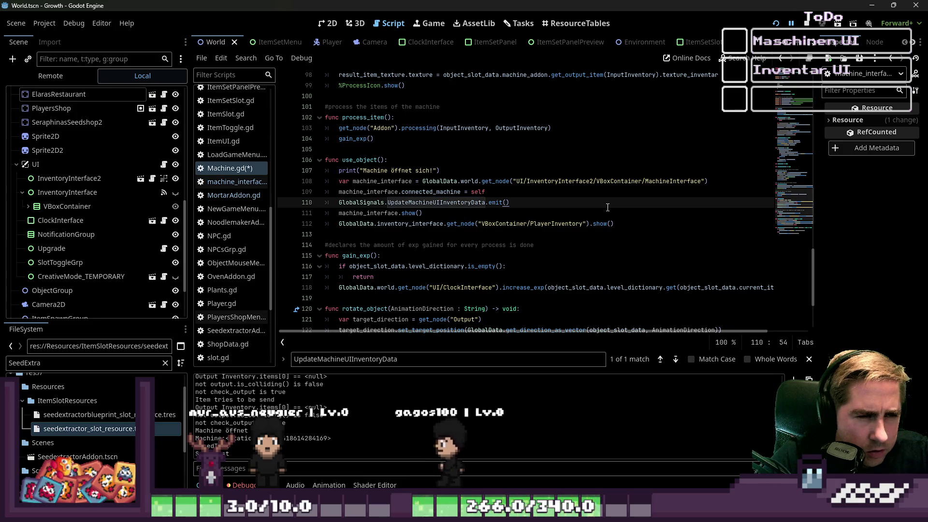
{"action": "scroll", "coordinate": [607, 208], "scroll_direction": "up", "scroll_amount": 2}
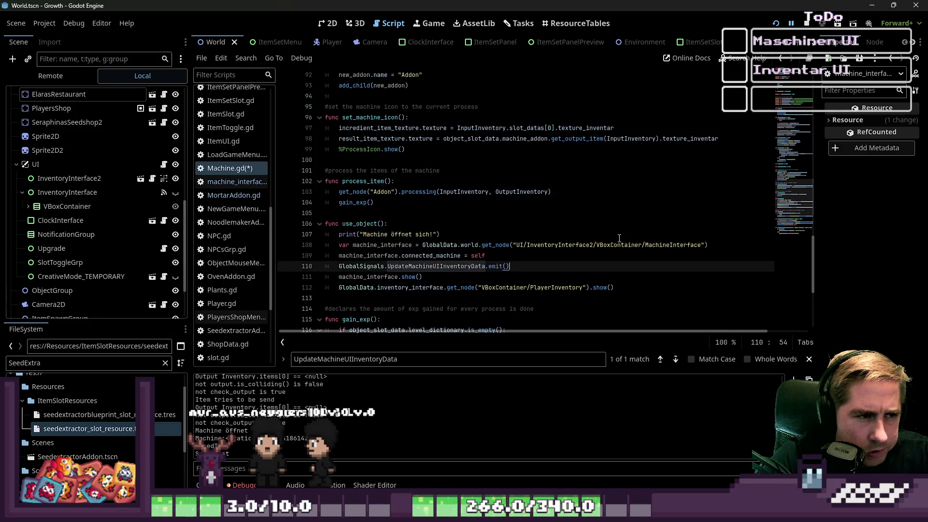
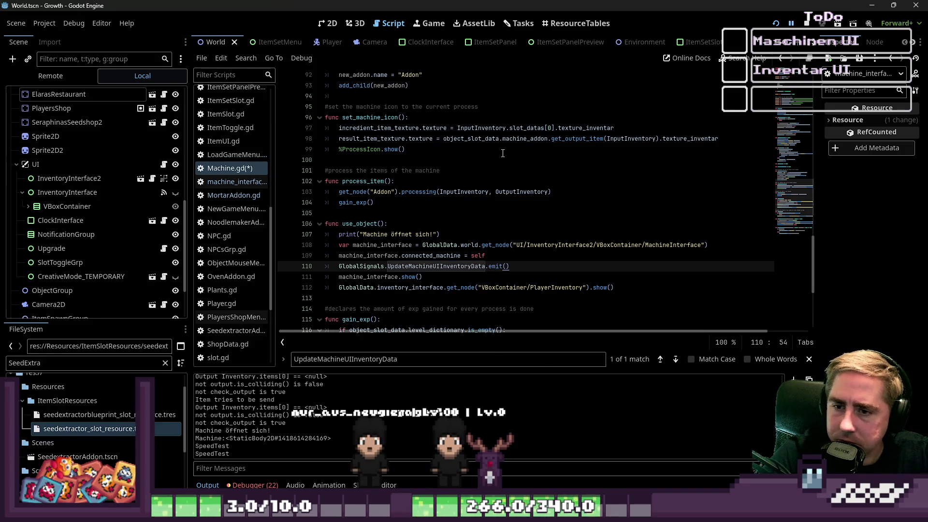
Review use_object() in Machine.gd: its print, connected_machine assignment, signal emit and node path
{"action": "left_click", "coordinate": [507, 236]}
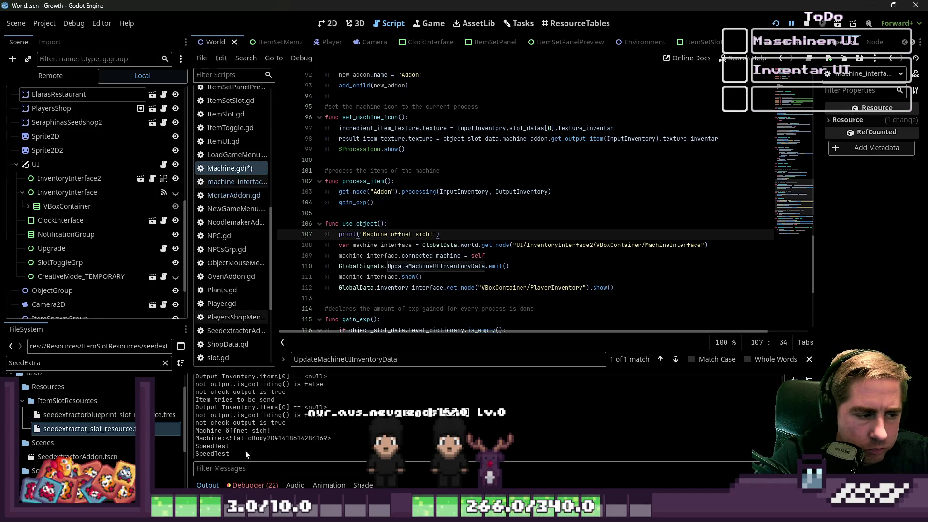
{"action": "left_click", "coordinate": [503, 213]}
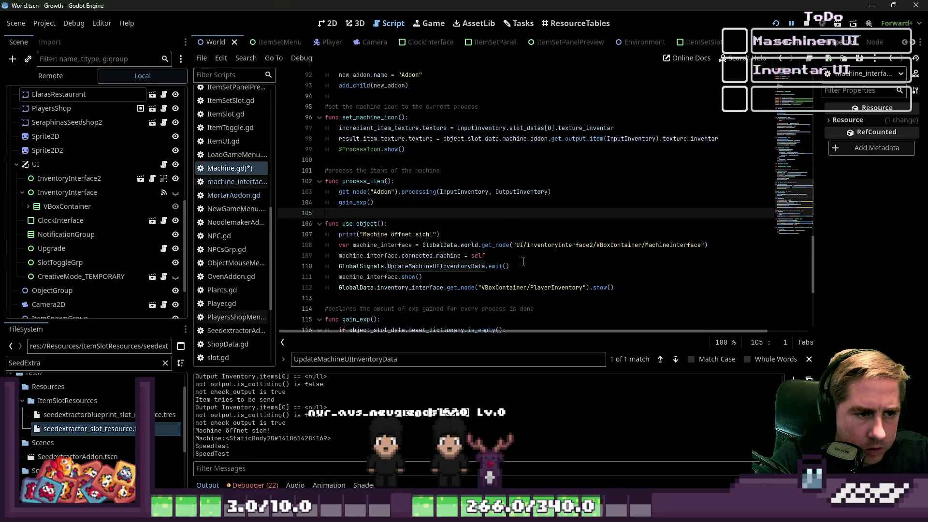
{"action": "left_click", "coordinate": [498, 256]}
{"action": "left_click", "coordinate": [492, 288]}
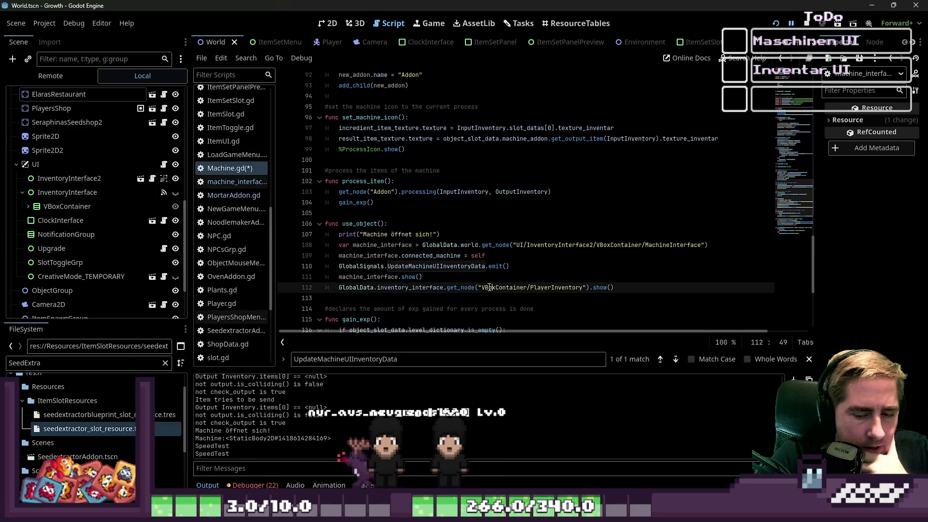
{"action": "left_click", "coordinate": [457, 267]}
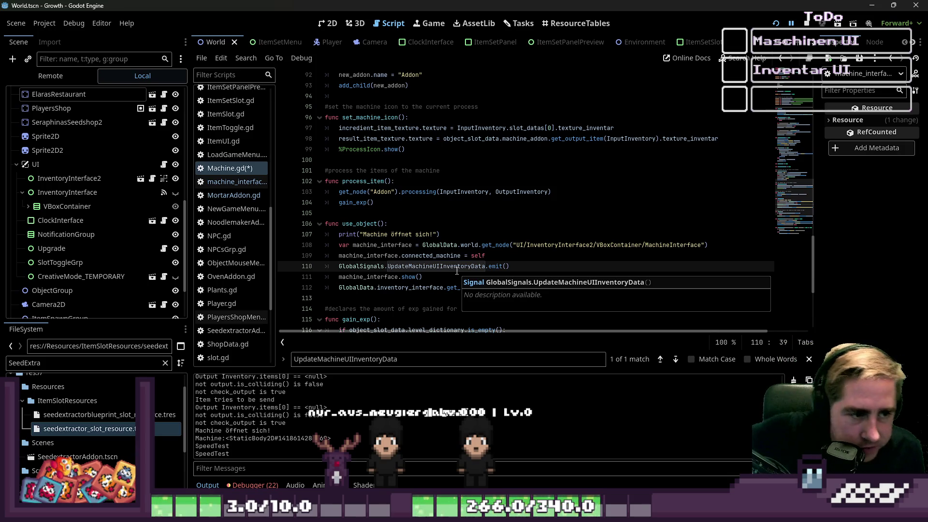
{"action": "key", "text": "Right"}
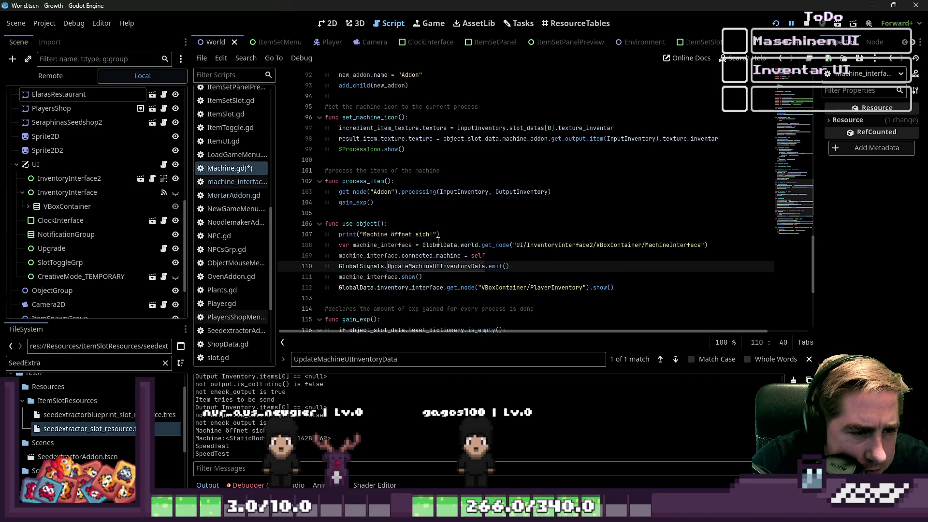
{"action": "left_click", "coordinate": [603, 245]}
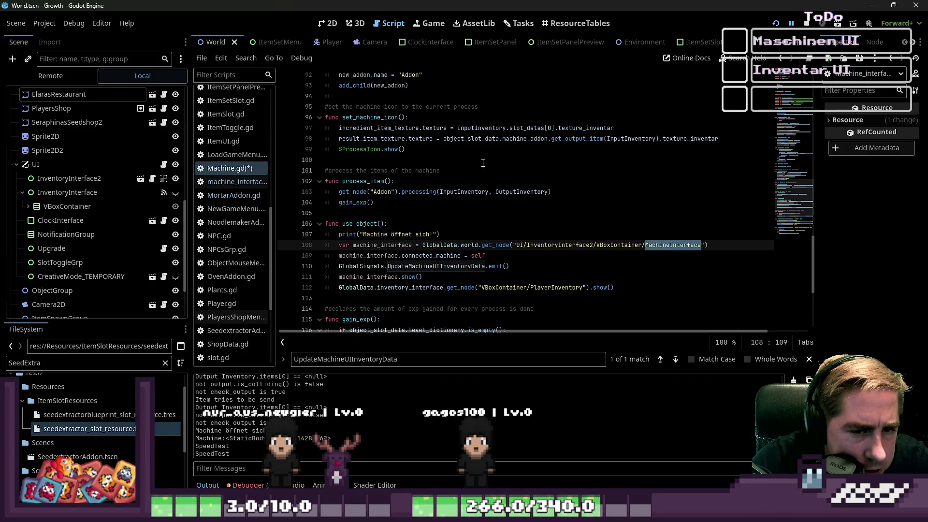
Recheck connected_machine on line 109, save Machine.gd and bring up machine_interface.gd
{"action": "double_click", "coordinate": [431, 256]}
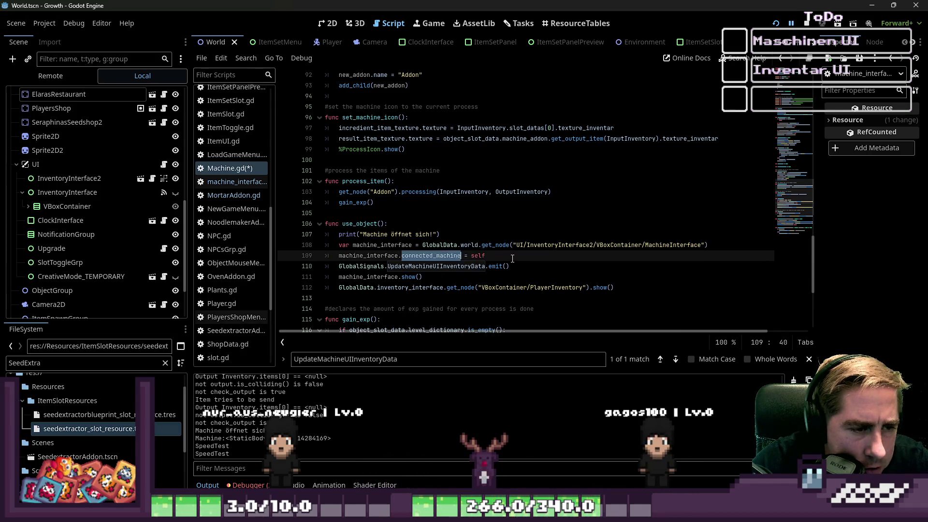
{"action": "left_click", "coordinate": [410, 266]}
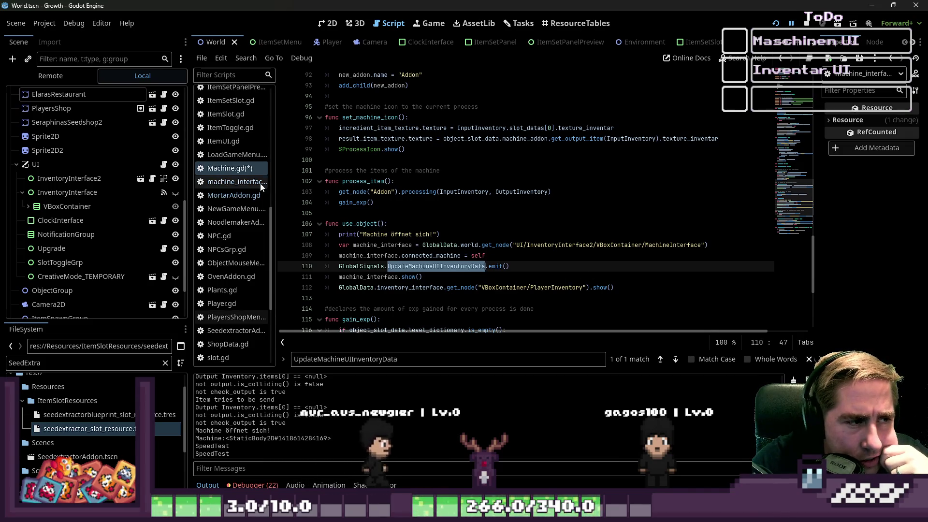
{"action": "left_click", "coordinate": [339, 213]}
{"action": "key", "text": "ctrl+s"}
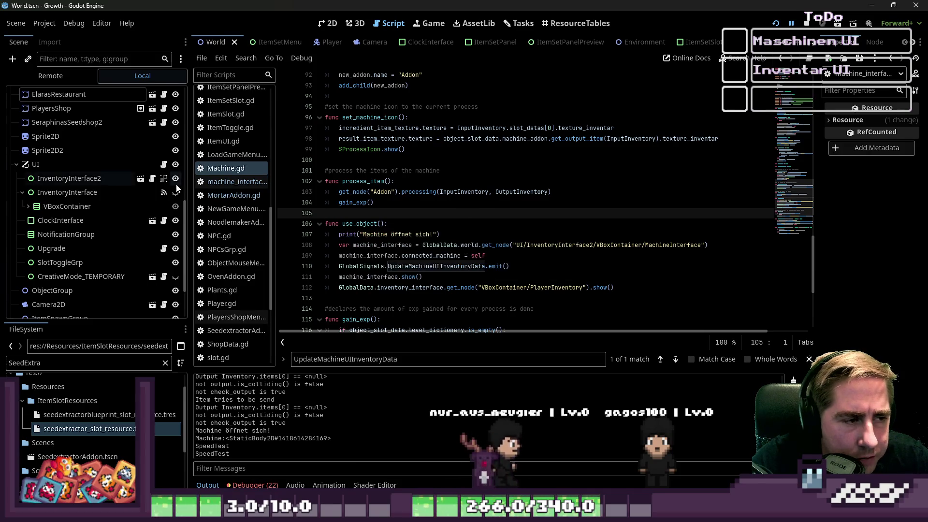
{"action": "left_click", "coordinate": [237, 182]}
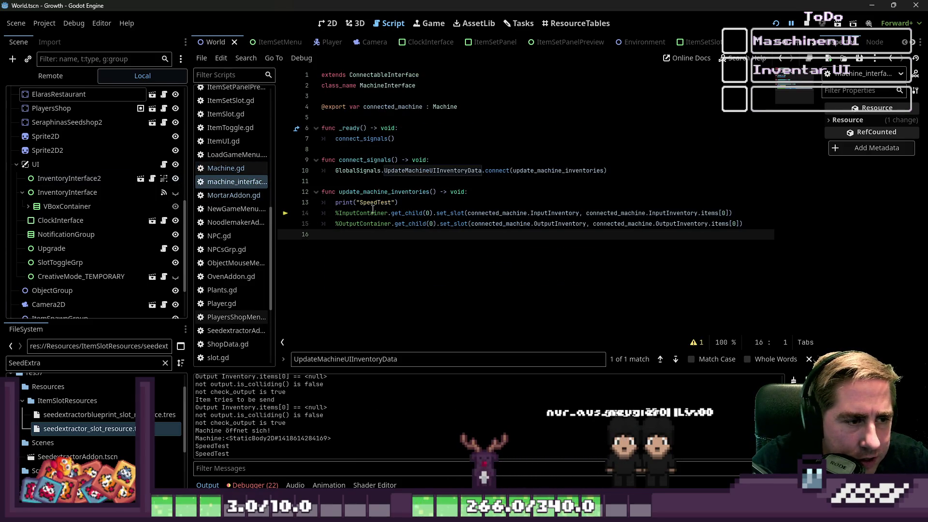
Compare the connected_machine declaration in machine_interface.gd with Machine.gd
{"action": "double_click", "coordinate": [403, 110]}
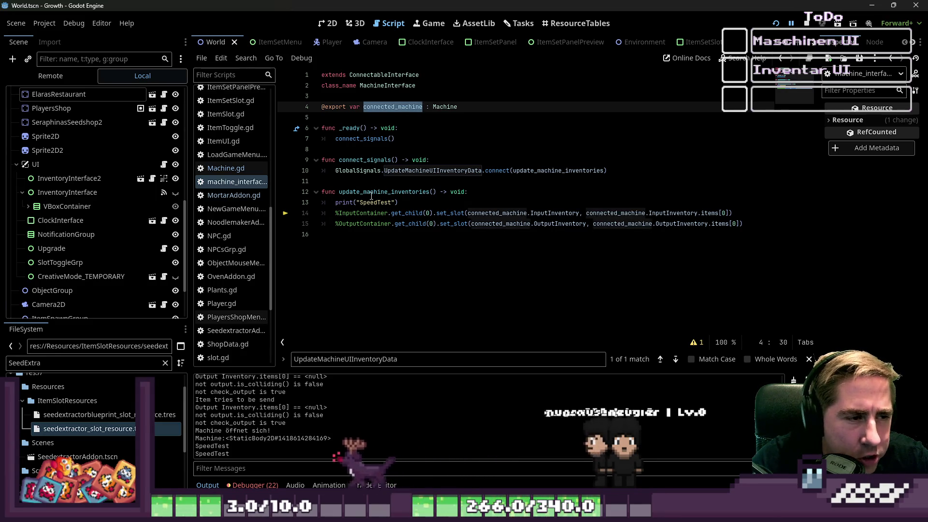
{"action": "left_click", "coordinate": [232, 200]}
{"action": "left_click", "coordinate": [226, 168]}
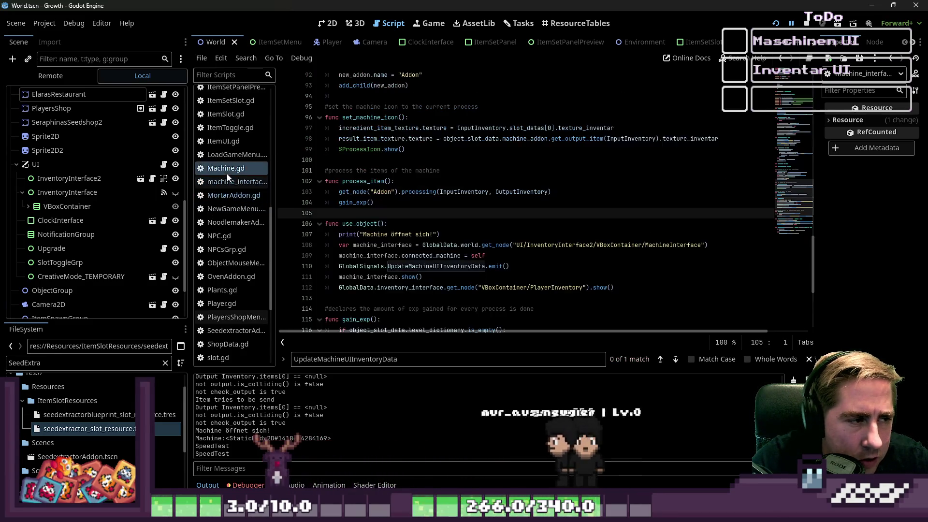
{"action": "left_click", "coordinate": [363, 246]}
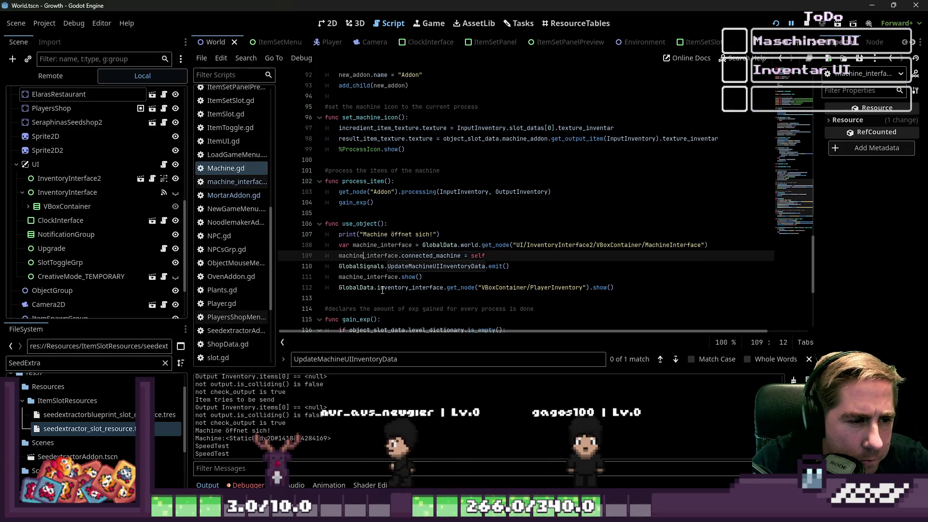
Trace the UI/InventoryInterface2/VBoxContainer/MachineInterface path and expand VBoxContainer in the Scene dock
{"action": "left_click", "coordinate": [430, 266]}
{"action": "left_click", "coordinate": [509, 257]}
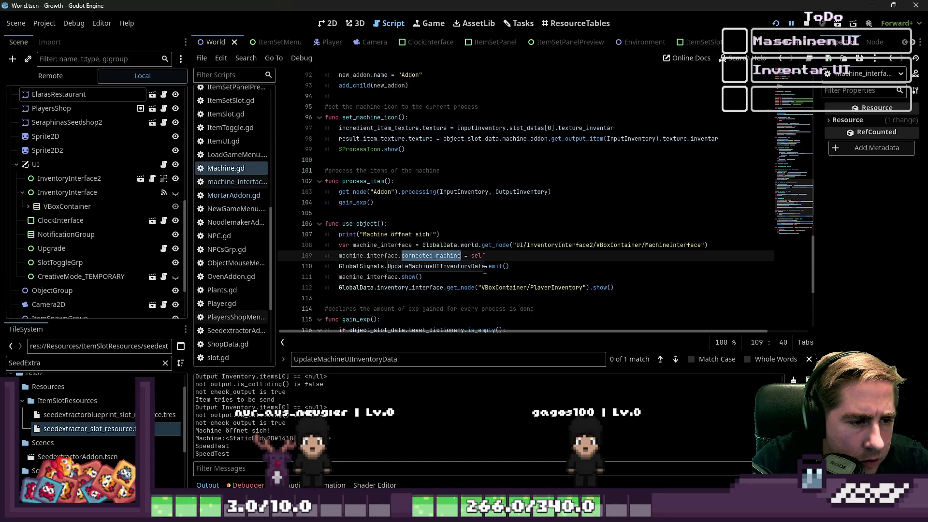
{"action": "double_click", "coordinate": [381, 255]}
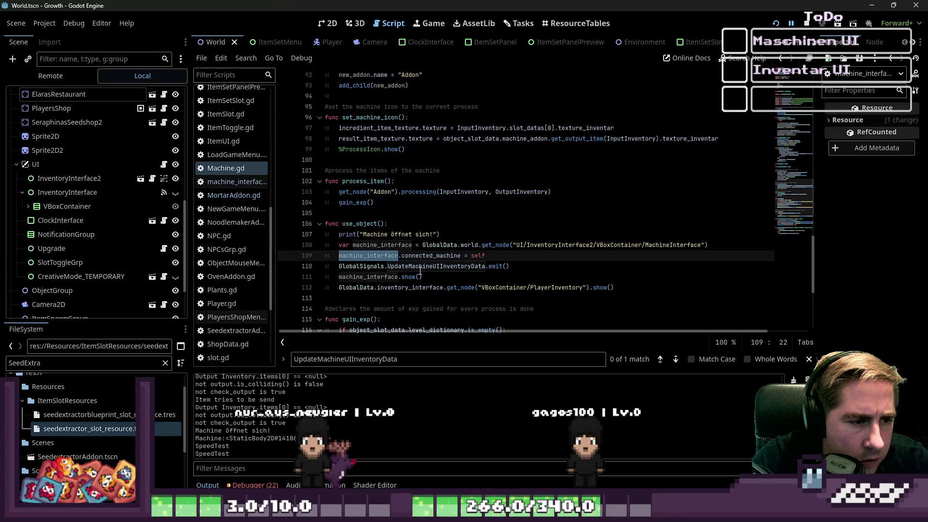
{"action": "left_click", "coordinate": [566, 245]}
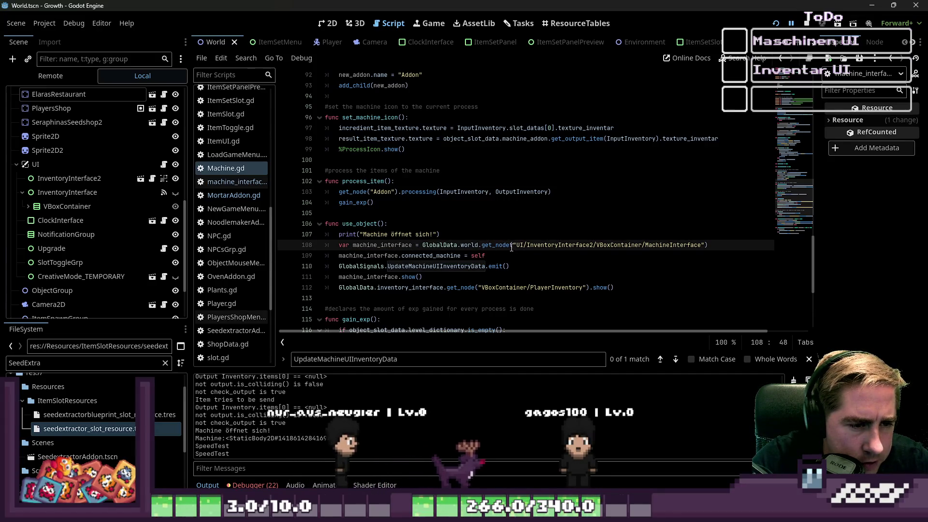
{"action": "double_click", "coordinate": [566, 245]}
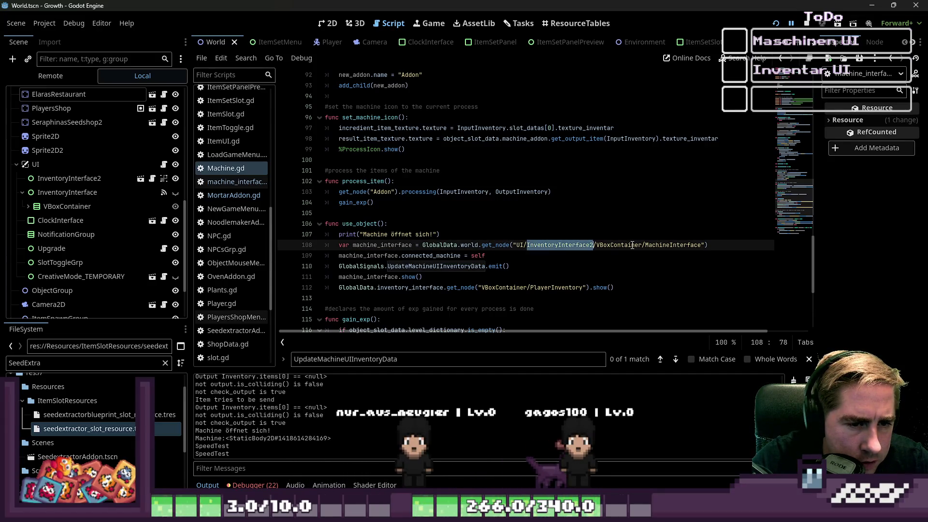
{"action": "double_click", "coordinate": [666, 246]}
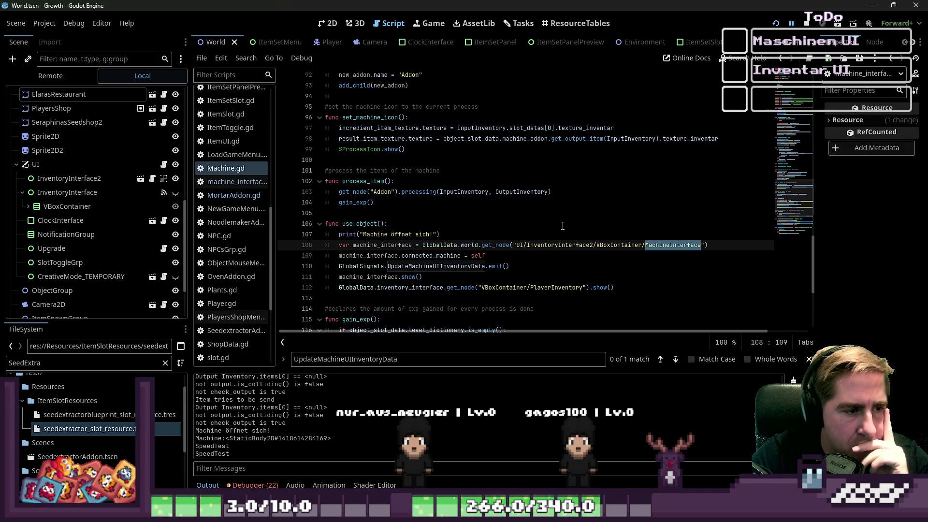
{"action": "left_click", "coordinate": [28, 207]}
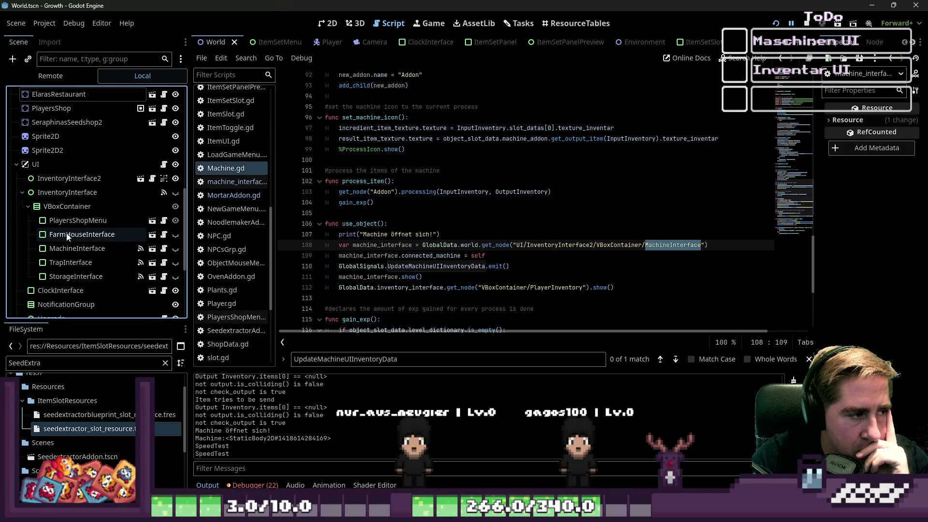
Select MachineInterface, then expand the live Remote tree down to its Input and Output containers
{"action": "left_click", "coordinate": [90, 248]}
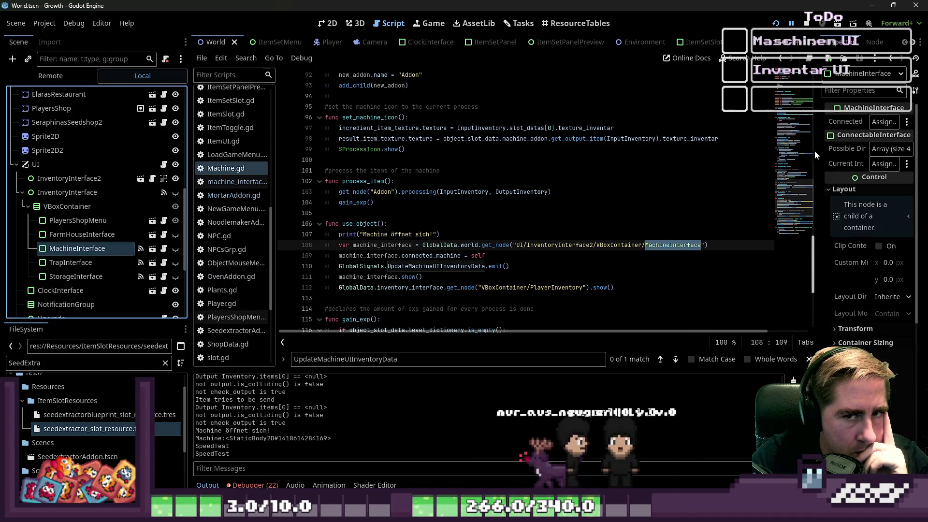
{"action": "left_click_drag", "start_coordinate": [816, 151], "coordinate": [767, 152]}
{"action": "left_click", "coordinate": [50, 76]}
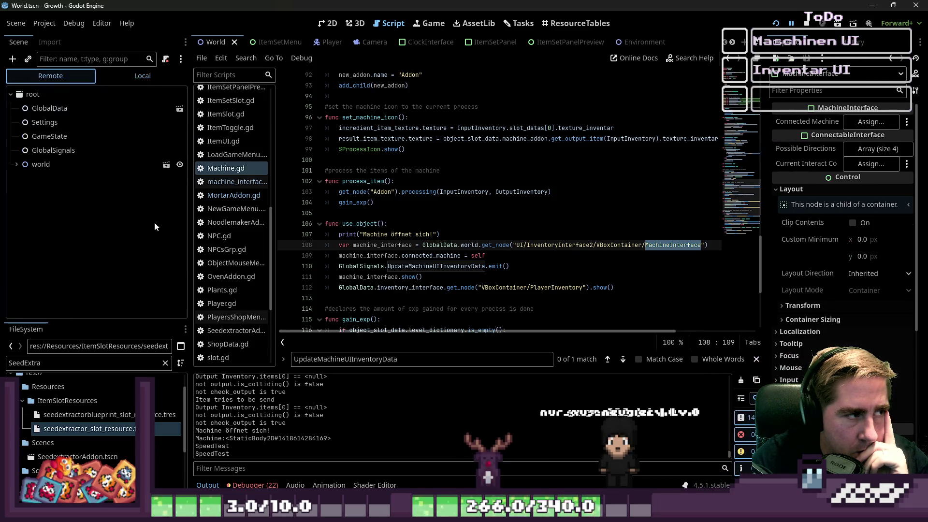
{"action": "left_click", "coordinate": [16, 164]}
{"action": "left_click", "coordinate": [22, 183]}
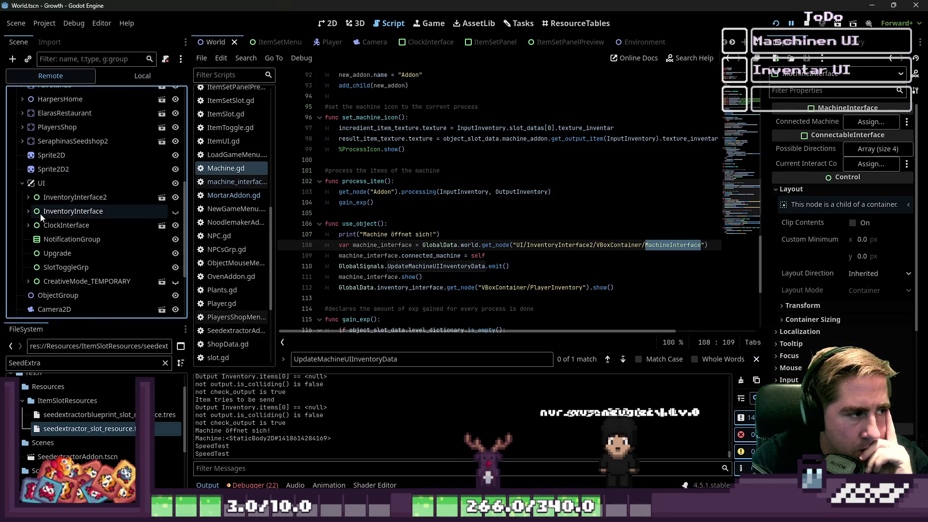
{"action": "left_click", "coordinate": [28, 196]}
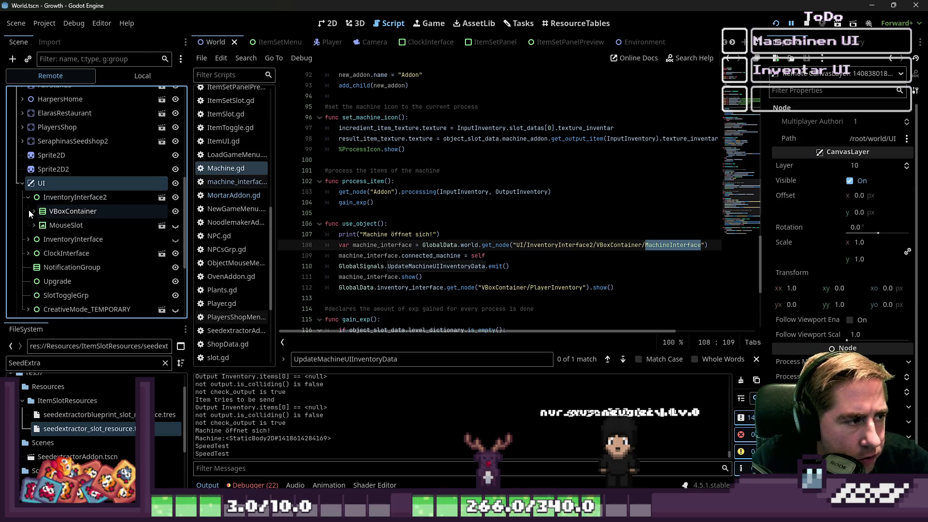
{"action": "left_click", "coordinate": [34, 212]}
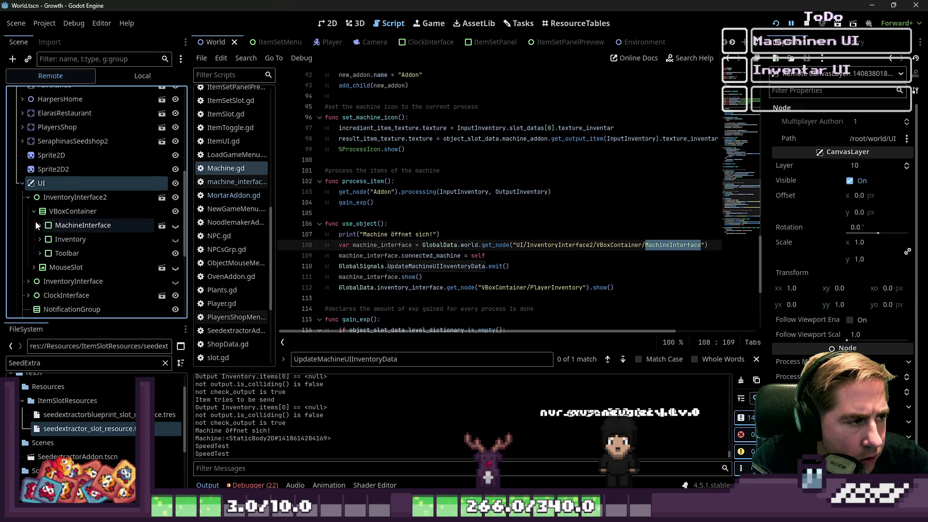
{"action": "left_click", "coordinate": [39, 226]}
{"action": "left_click", "coordinate": [87, 239]}
{"action": "left_click", "coordinate": [45, 238]}
{"action": "left_click", "coordinate": [52, 253]}
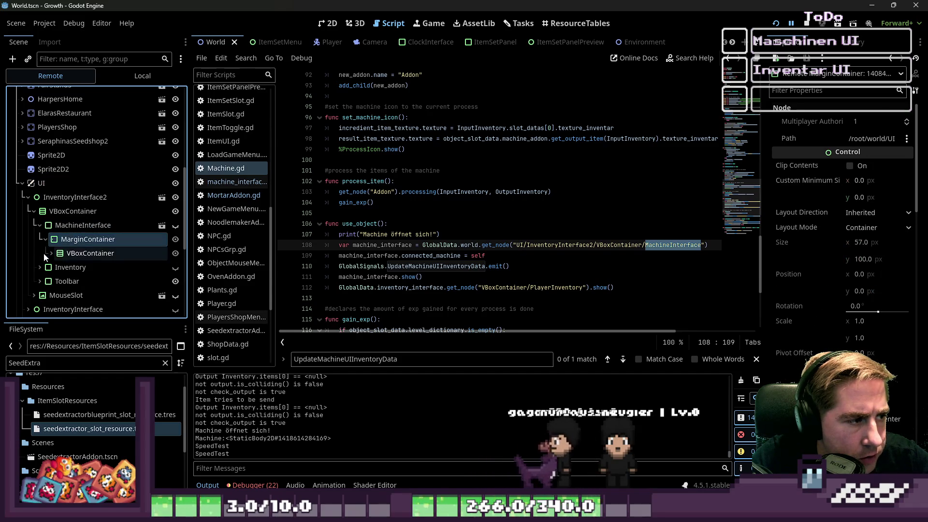
Inspect the live MachineInterface's connected machine and Inventory nodes in a wider Inspector
{"action": "scroll", "coordinate": [103, 262], "scroll_direction": "down", "scroll_amount": 3}
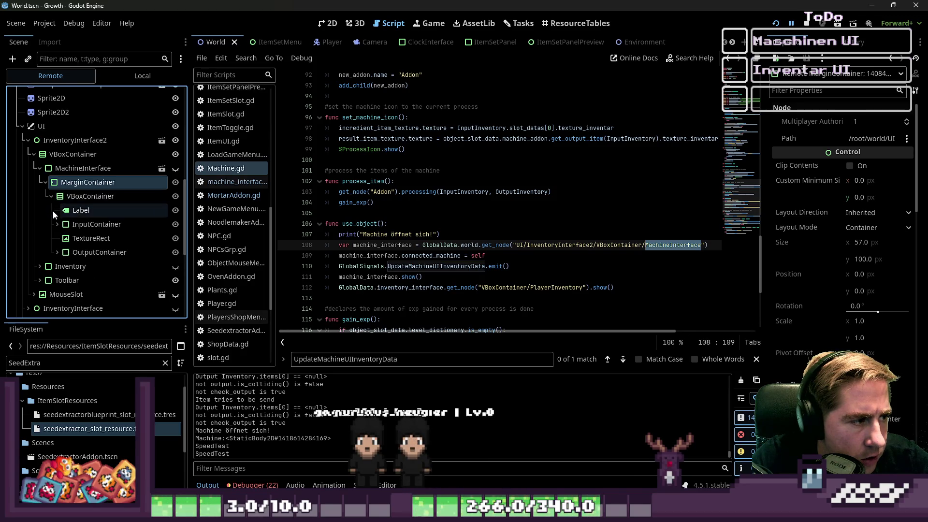
{"action": "left_click", "coordinate": [80, 169]}
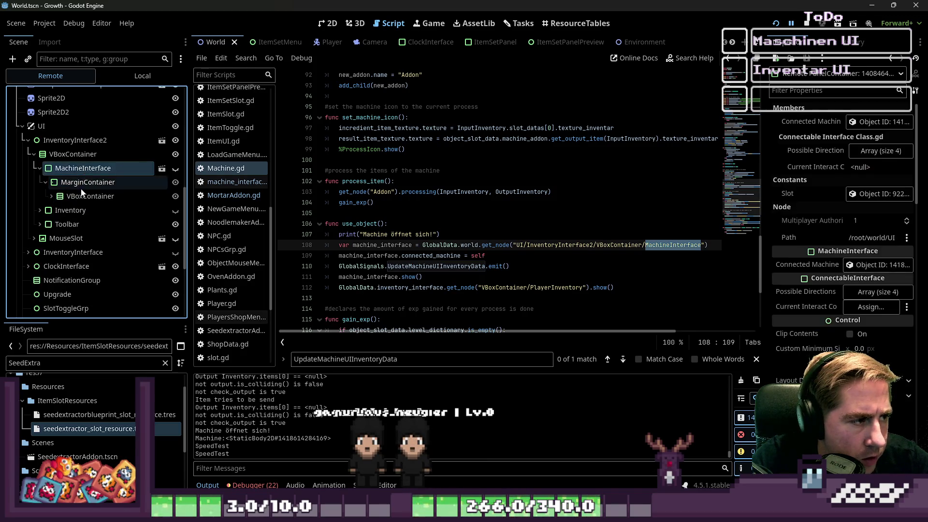
{"action": "left_click", "coordinate": [73, 197]}
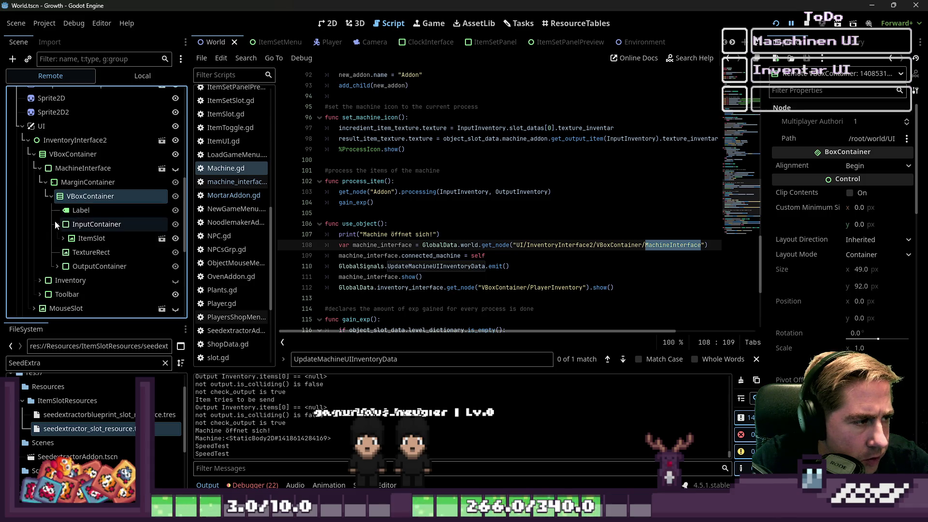
{"action": "left_click", "coordinate": [51, 196]}
{"action": "left_click", "coordinate": [40, 210]}
{"action": "left_click", "coordinate": [65, 182]}
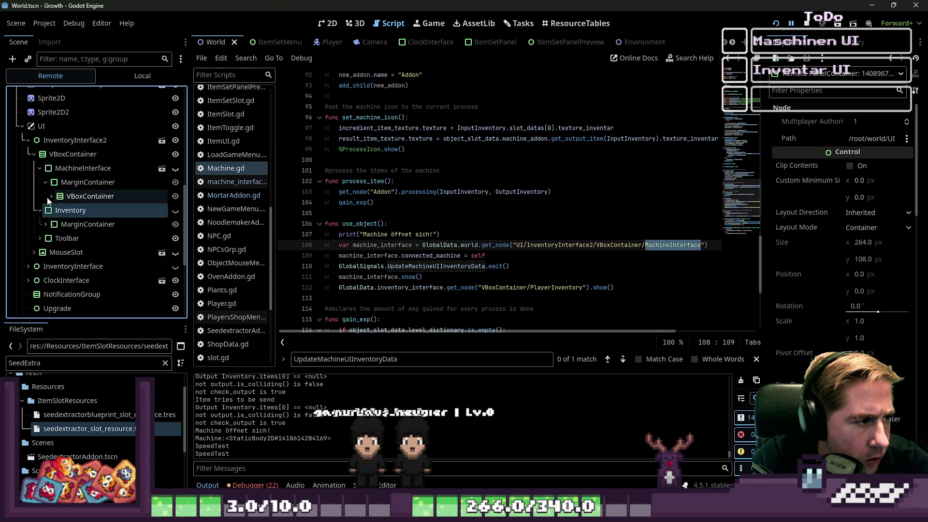
{"action": "left_click", "coordinate": [63, 172]}
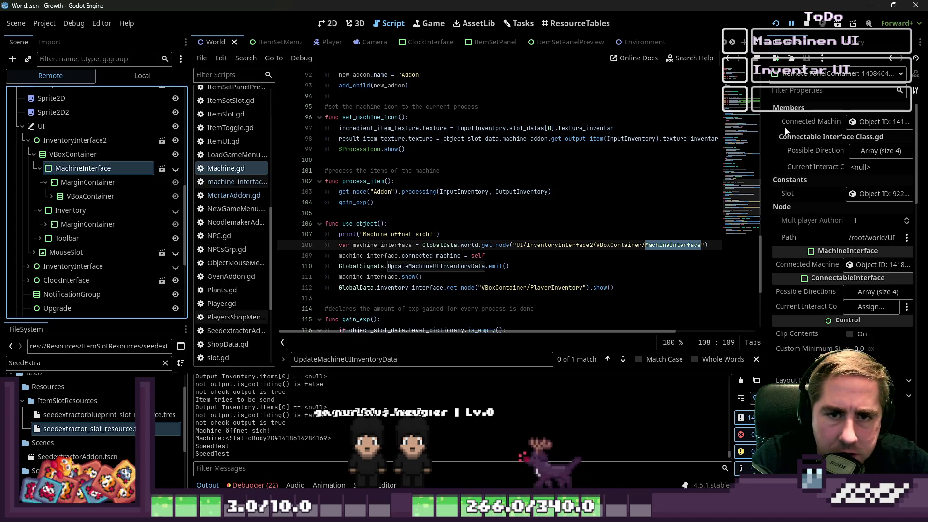
{"action": "left_click_drag", "start_coordinate": [763, 127], "coordinate": [670, 126]}
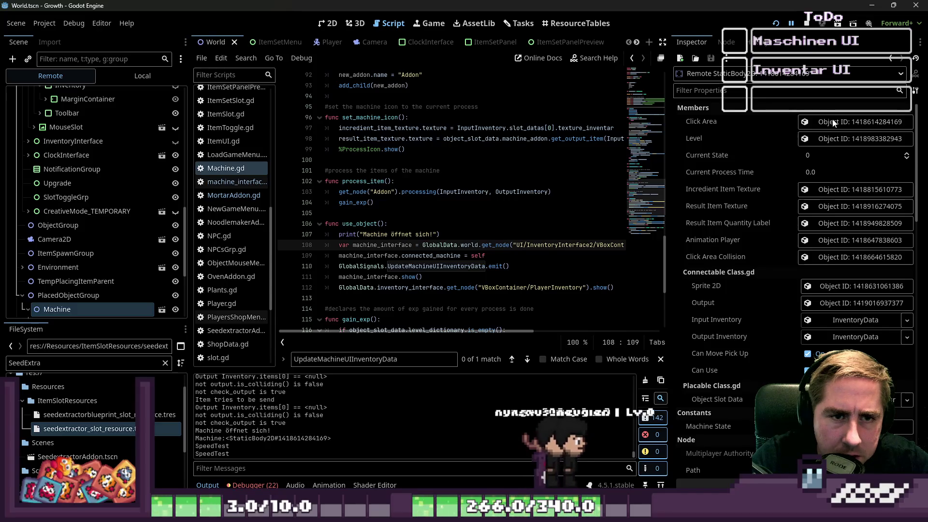
{"action": "left_click", "coordinate": [487, 266]}
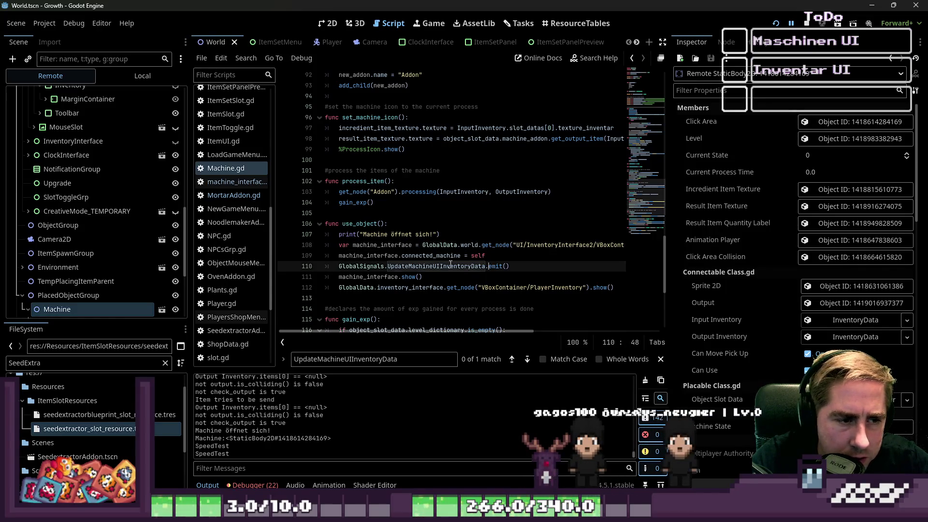
{"action": "left_click", "coordinate": [446, 256]}
{"action": "left_click", "coordinate": [486, 266]}
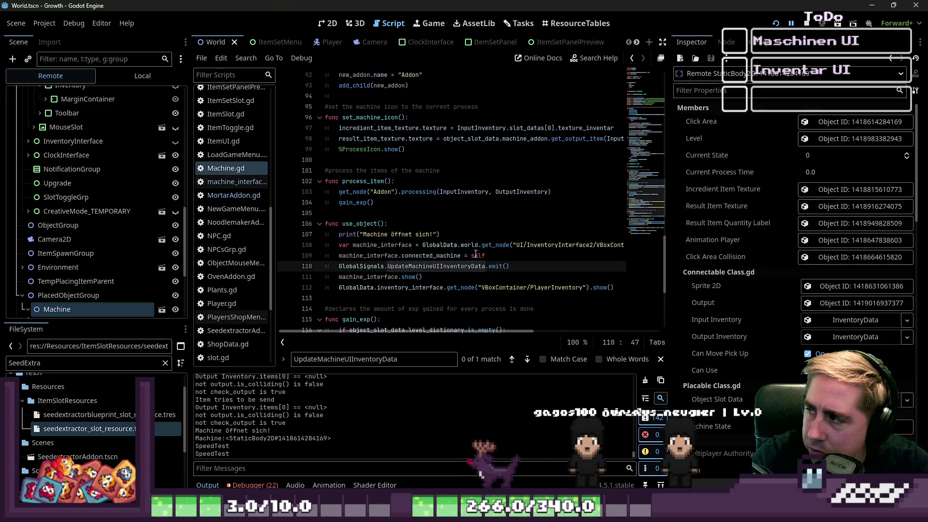
{"action": "left_click", "coordinate": [471, 256]}
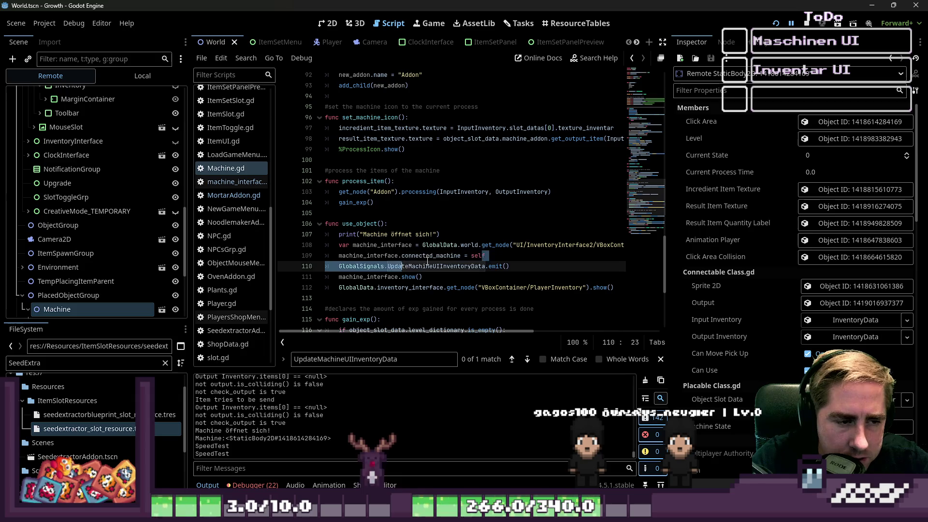
{"action": "left_click_drag", "start_coordinate": [509, 266], "coordinate": [343, 256]}
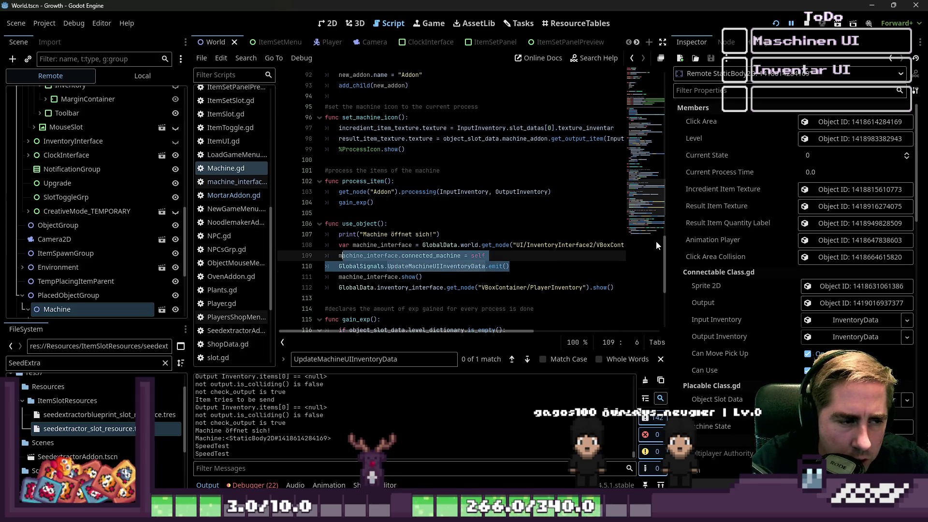
{"action": "left_click_drag", "start_coordinate": [671, 248], "coordinate": [818, 250]}
{"action": "left_click", "coordinate": [556, 255]}
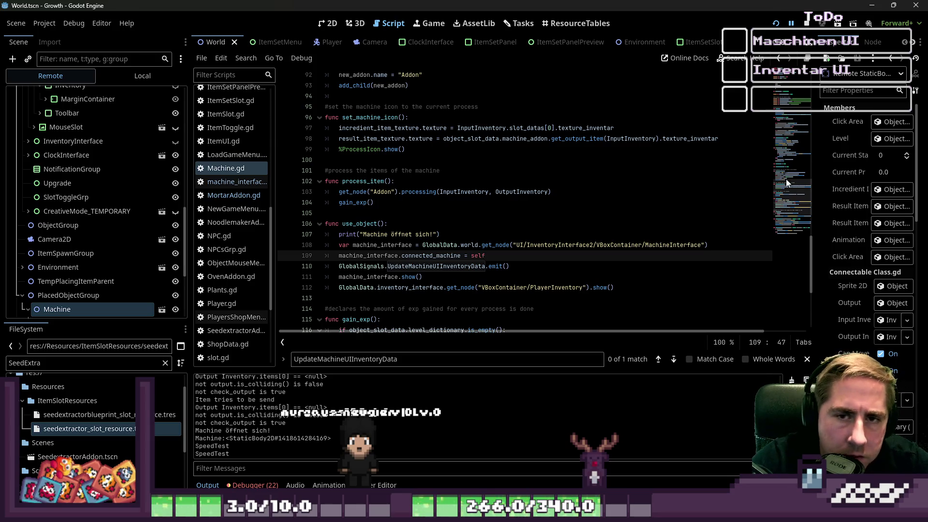
{"action": "left_click", "coordinate": [92, 308]}
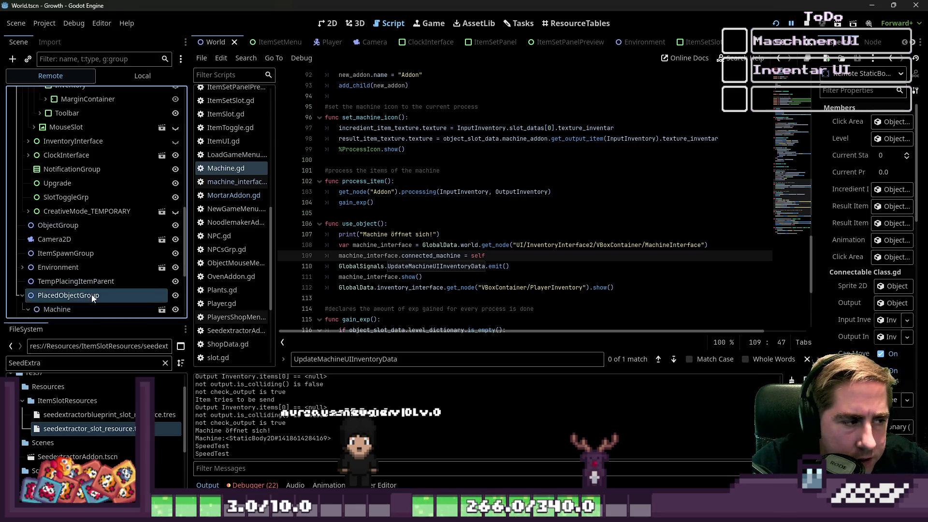
Widen the Inspector and view the live MachineInterface's Connected Machine value
{"action": "left_click_drag", "start_coordinate": [817, 149], "coordinate": [664, 159]}
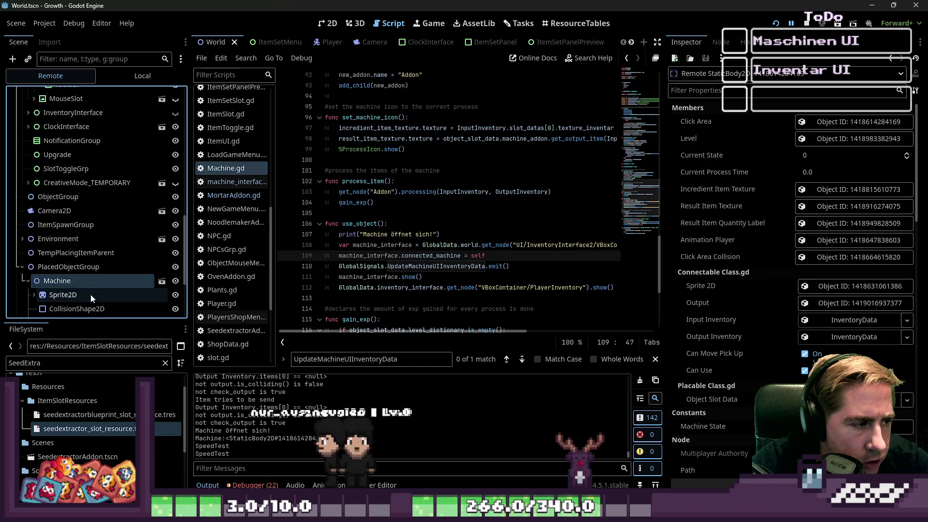
{"action": "scroll", "coordinate": [78, 261], "scroll_direction": "up", "scroll_amount": 6}
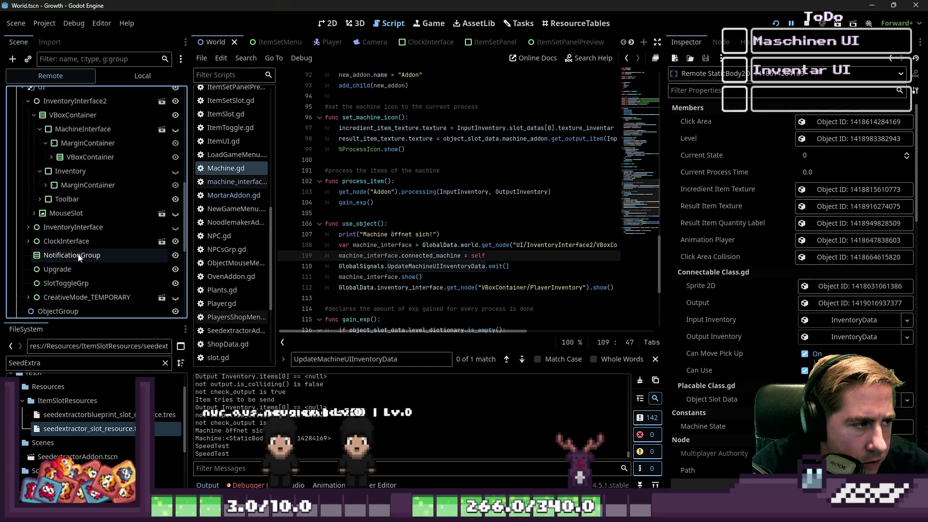
{"action": "left_click", "coordinate": [83, 215]}
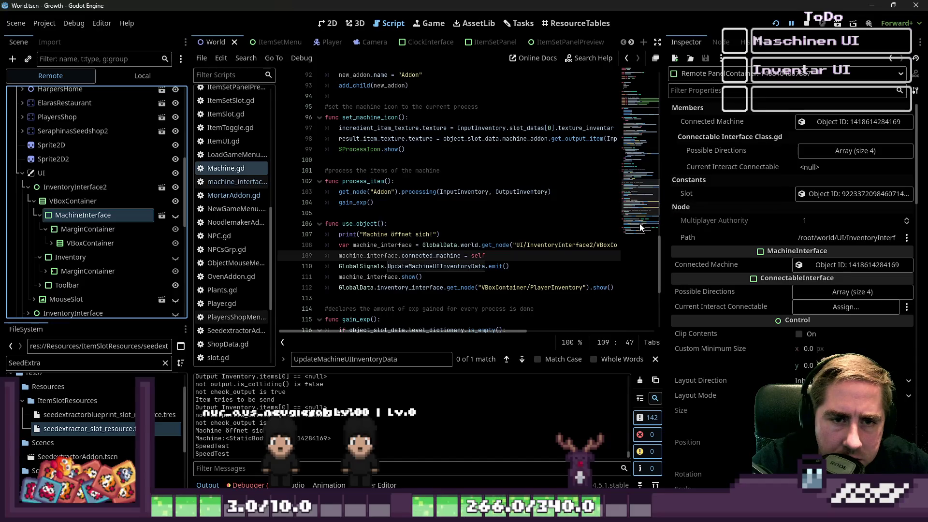
Restore the code width, go to line 111, and flip to the 2D view and back to Script
{"action": "left_click_drag", "start_coordinate": [663, 234], "coordinate": [741, 235]}
{"action": "left_click", "coordinate": [554, 270]}
{"action": "left_click", "coordinate": [530, 281]}
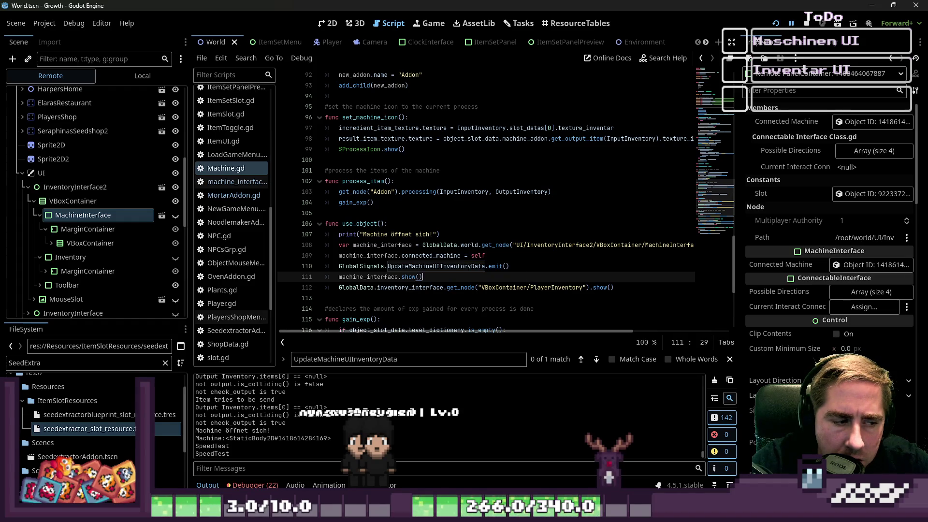
{"action": "left_click", "coordinate": [335, 24]}
{"action": "left_click", "coordinate": [389, 23]}
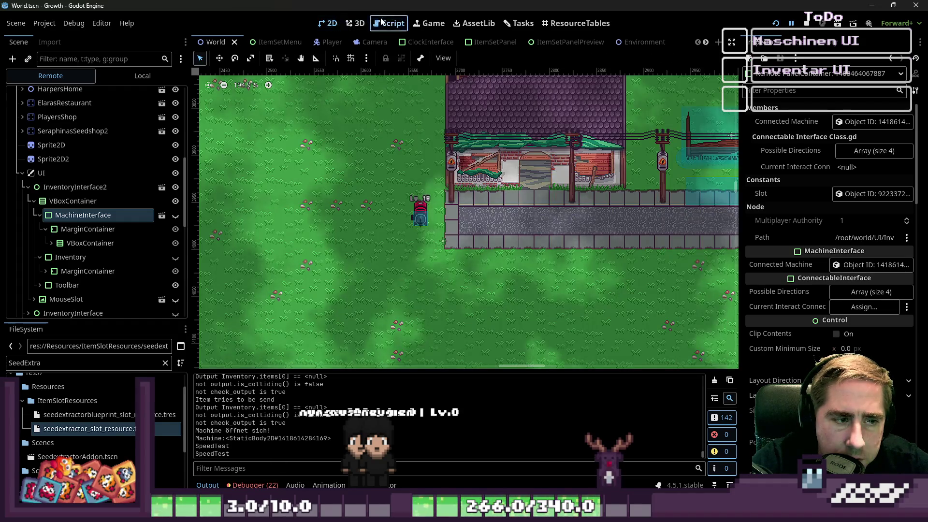
Inspect update_machine_inventories in machine_interface.gd and view the error's Machine.gd stack frame
{"action": "left_click", "coordinate": [221, 181]}
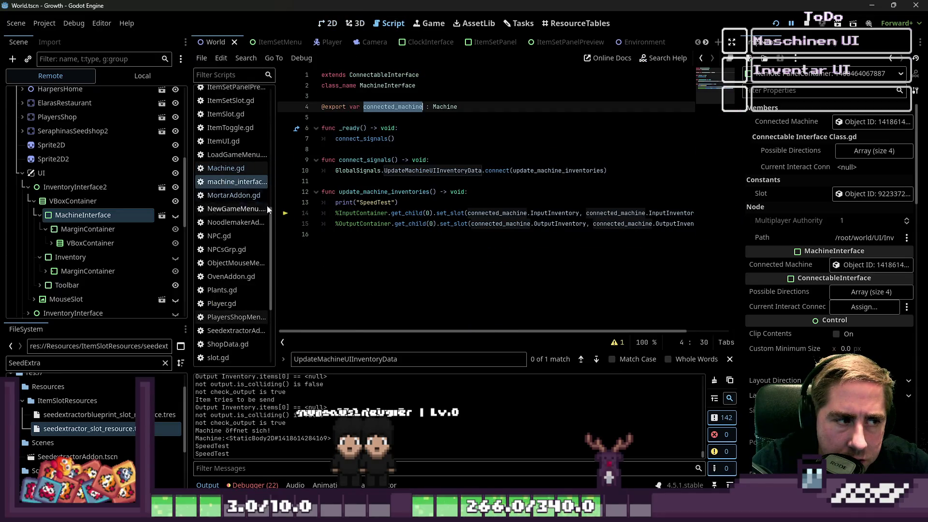
{"action": "mouse_move", "coordinate": [398, 202]}
{"action": "left_mouse_down"}
{"action": "mouse_move", "coordinate": [285, 195]}
{"action": "mouse_move", "coordinate": [287, 202]}
{"action": "left_mouse_up"}
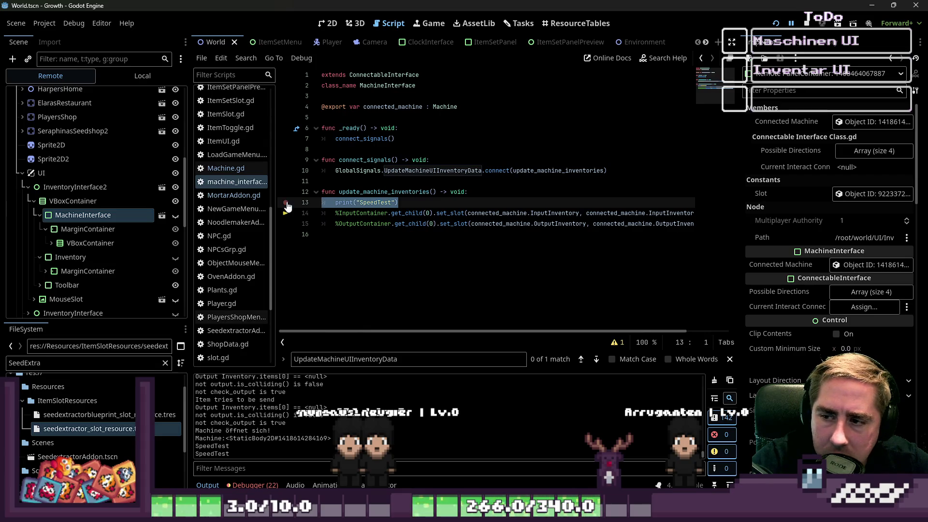
{"action": "left_click", "coordinate": [444, 264]}
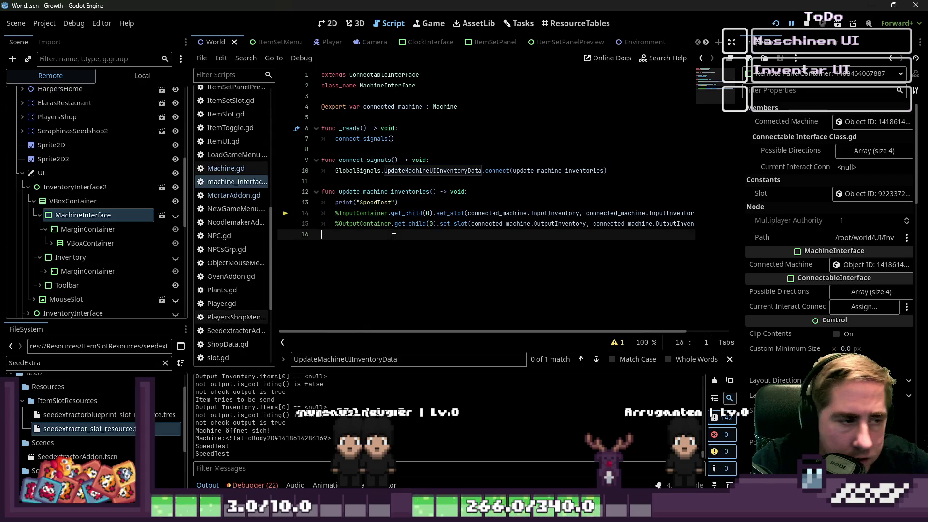
{"action": "double_click", "coordinate": [490, 213]}
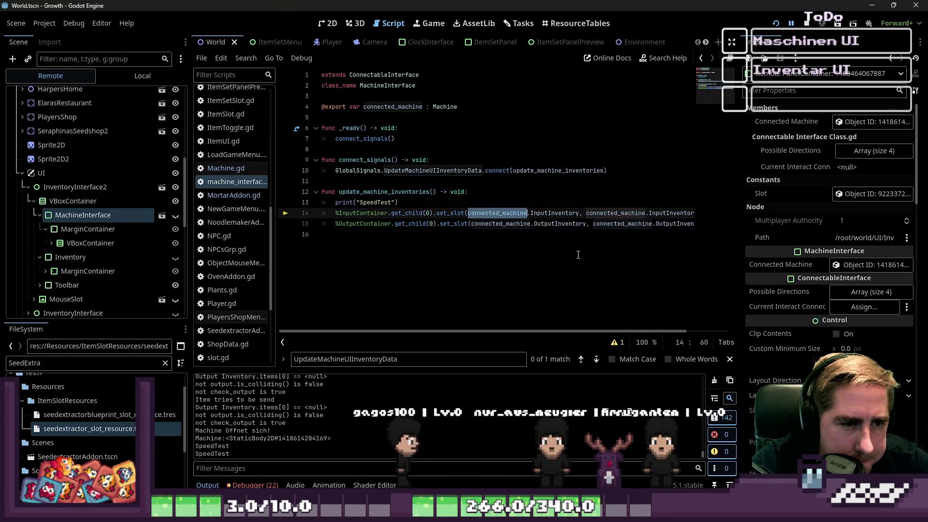
{"action": "left_click", "coordinate": [435, 206]}
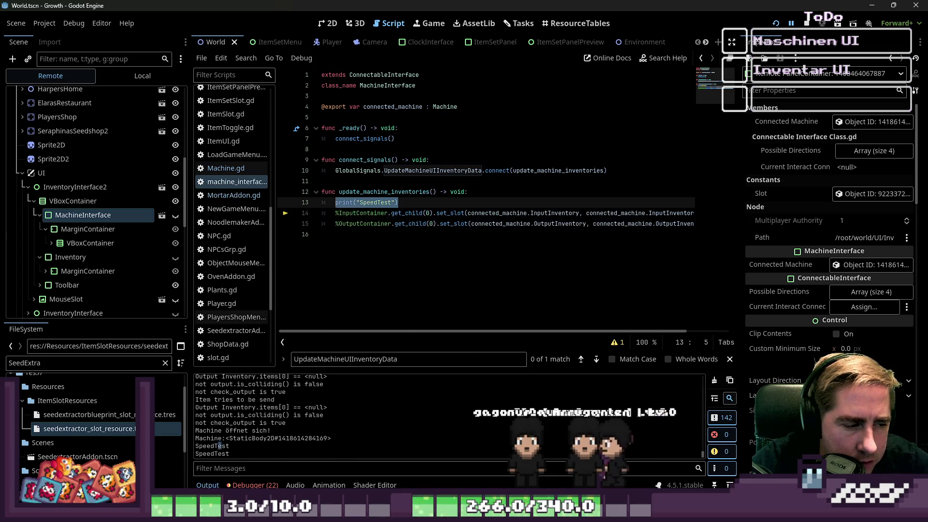
{"action": "left_click", "coordinate": [342, 440]}
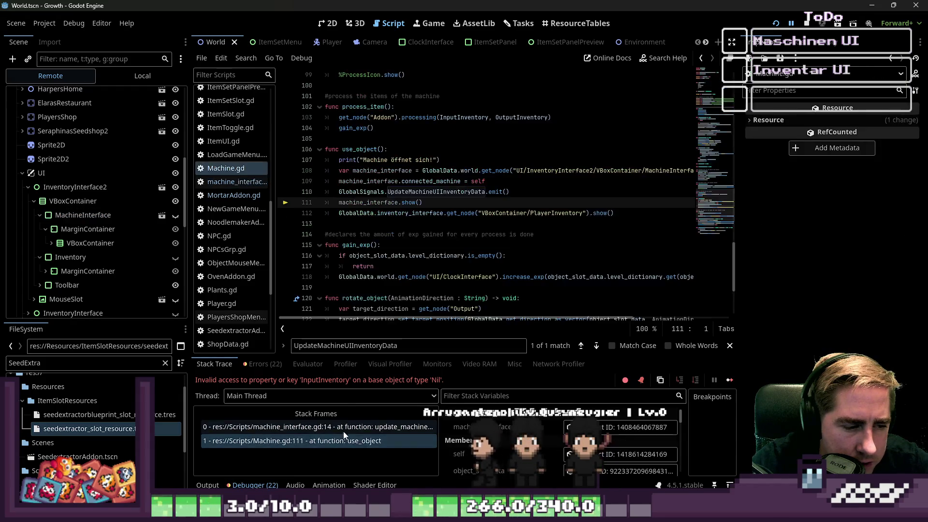
Step through the error's stack frames and inspect the machine_interface variable's live properties
{"action": "left_click", "coordinate": [344, 428]}
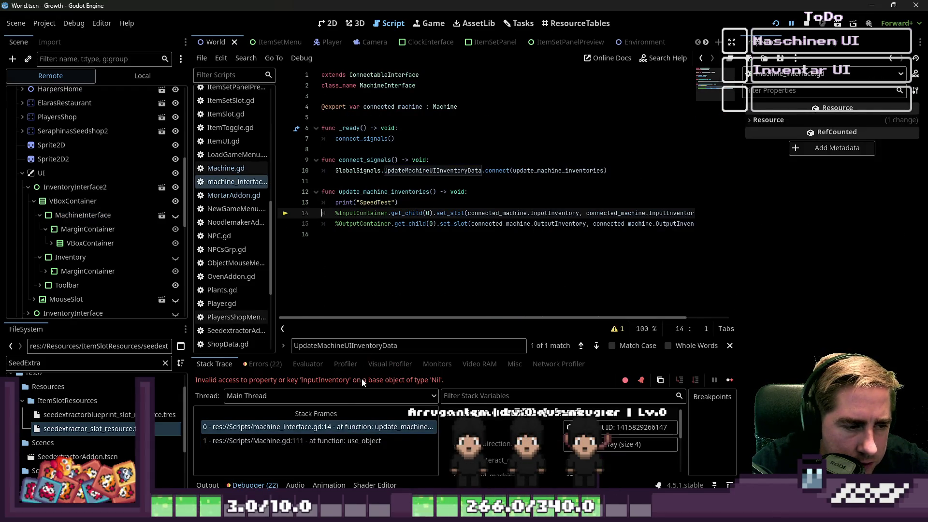
{"action": "left_click_drag", "start_coordinate": [378, 358], "coordinate": [405, 200]}
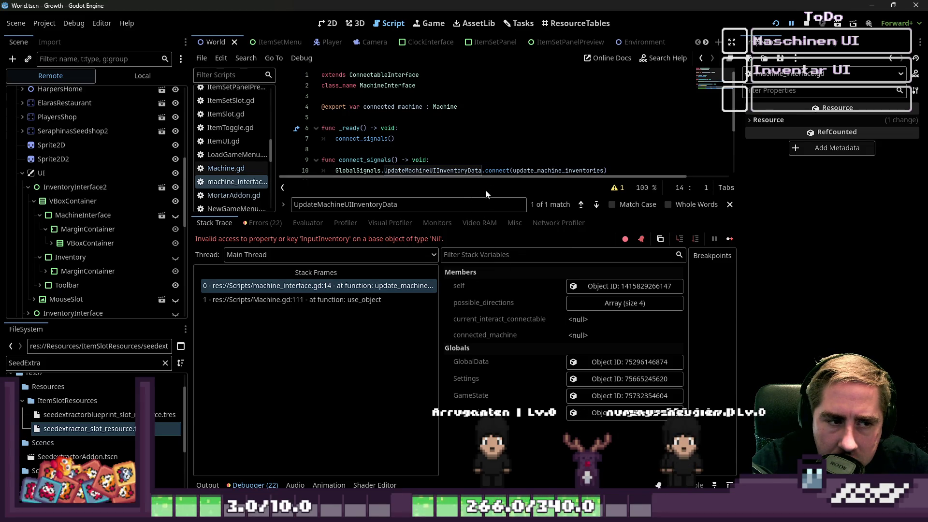
{"action": "left_click_drag", "start_coordinate": [483, 214], "coordinate": [441, 358]}
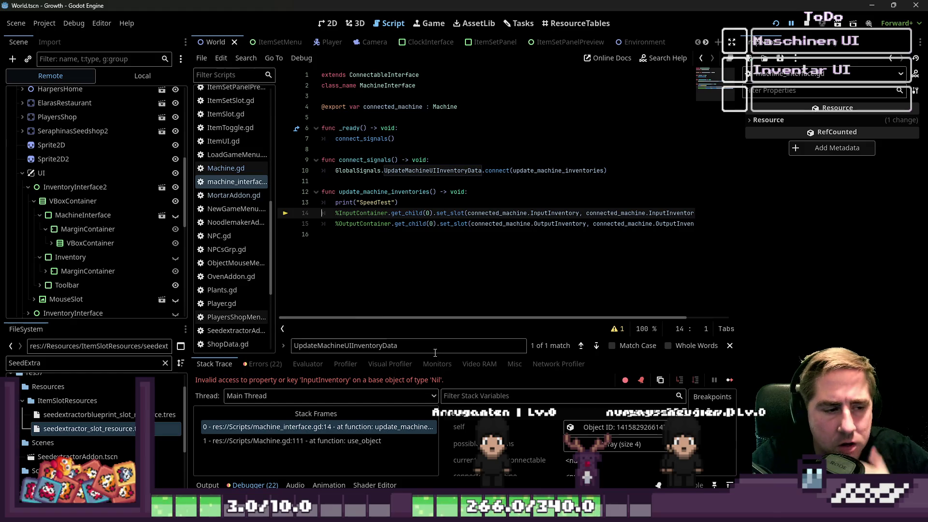
{"action": "left_click", "coordinate": [371, 441]}
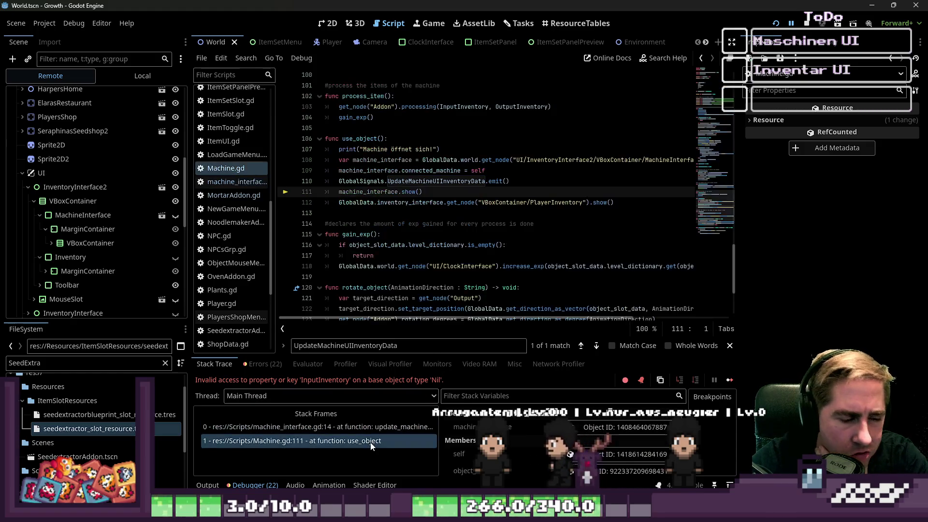
{"action": "left_click", "coordinate": [410, 193]}
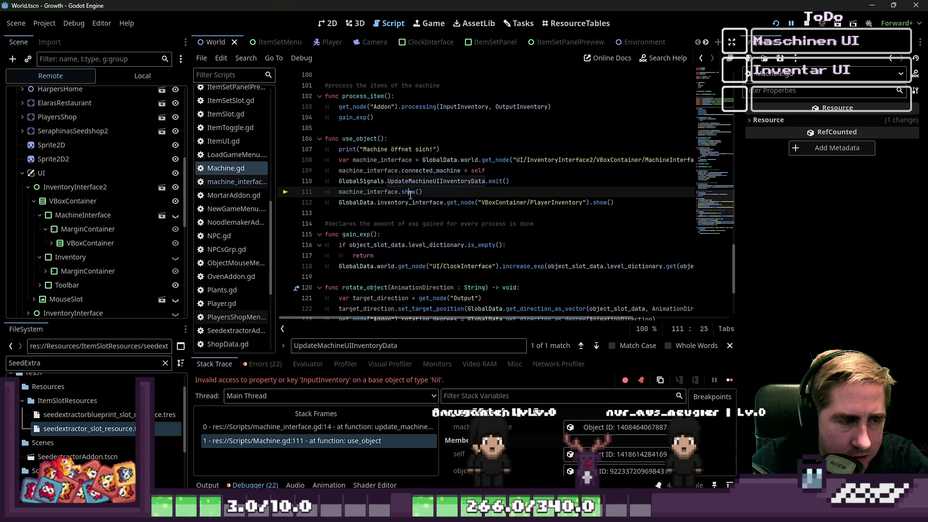
{"action": "left_click", "coordinate": [380, 212]}
{"action": "double_click", "coordinate": [374, 192]}
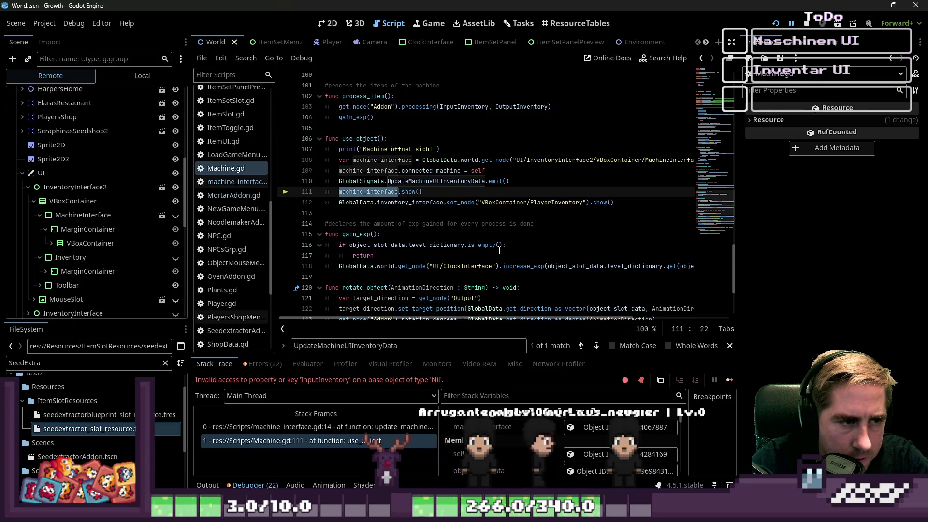
{"action": "scroll", "coordinate": [501, 246], "scroll_direction": "down", "scroll_amount": 3}
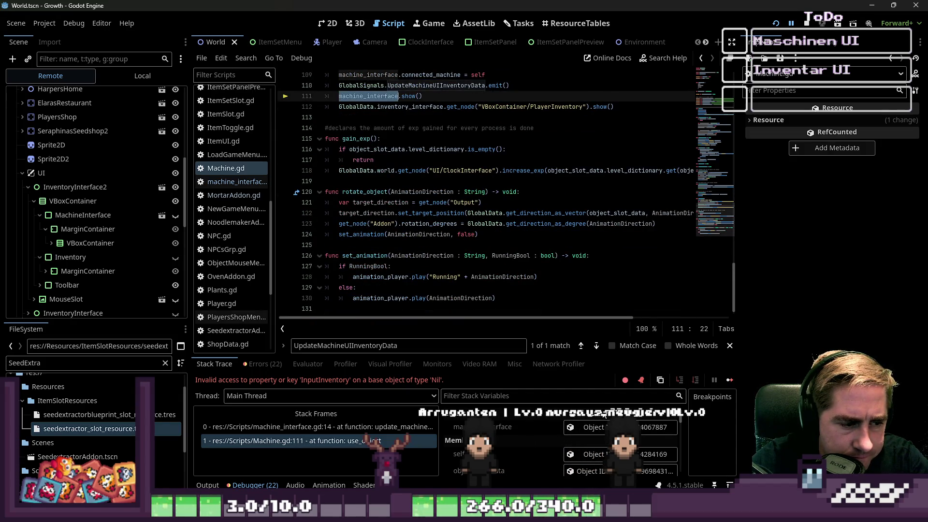
{"action": "left_click", "coordinate": [602, 430]}
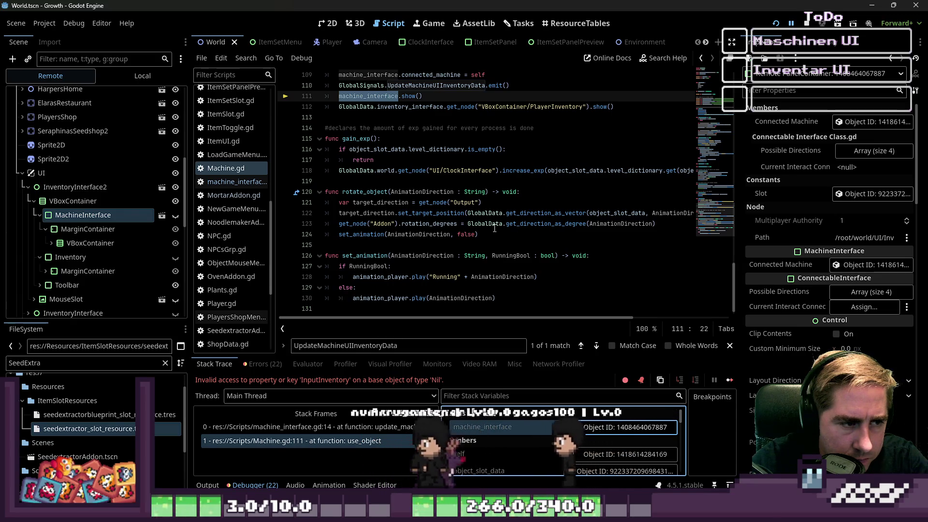
Search all files for UpdateMachineUIInventoryData from line 110 of Machine.gd
{"action": "scroll", "coordinate": [421, 194], "scroll_direction": "up", "scroll_amount": 2}
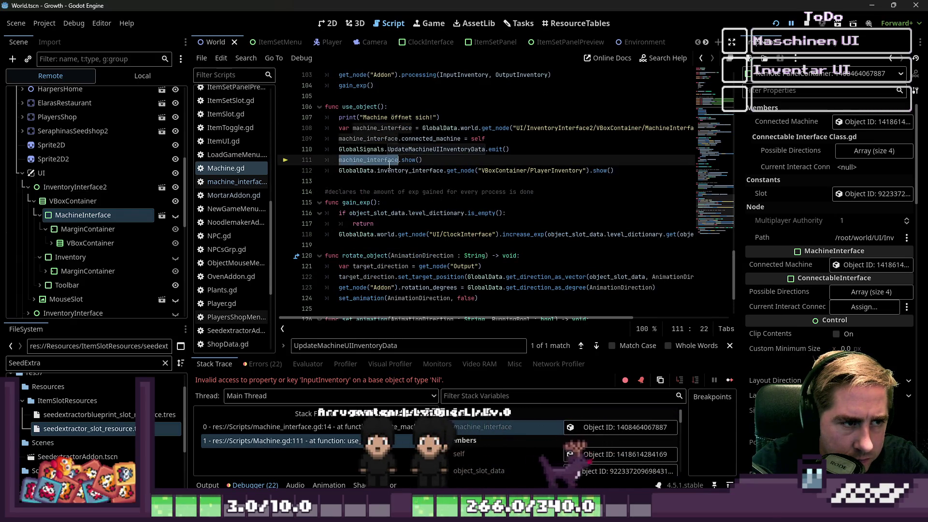
{"action": "double_click", "coordinate": [373, 139]}
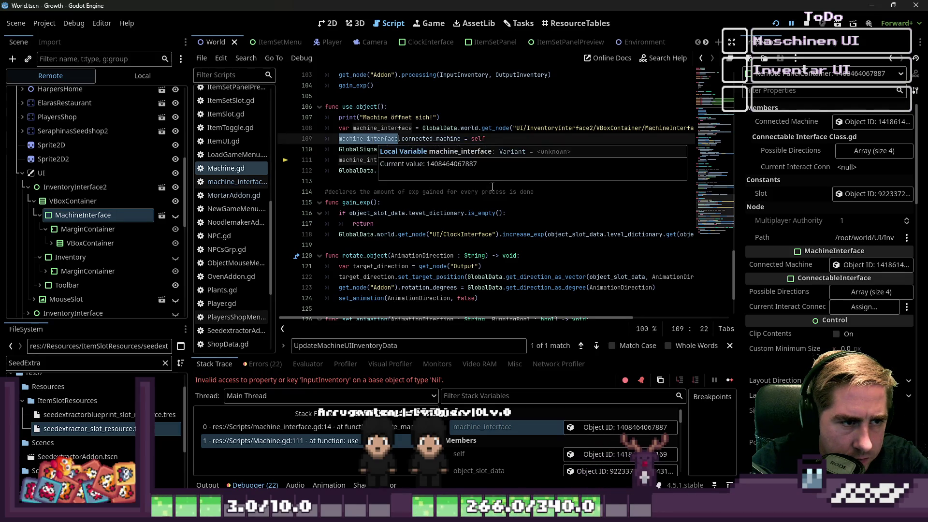
{"action": "double_click", "coordinate": [454, 151]}
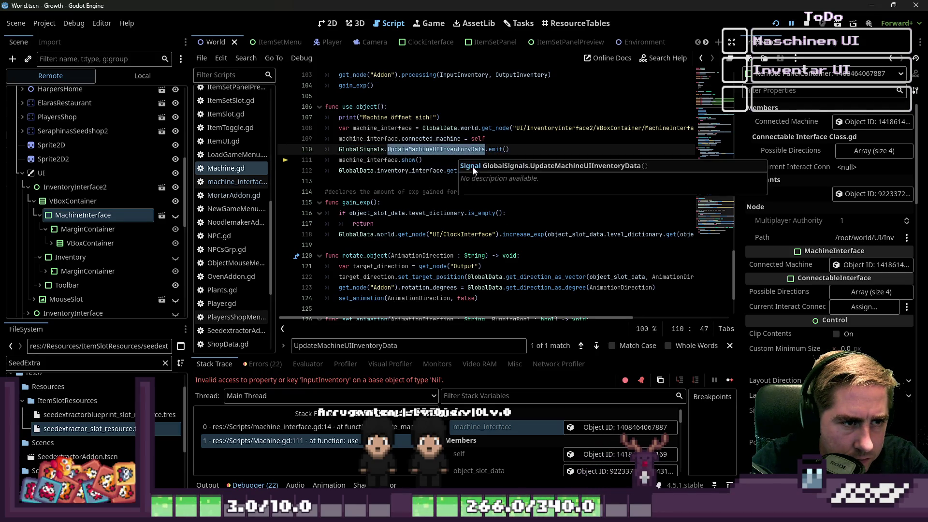
{"action": "double_click", "coordinate": [369, 159]}
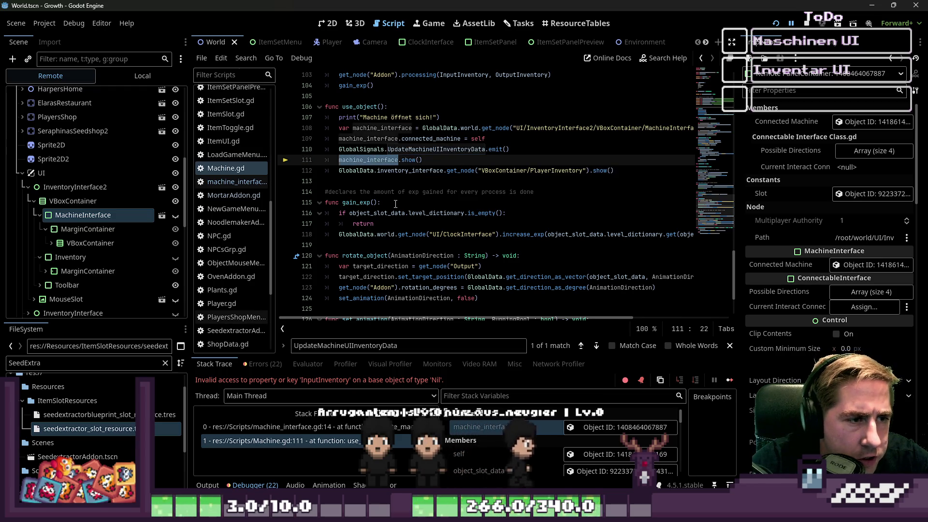
{"action": "double_click", "coordinate": [410, 150]}
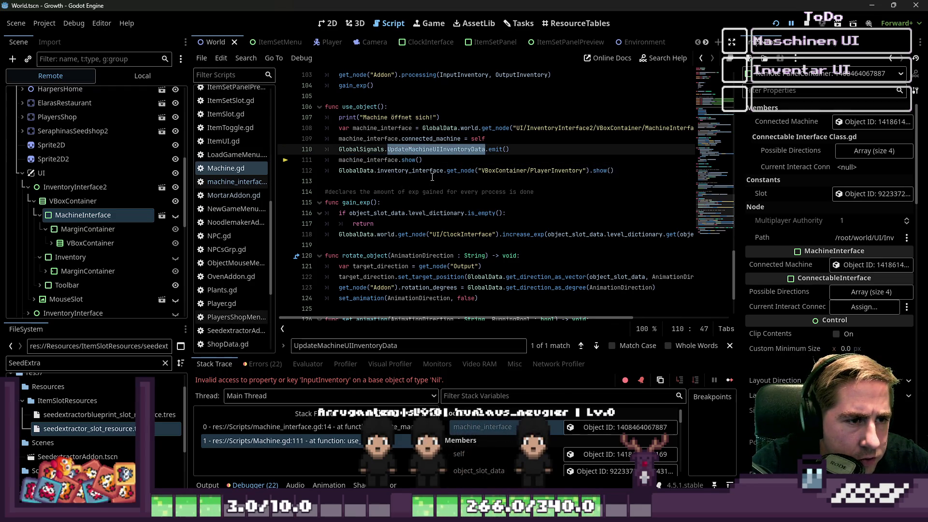
{"action": "scroll", "coordinate": [432, 177], "scroll_direction": "down", "scroll_amount": 1}
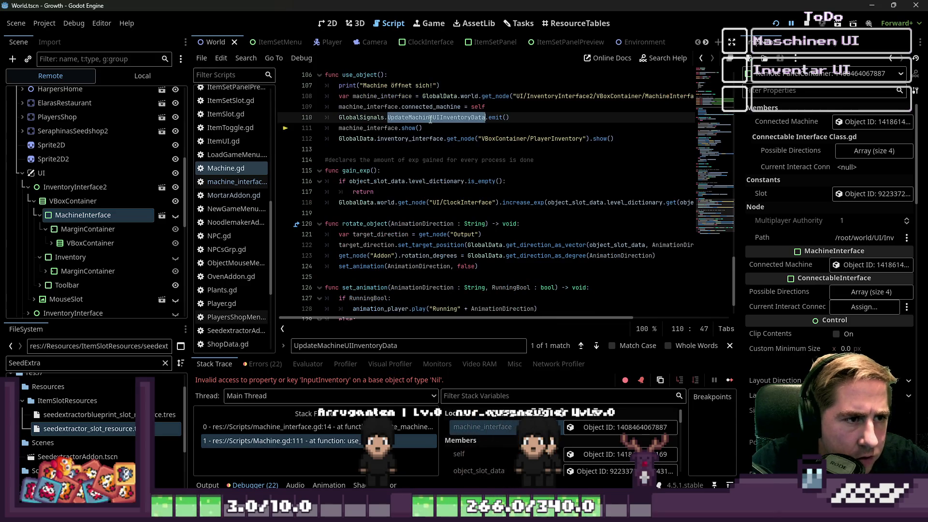
{"action": "key", "text": "ctrl+shift+f"}
{"action": "left_click", "coordinate": [462, 313]}
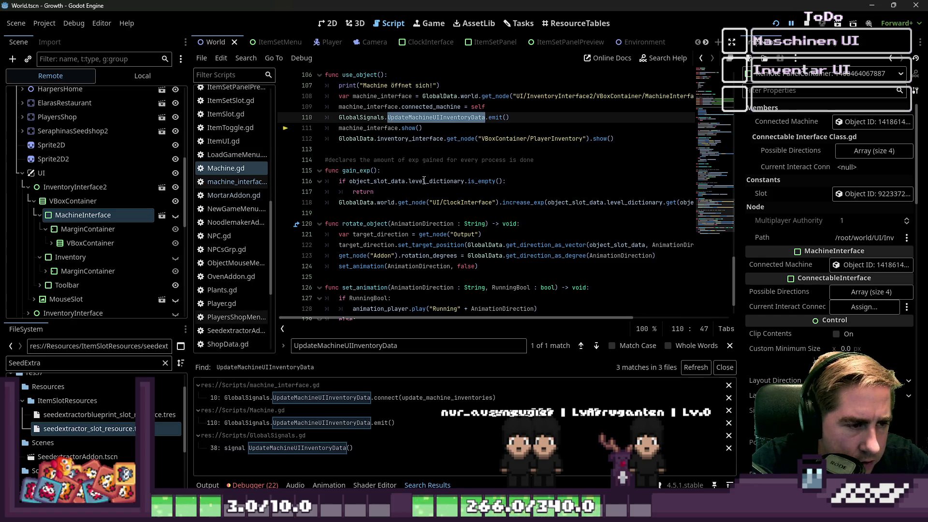
Leave use_object in Machine.gd and bring up machine_interface.gd
{"action": "mouse_move", "coordinate": [424, 181]}
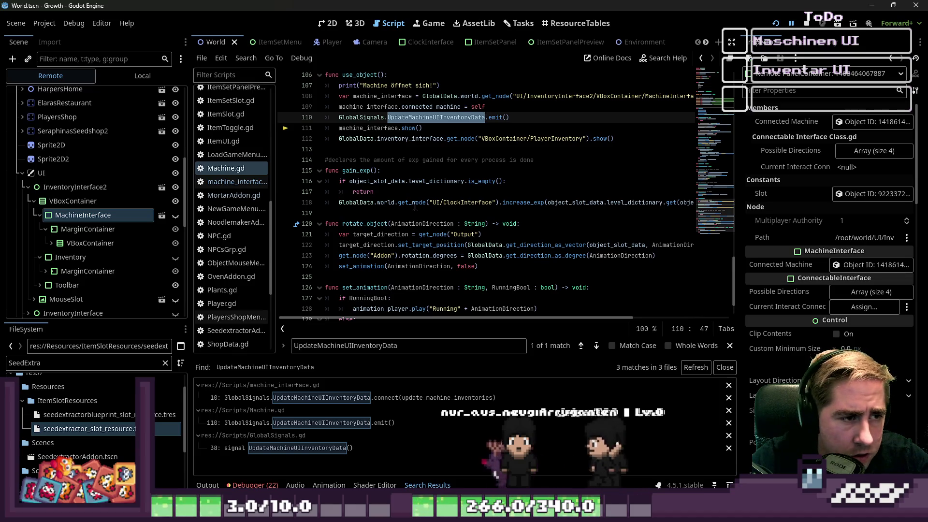
{"action": "left_click", "coordinate": [409, 145]}
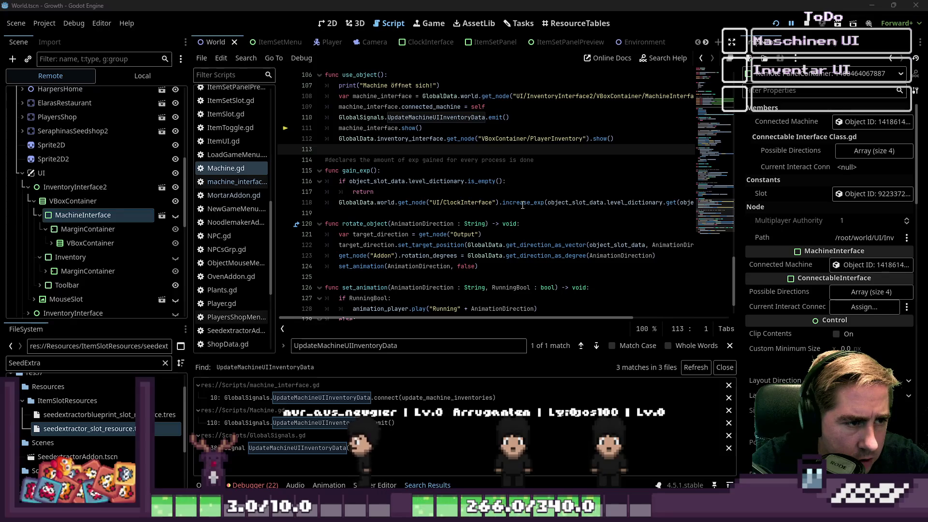
{"action": "scroll", "coordinate": [523, 205], "scroll_direction": "down", "scroll_amount": 2}
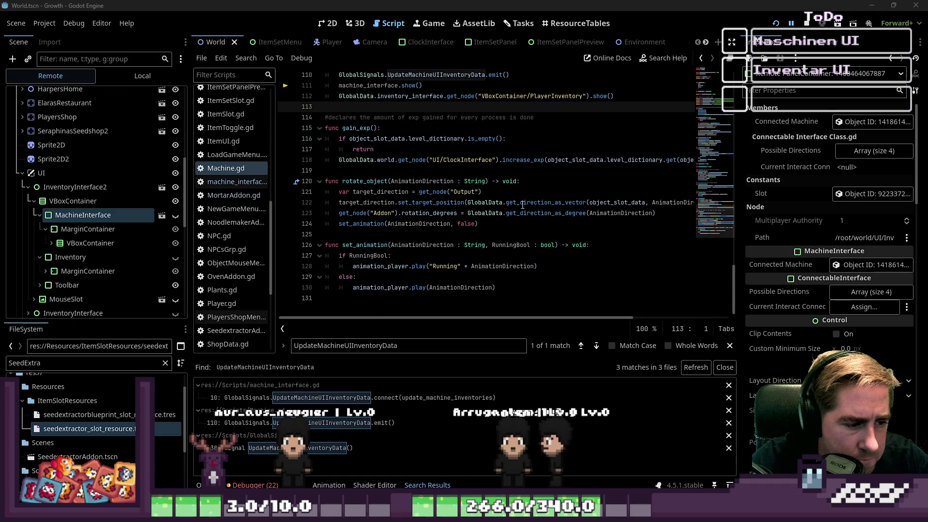
{"action": "left_click", "coordinate": [329, 23]}
{"action": "left_click", "coordinate": [389, 23]}
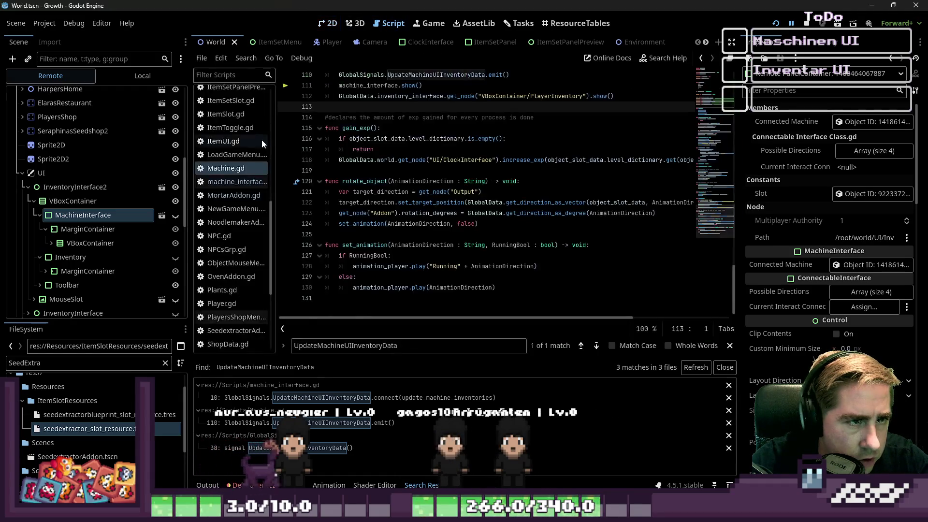
{"action": "left_click", "coordinate": [237, 182]}
Inspect update_machine_inventories and its SpeedTest print, then check the Output log
{"action": "left_click", "coordinate": [348, 202]}
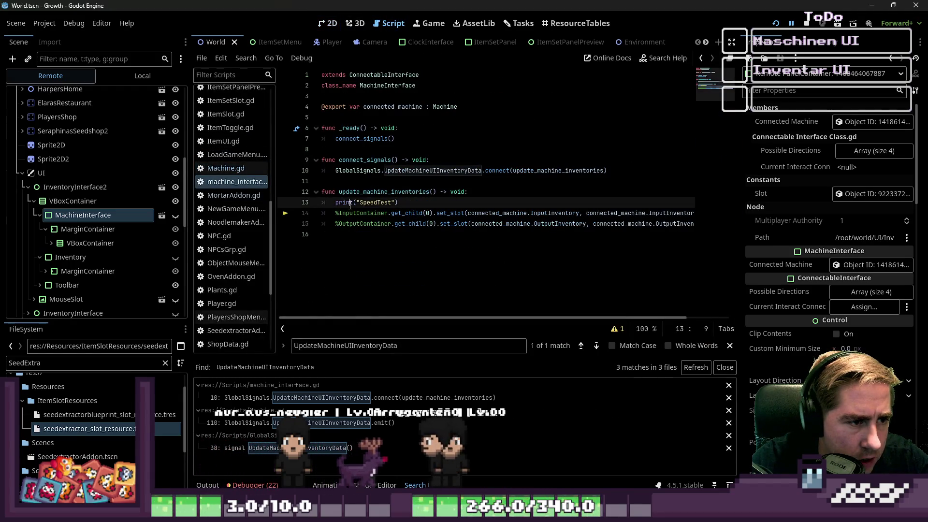
{"action": "left_click", "coordinate": [385, 192]}
{"action": "left_click", "coordinate": [371, 192]}
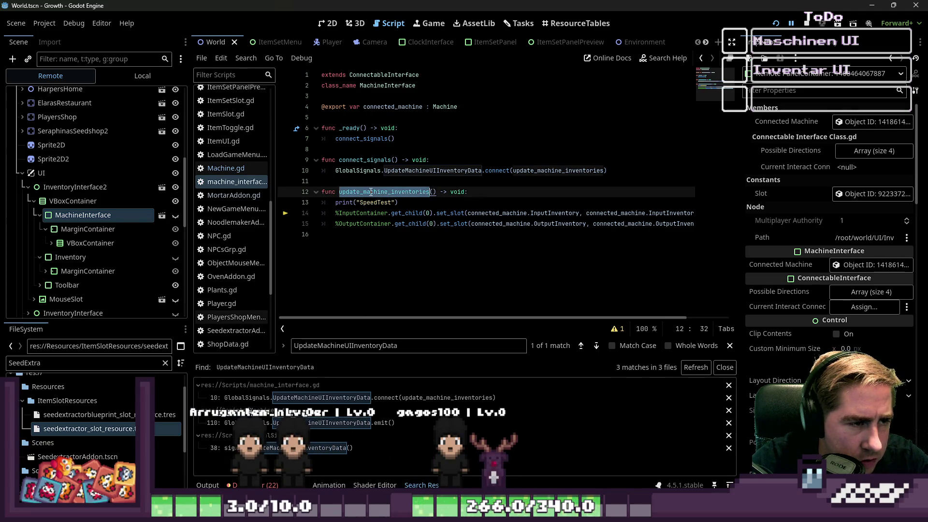
{"action": "left_click_drag", "start_coordinate": [371, 181], "coordinate": [403, 191]}
{"action": "left_click", "coordinate": [394, 203]}
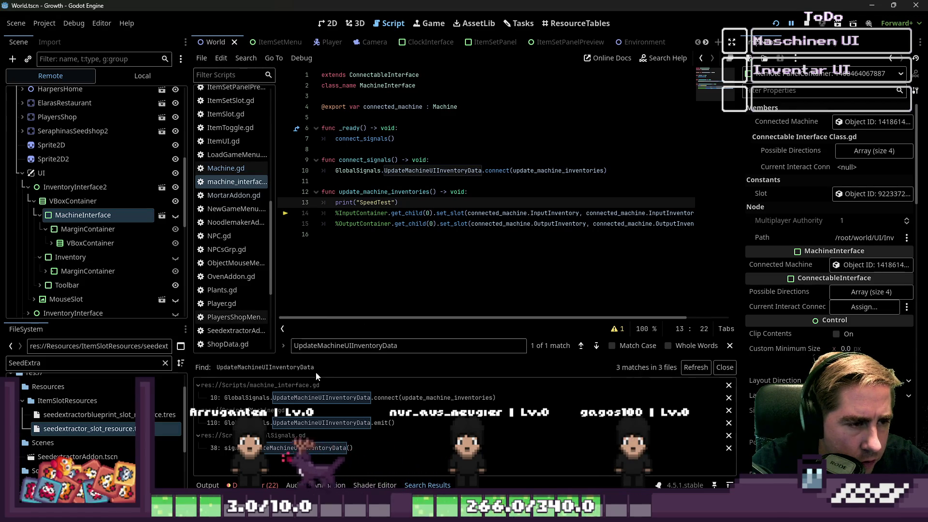
{"action": "left_click", "coordinate": [207, 485]}
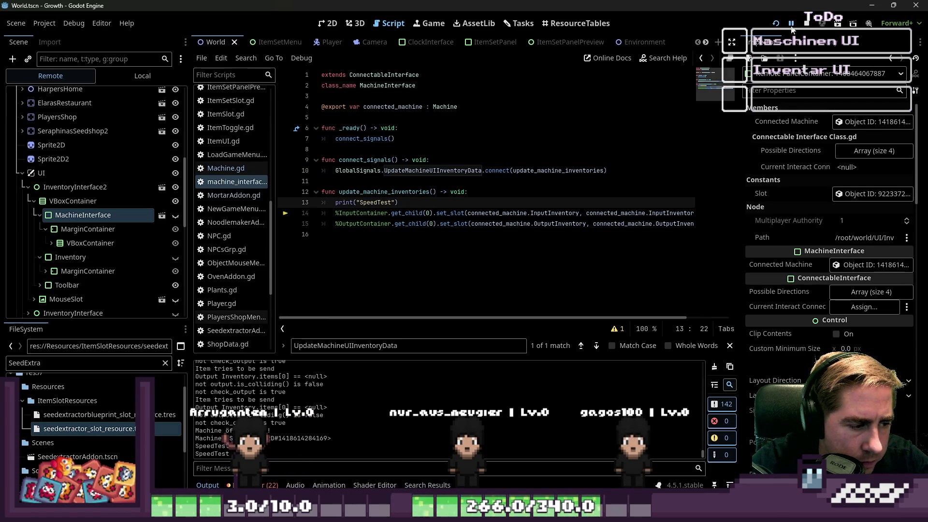
Relaunch the game and start a new game with a character named 'a'
{"action": "left_click", "coordinate": [806, 23]}
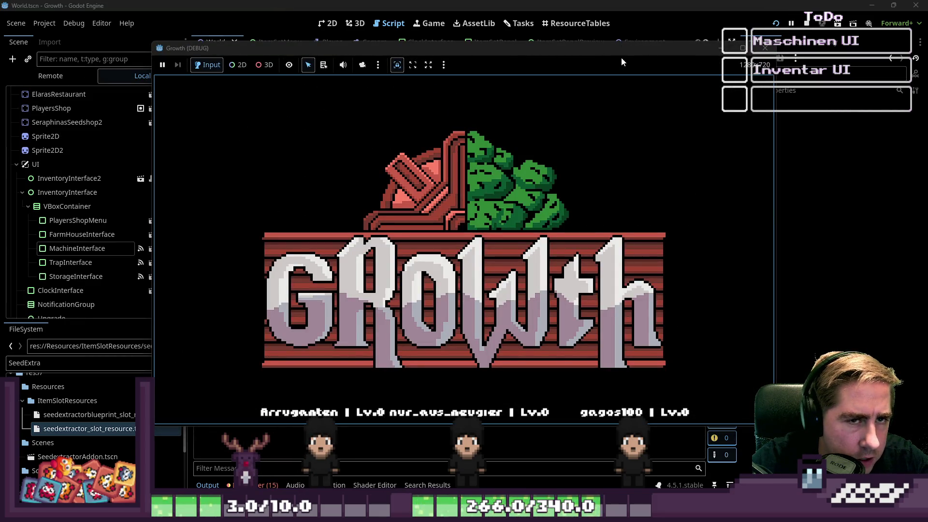
{"action": "left_click_drag", "start_coordinate": [658, 47], "coordinate": [927, 43]}
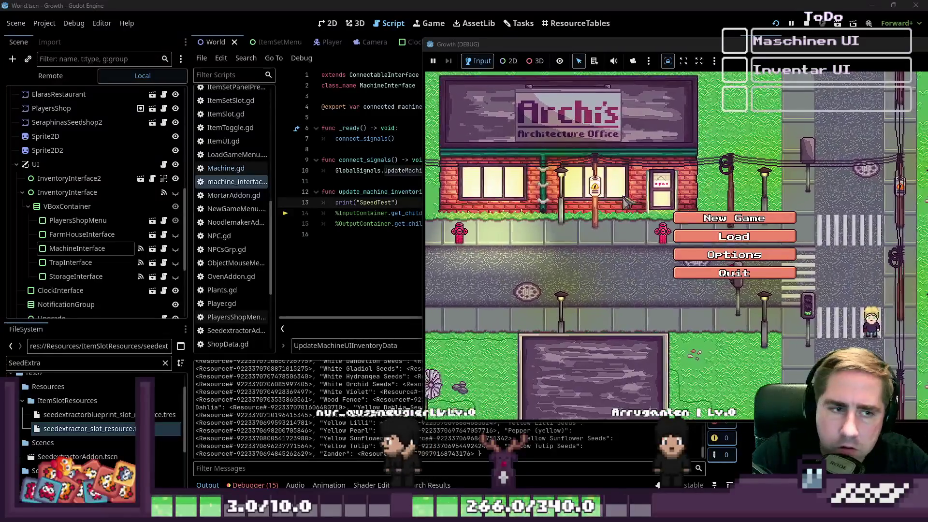
{"action": "left_click", "coordinate": [734, 218]}
{"action": "left_click", "coordinate": [753, 148]}
{"action": "type", "text": "asdcb"}
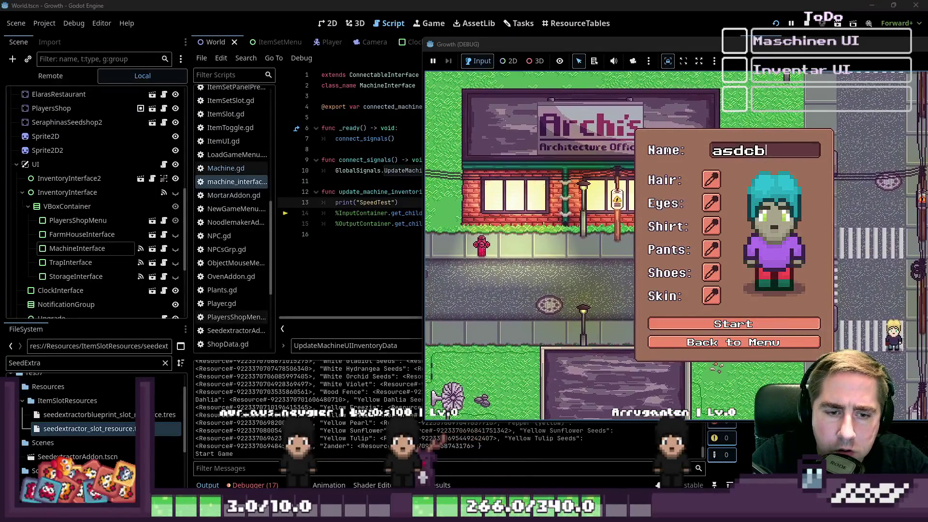
{"action": "left_click", "coordinate": [729, 325]}
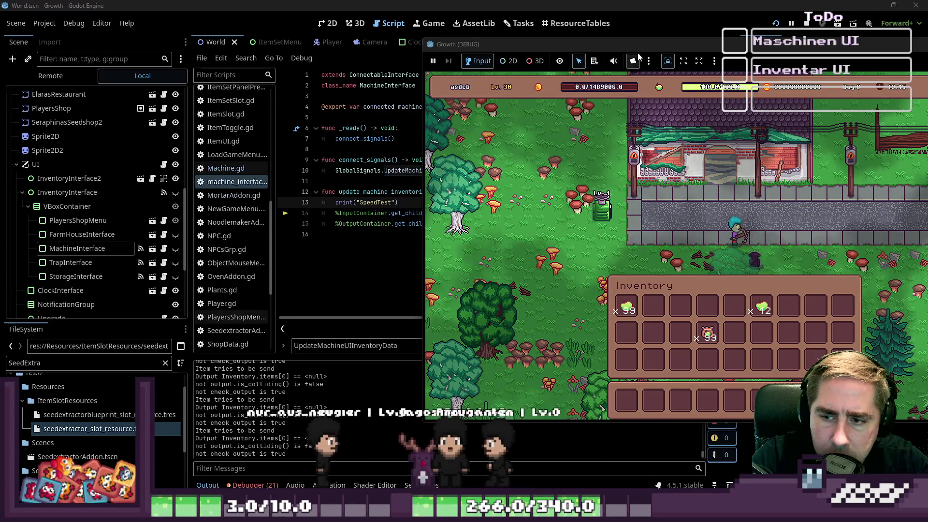
Close the inventory, walk to the machine and open it, triggering the Nil error
{"action": "left_click_drag", "start_coordinate": [643, 49], "coordinate": [509, 39]}
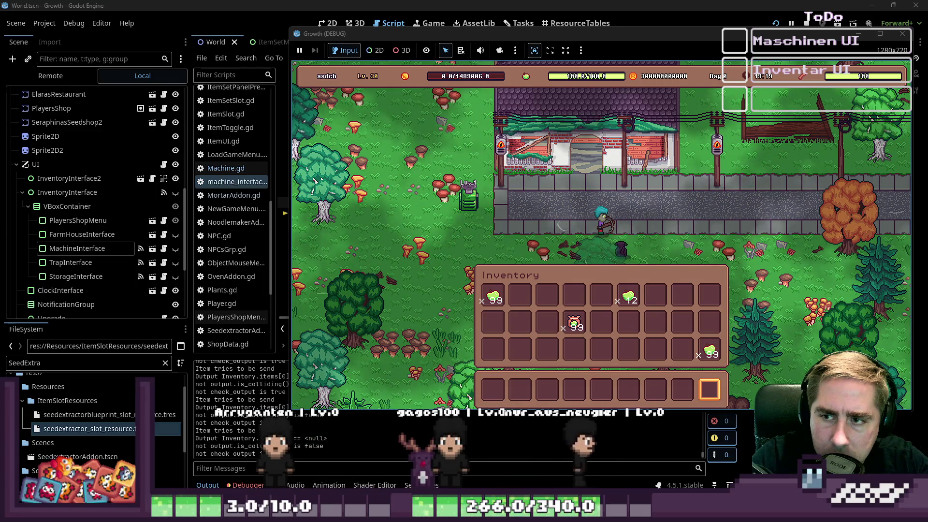
{"action": "scroll", "coordinate": [604, 302], "scroll_direction": "up", "scroll_amount": 1}
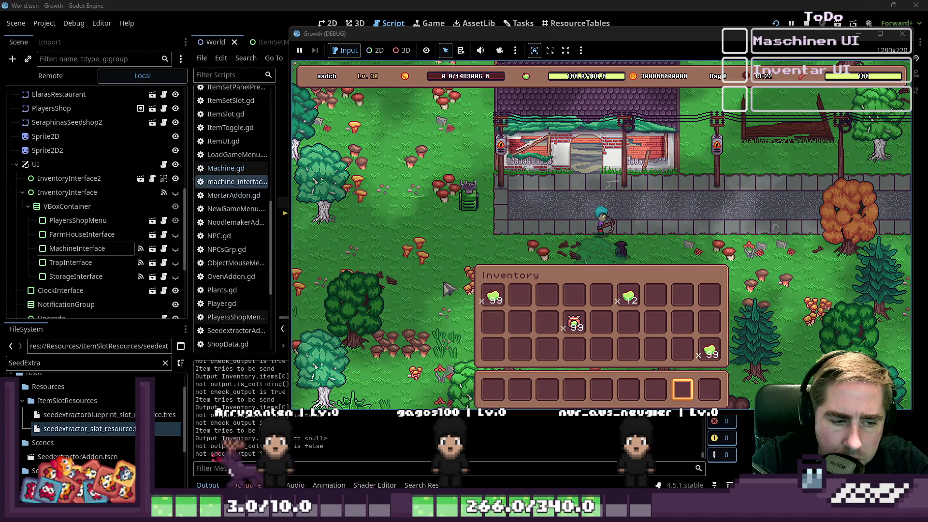
{"action": "key", "text": "i"}
{"action": "key", "text": "a"}
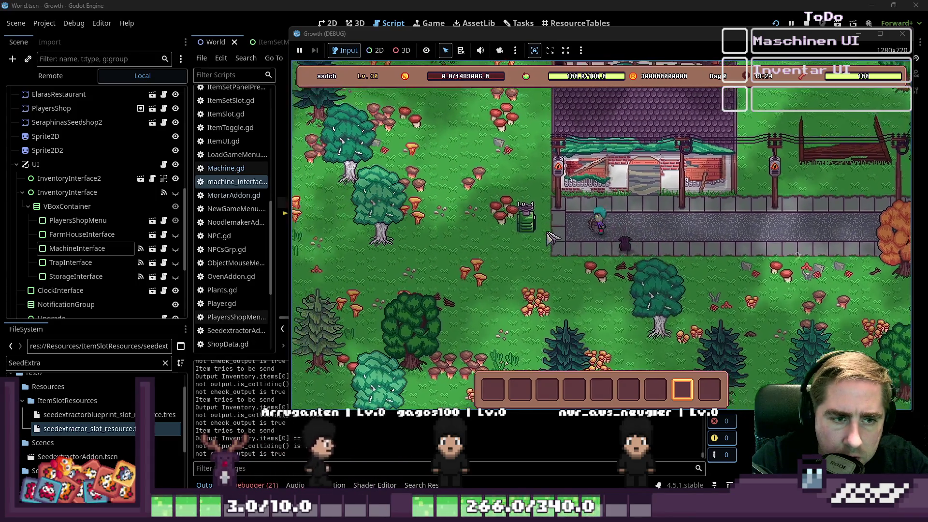
{"action": "left_click", "coordinate": [565, 233]}
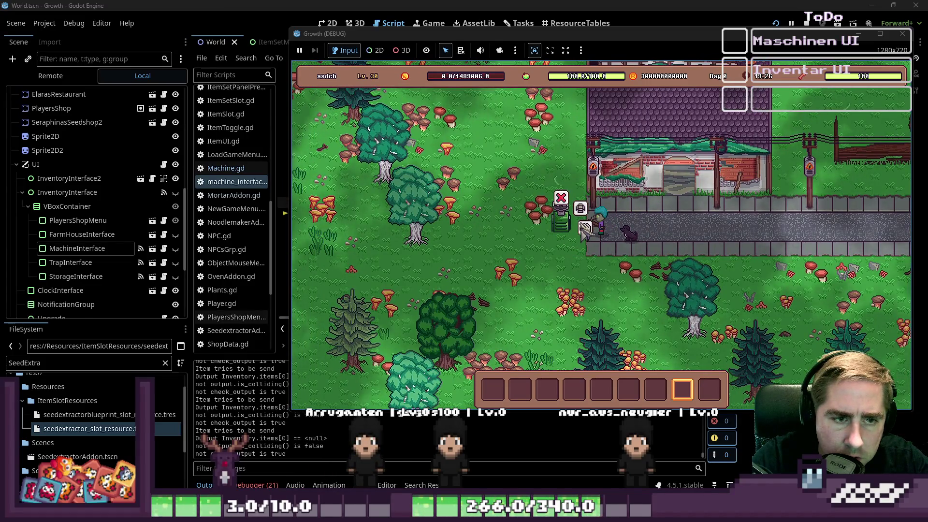
{"action": "left_click", "coordinate": [586, 231]}
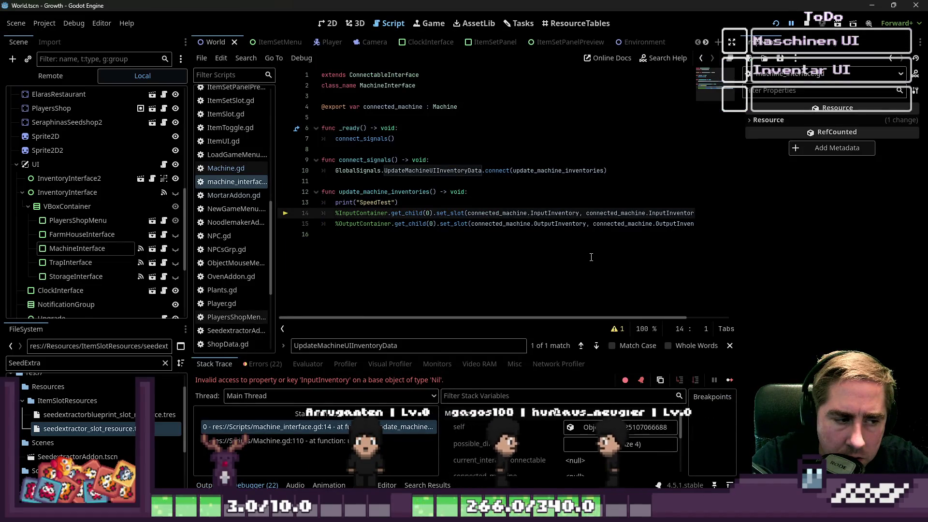
Check the SpeedTest log, then return to use_object in Machine.gd
{"action": "left_click", "coordinate": [208, 485]}
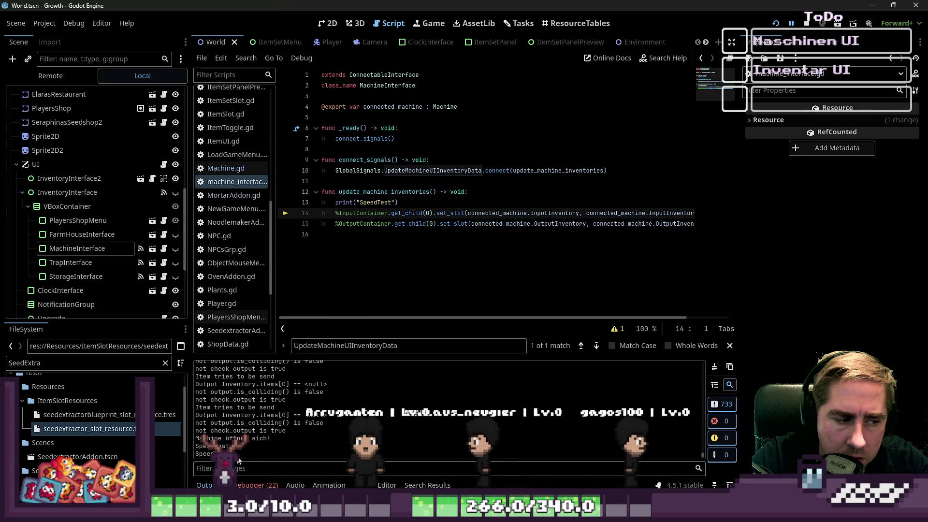
{"action": "double_click", "coordinate": [381, 191]}
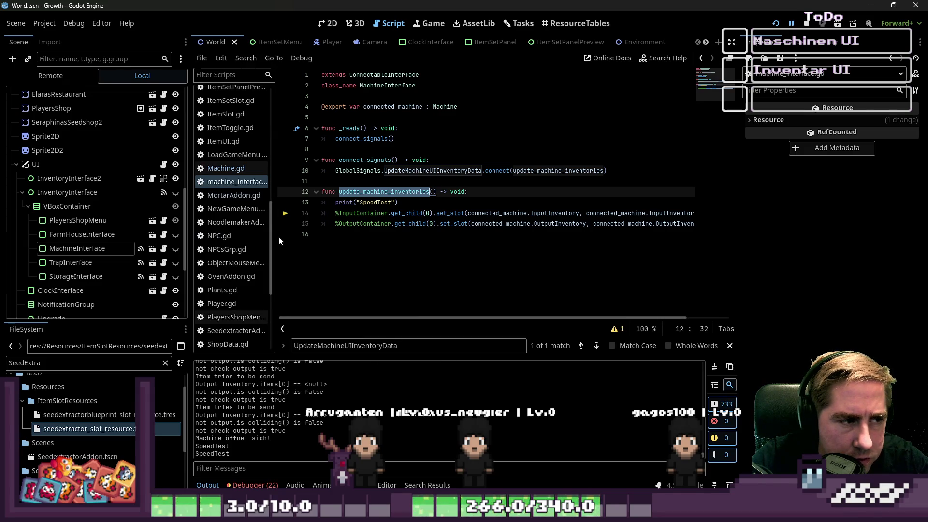
{"action": "left_click_drag", "start_coordinate": [276, 236], "coordinate": [317, 236]}
{"action": "left_click", "coordinate": [242, 171]}
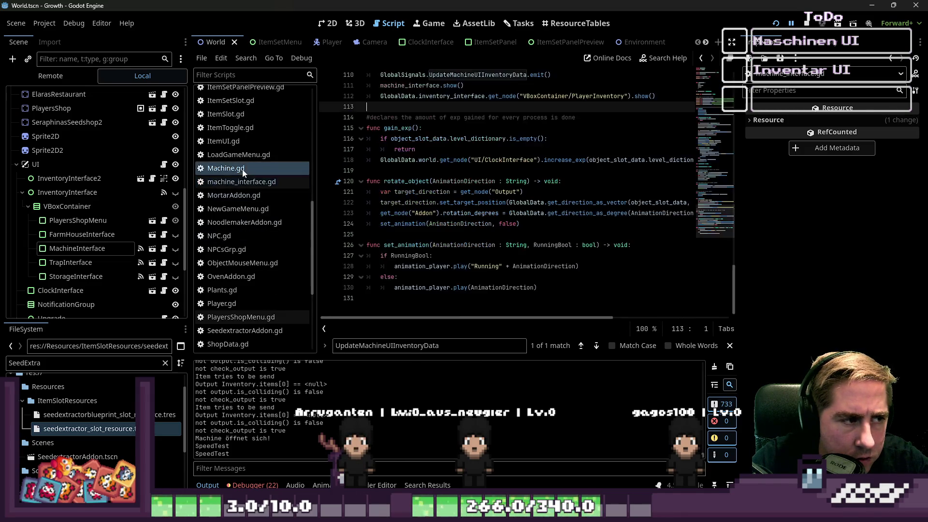
{"action": "scroll", "coordinate": [448, 240], "scroll_direction": "up", "scroll_amount": 3}
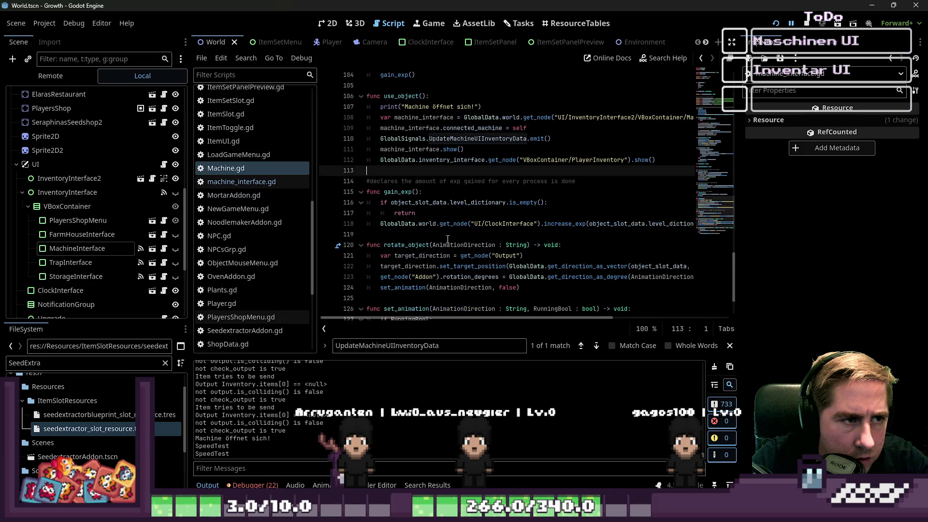
{"action": "double_click", "coordinate": [392, 127]}
Delete the 'Machine öffnet sich!' debug print line from use_object
{"action": "left_click_drag", "start_coordinate": [483, 139], "coordinate": [358, 140]}
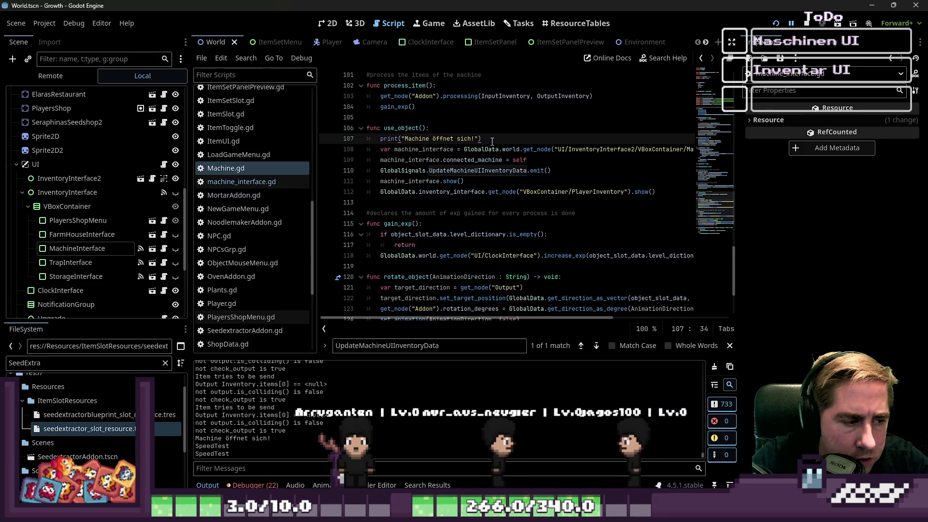
{"action": "key", "text": "BackSpace"}
{"action": "key", "text": "BackSpace"}
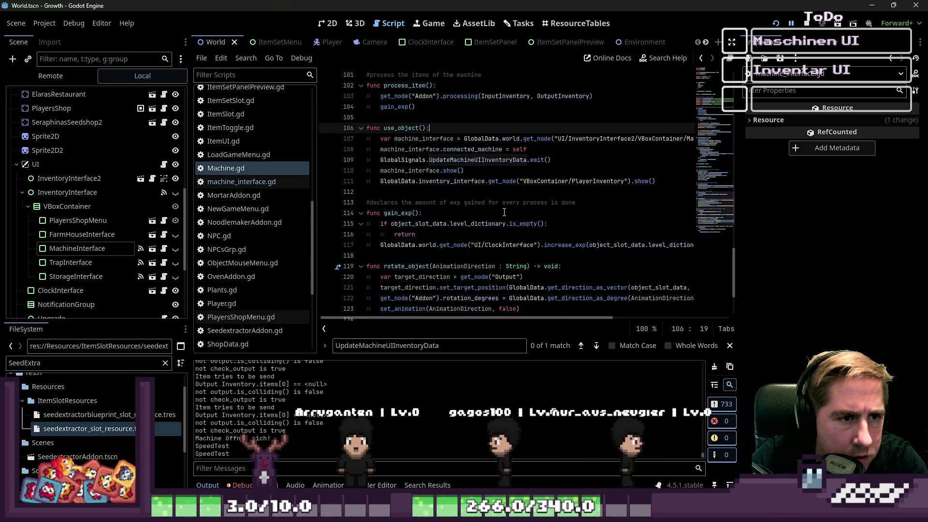
{"action": "left_click", "coordinate": [443, 183]}
{"action": "double_click", "coordinate": [443, 181]}
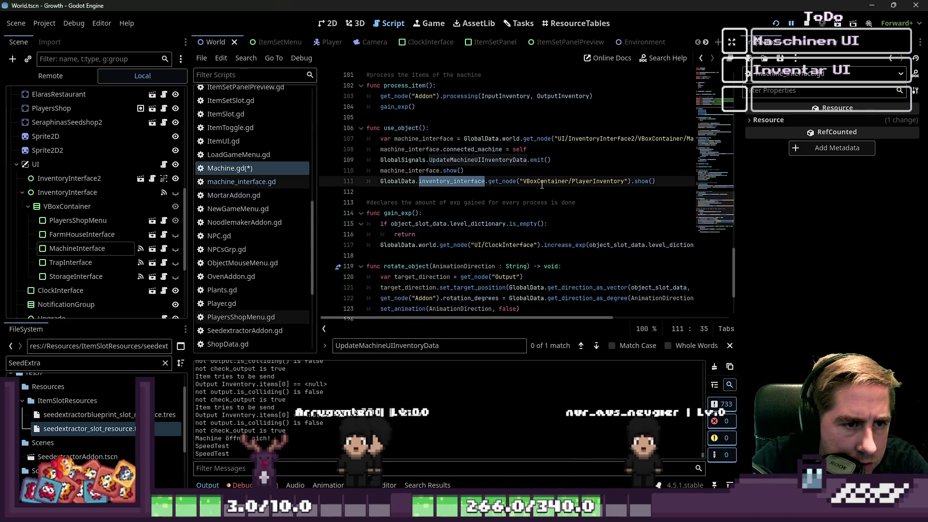
{"action": "left_click_drag", "start_coordinate": [655, 183], "coordinate": [358, 186]}
{"action": "scroll", "coordinate": [358, 186], "scroll_direction": "up", "scroll_amount": 1}
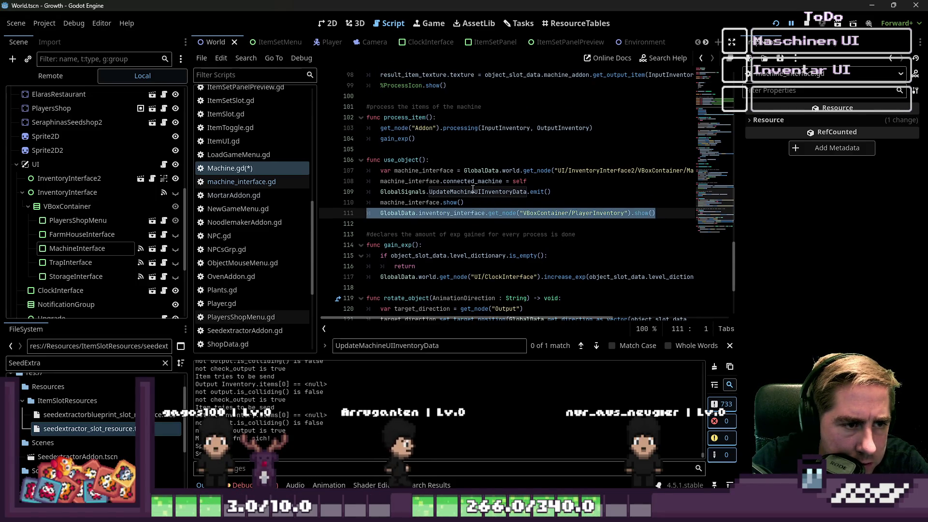
{"action": "left_click", "coordinate": [485, 181]}
{"action": "left_click", "coordinate": [523, 170]}
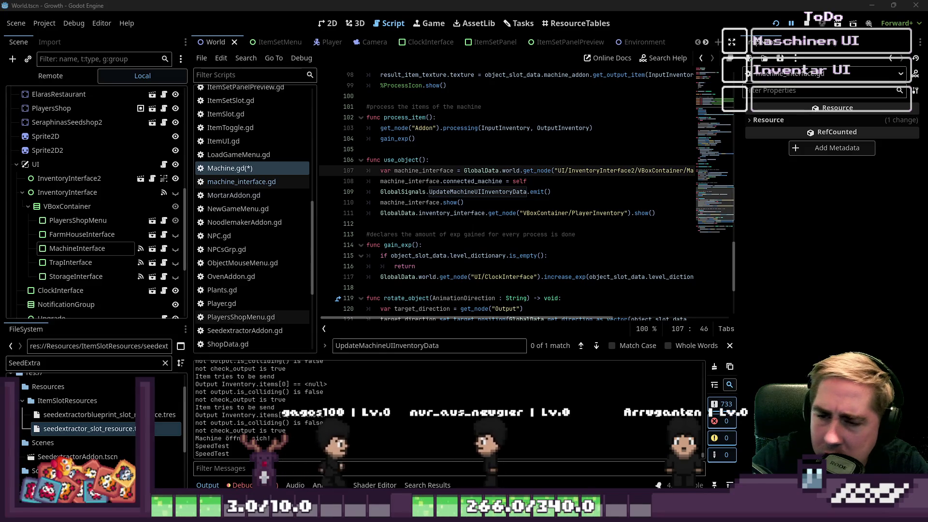
Review the UpdateMachineUIInventoryData emit and save Machine.gd
{"action": "left_click", "coordinate": [419, 202]}
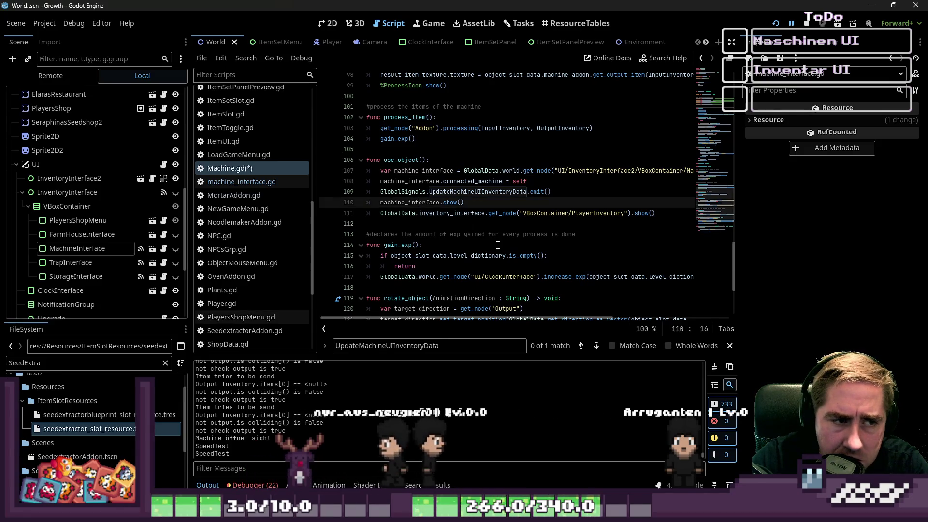
{"action": "double_click", "coordinate": [467, 192]}
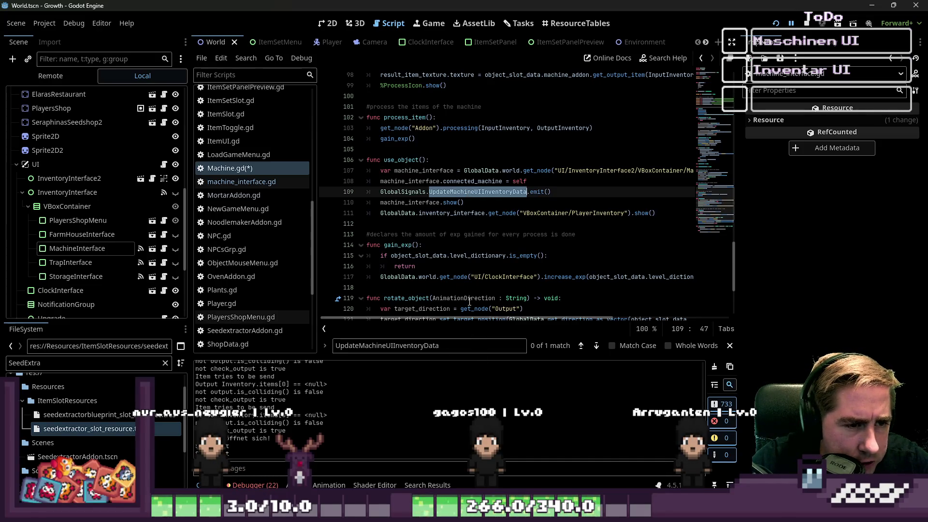
{"action": "left_click", "coordinate": [241, 182]}
{"action": "left_click", "coordinate": [227, 169]}
{"action": "left_click", "coordinate": [498, 182]}
{"action": "key", "text": "ctrl+s"}
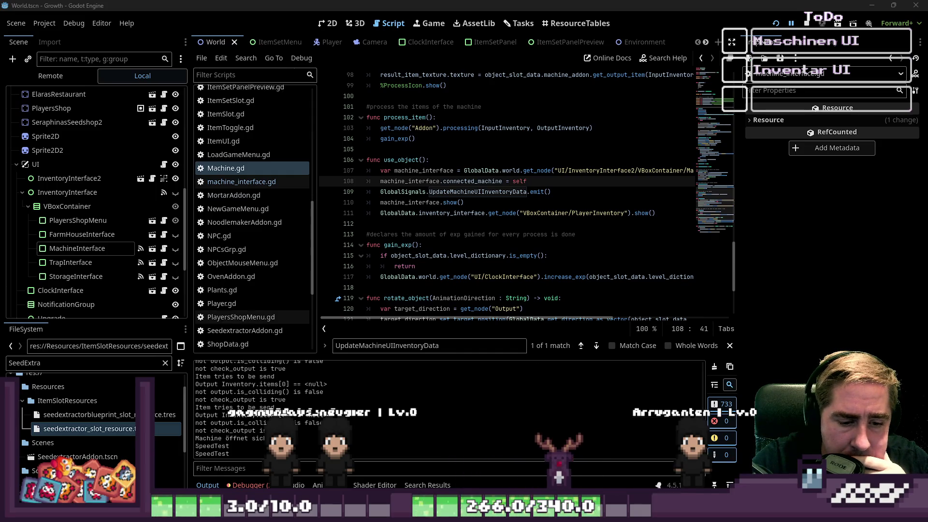
Bring the editor back, recheck Machine.gd and machine_interface.gd, and open LoadGameMenu.gd
{"action": "mouse_move", "coordinate": [610, 513]}
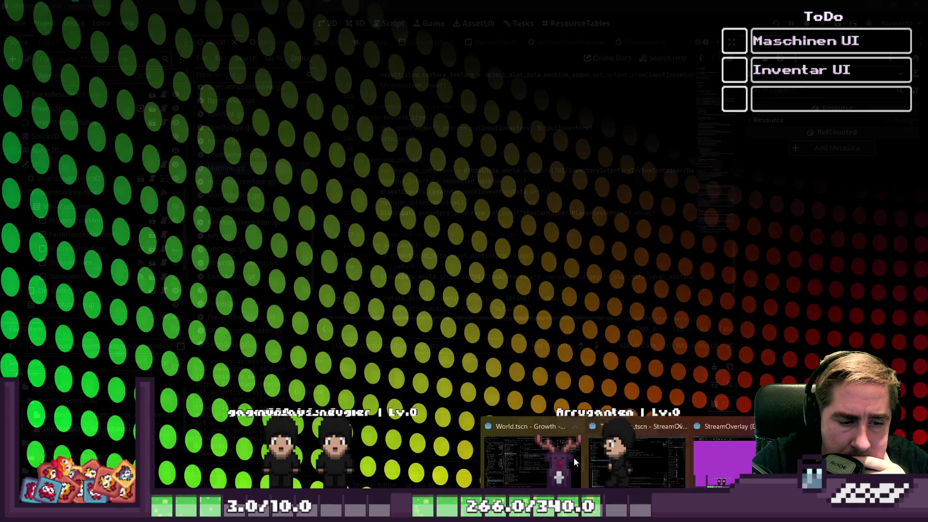
{"action": "left_click", "coordinate": [574, 458]}
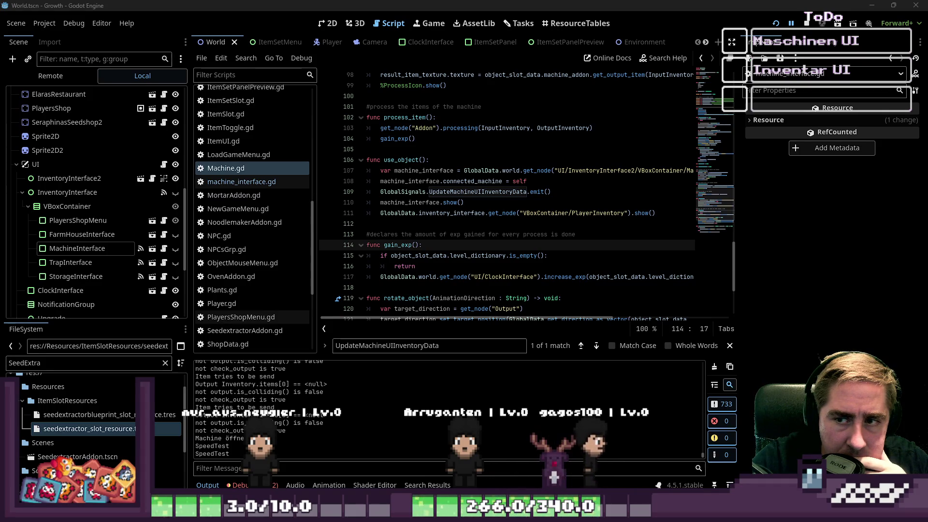
{"action": "left_click", "coordinate": [561, 191]}
{"action": "scroll", "coordinate": [385, 240], "scroll_direction": "down", "scroll_amount": 2}
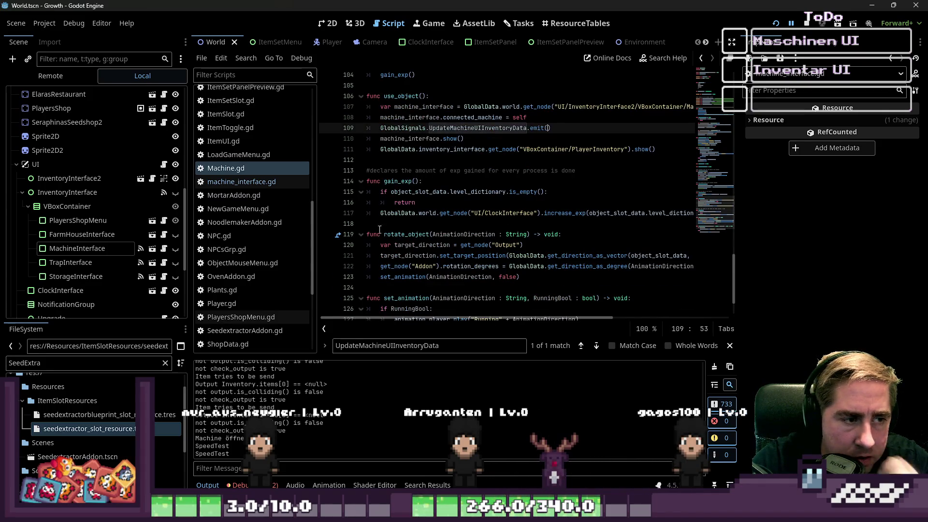
{"action": "left_click", "coordinate": [225, 183]}
{"action": "left_click", "coordinate": [272, 168]}
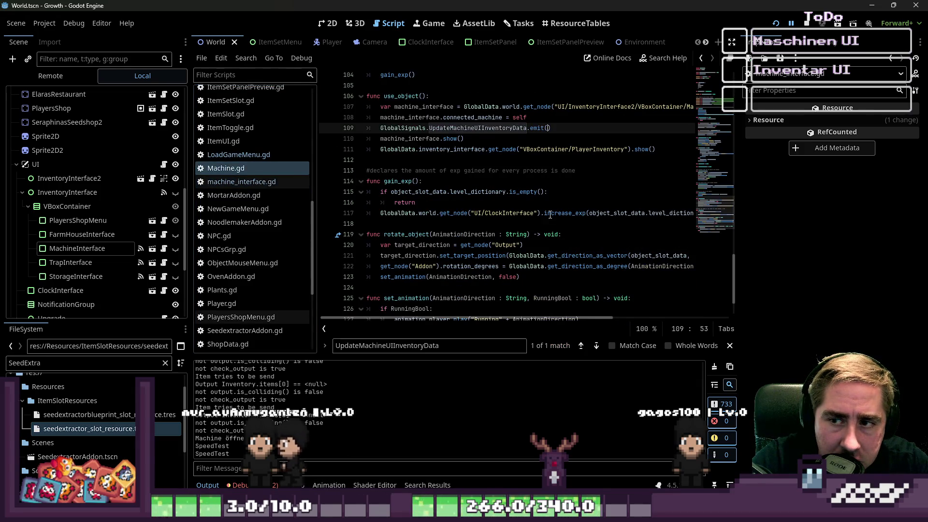
{"action": "left_click", "coordinate": [484, 202]}
{"action": "left_click", "coordinate": [424, 151]}
{"action": "scroll", "coordinate": [445, 177], "scroll_direction": "down", "scroll_amount": 2}
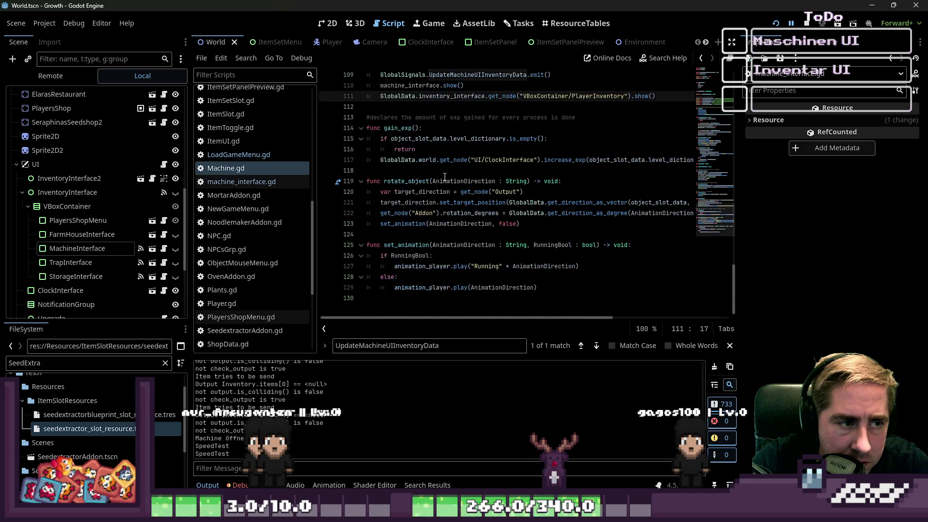
{"action": "left_click", "coordinate": [261, 155]}
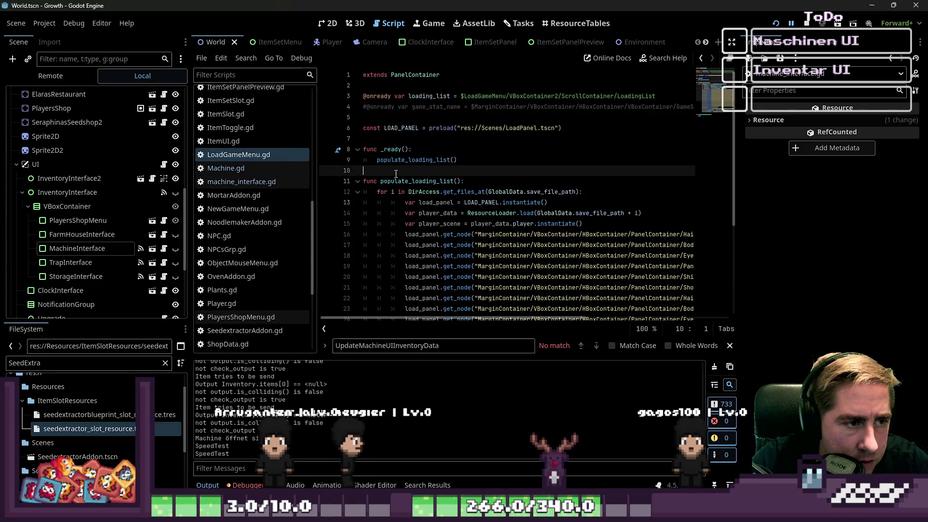
Scroll through LoadGameMenu.gd, then switch over to machine_interface.gd
{"action": "left_click", "coordinate": [461, 170]}
{"action": "scroll", "coordinate": [461, 170], "scroll_direction": "down", "scroll_amount": 2}
{"action": "scroll", "coordinate": [462, 170], "scroll_direction": "down", "scroll_amount": 3}
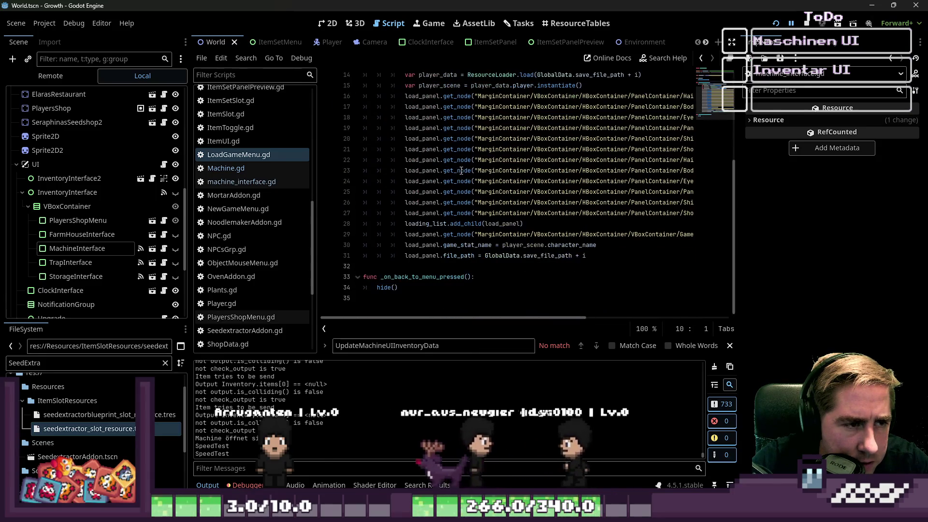
{"action": "scroll", "coordinate": [263, 174], "scroll_direction": "down", "scroll_amount": 2}
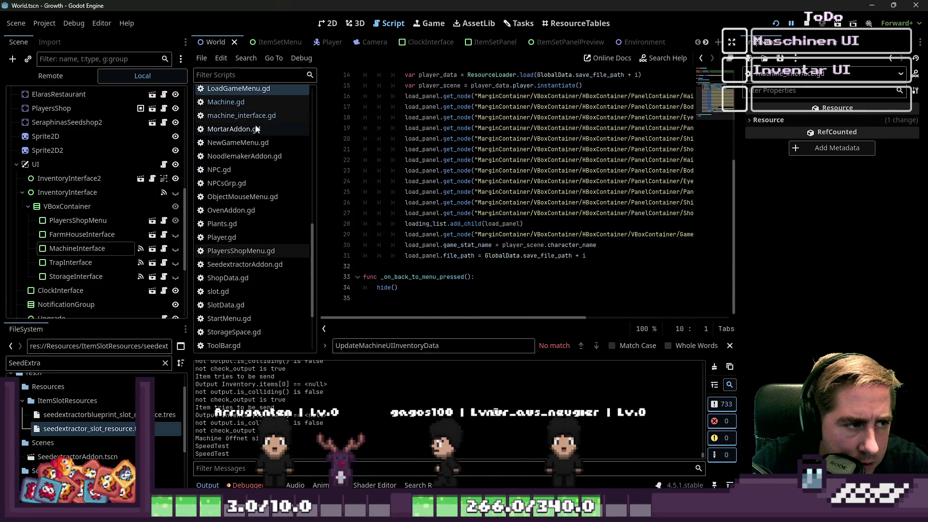
{"action": "left_click", "coordinate": [225, 102]}
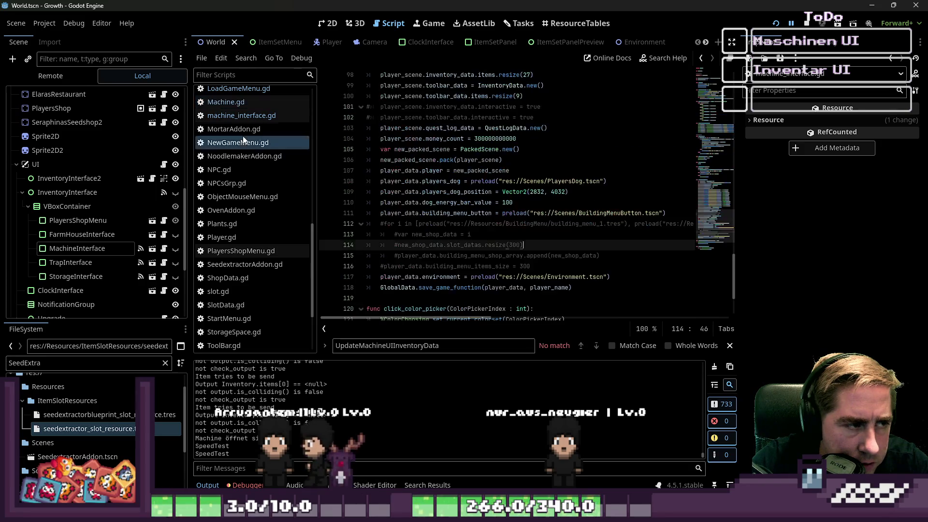
{"action": "left_click", "coordinate": [242, 115]}
Add print_stack() on new line 16 after SpeedTest and relaunch the game
{"action": "left_click", "coordinate": [635, 284]}
{"action": "key", "text": "Return"}
{"action": "type", "text": "print_stack("}
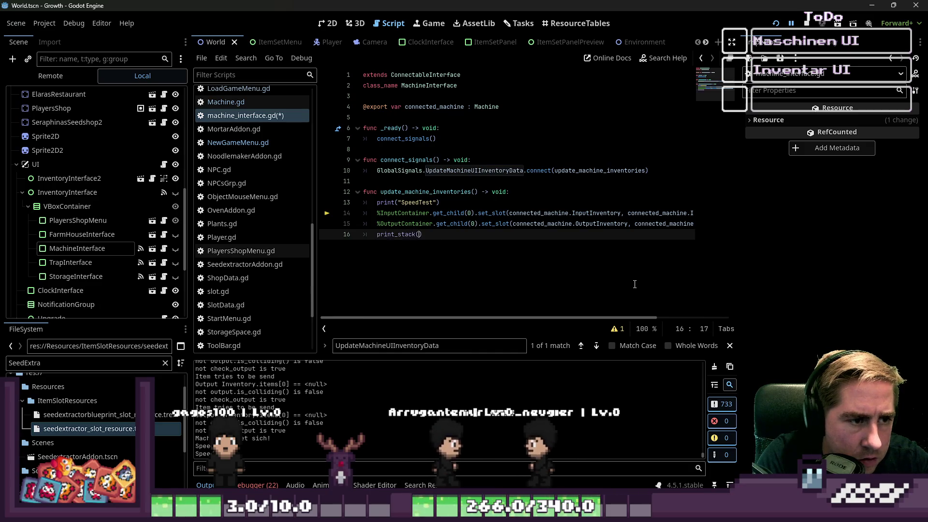
{"action": "key", "text": "Return"}
{"action": "left_click", "coordinate": [777, 24]}
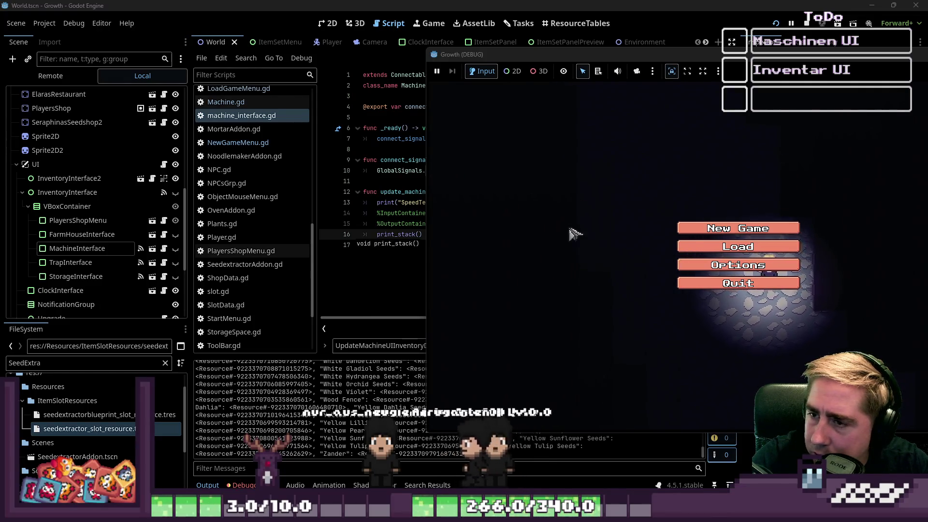
Start a new game as 'dsal', walk to the machine and use it to trigger the Nil error
{"action": "left_click", "coordinate": [711, 228]}
{"action": "type", "text": "dsal"}
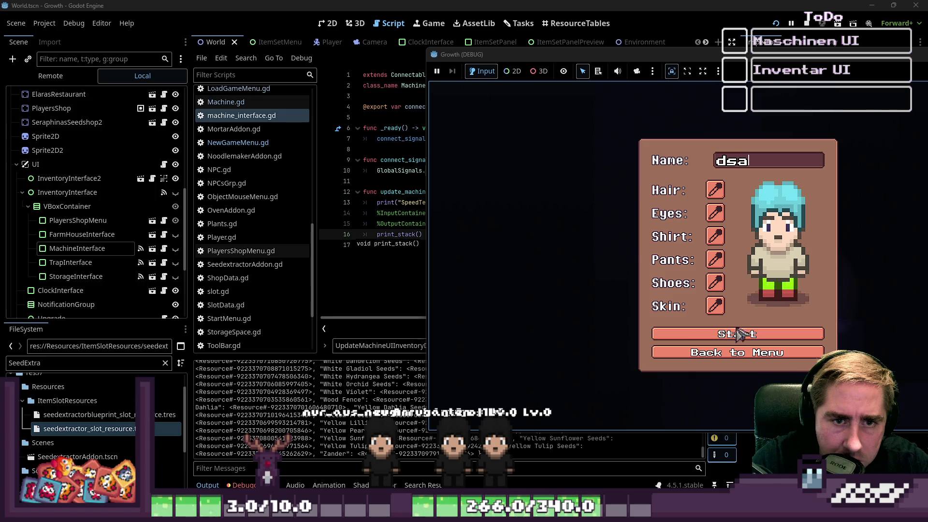
{"action": "left_click", "coordinate": [738, 333]}
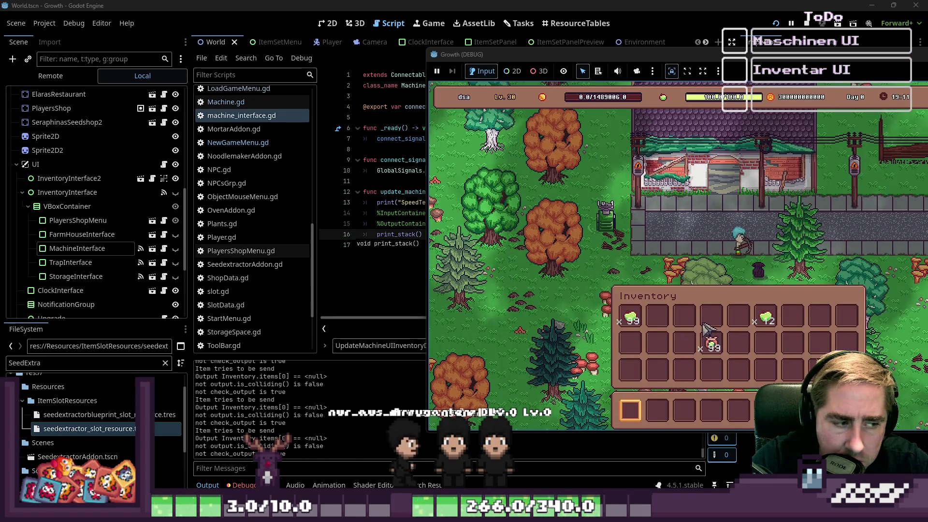
{"action": "key", "text": "i"}
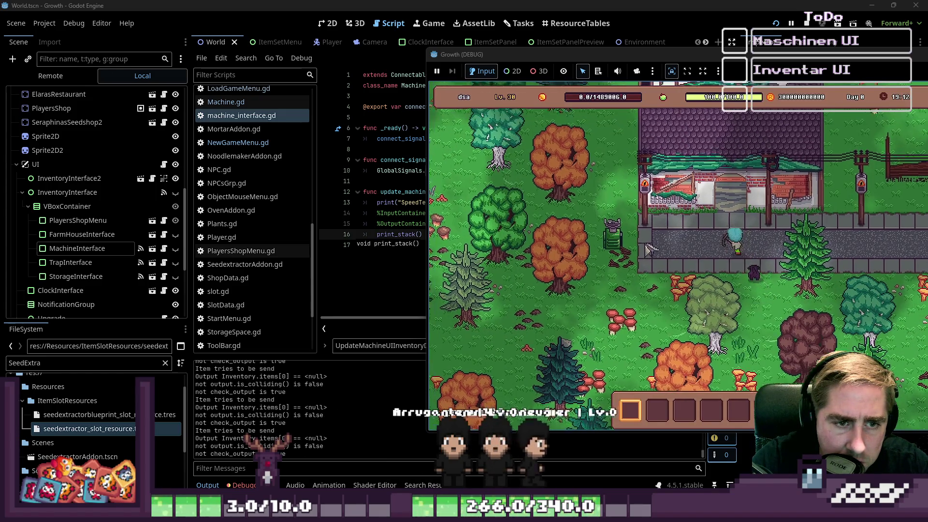
{"action": "key", "text": "a"}
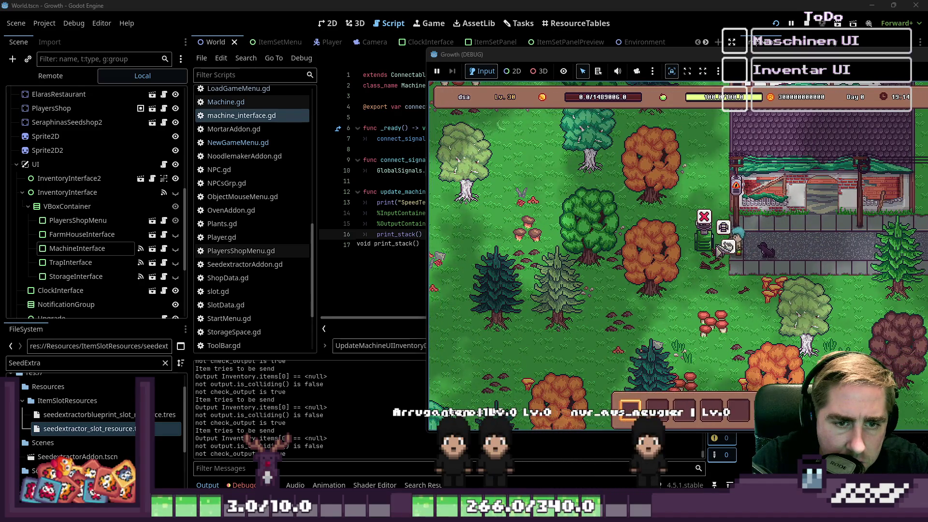
{"action": "left_click", "coordinate": [728, 247]}
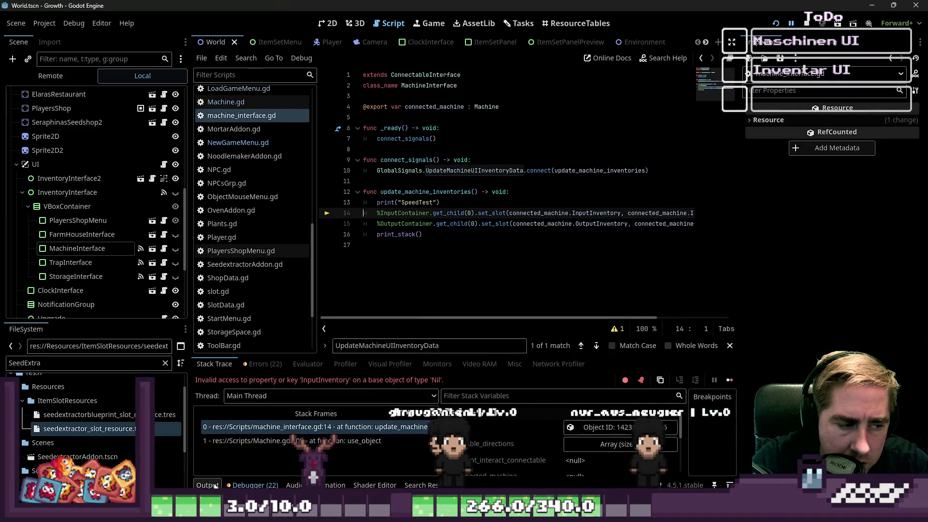
Show the Output log and scroll through it to read the print_stack frames
{"action": "left_click", "coordinate": [208, 485]}
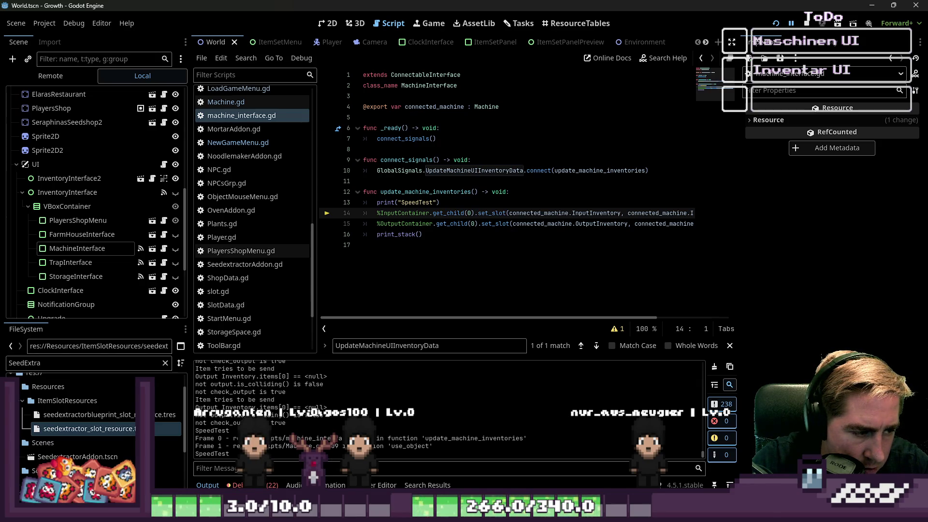
{"action": "scroll", "coordinate": [449, 411], "scroll_direction": "up", "scroll_amount": 1}
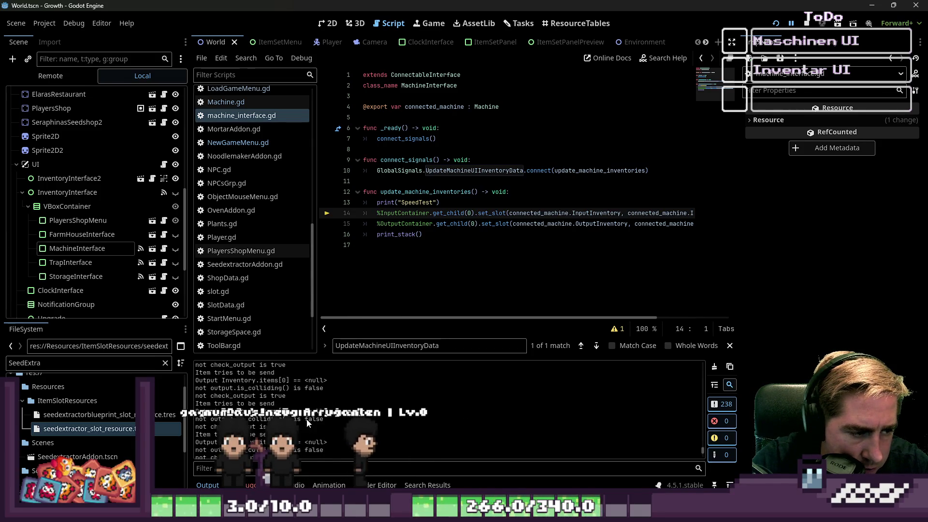
{"action": "mouse_move", "coordinate": [699, 445]}
{"action": "left_mouse_down"}
{"action": "mouse_move", "coordinate": [700, 396]}
{"action": "mouse_move", "coordinate": [701, 408]}
{"action": "left_mouse_up"}
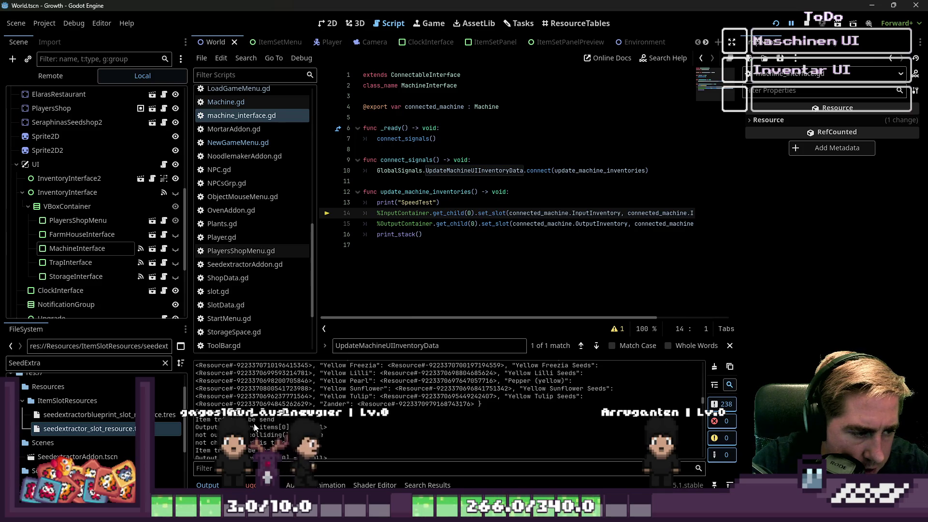
{"action": "scroll", "coordinate": [319, 428], "scroll_direction": "down", "scroll_amount": 1}
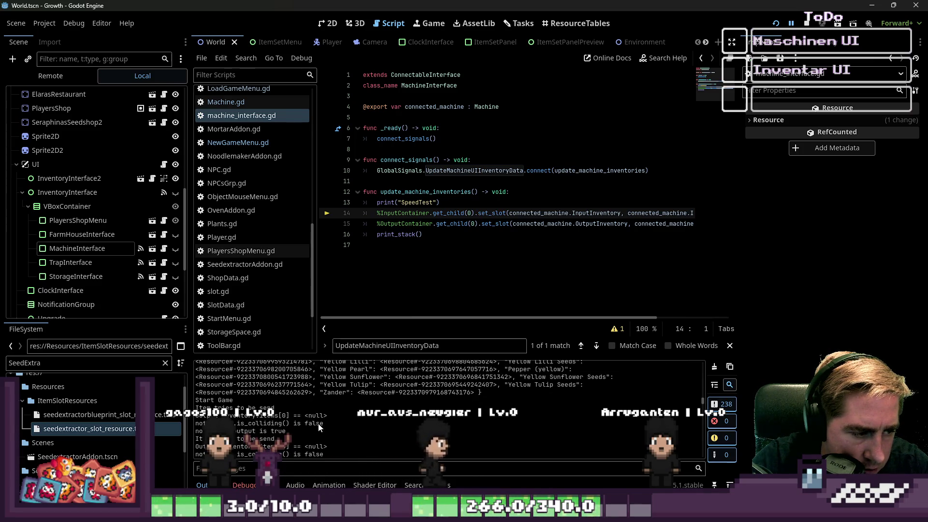
Put the caret on empty line 17 and close the script's find bar
{"action": "left_click", "coordinate": [386, 241]}
{"action": "key", "text": "Escape"}
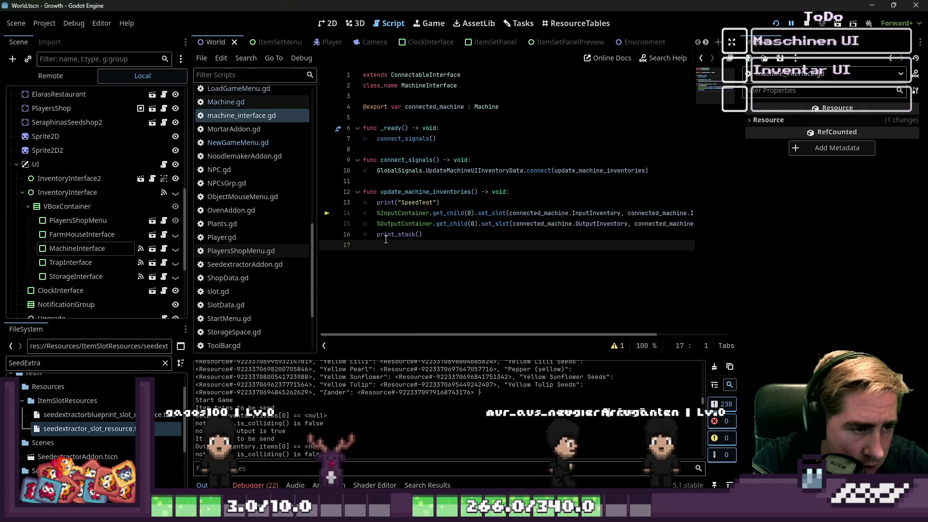
{"action": "scroll", "coordinate": [132, 170], "scroll_direction": "up", "scroll_amount": 8}
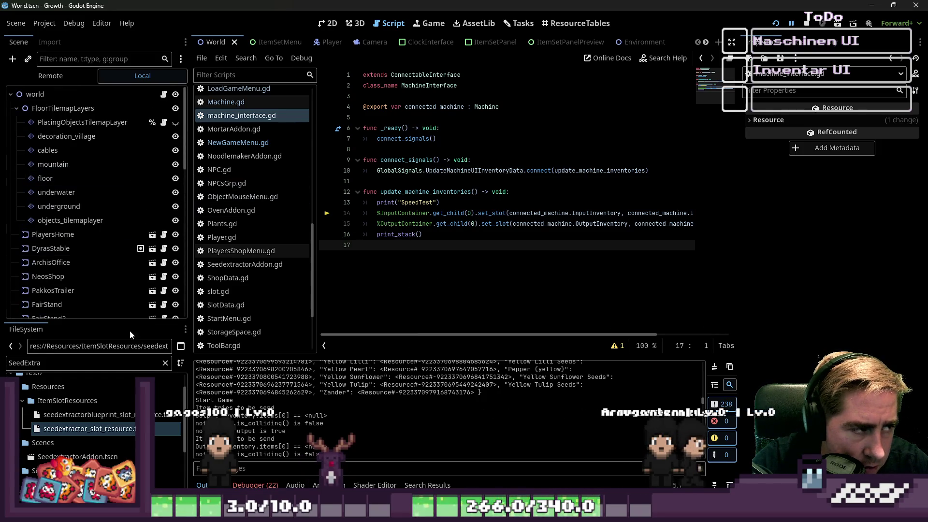
Open SeedextractorAddon.gd from the file tree in the script editor
{"action": "left_click", "coordinate": [85, 429]}
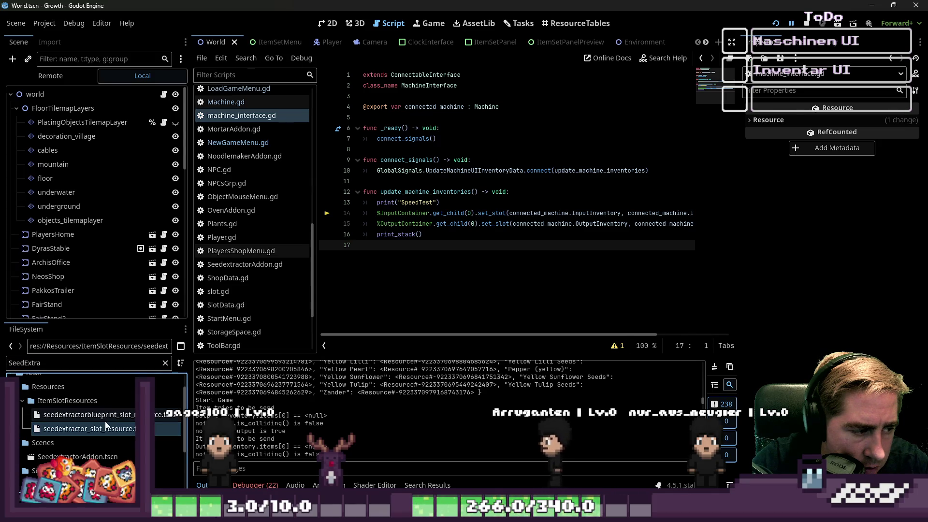
{"action": "scroll", "coordinate": [114, 428], "scroll_direction": "down", "scroll_amount": 2}
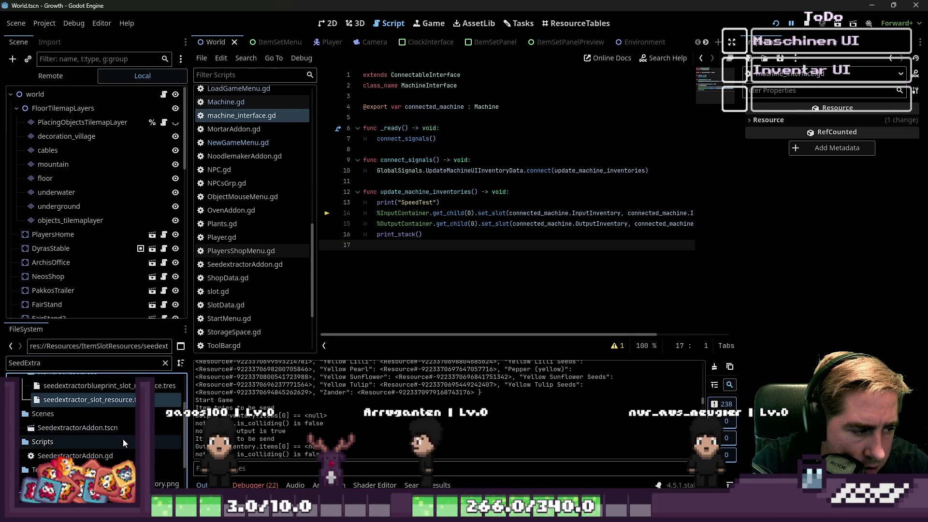
{"action": "double_click", "coordinate": [72, 455]}
{"action": "scroll", "coordinate": [512, 227], "scroll_direction": "up", "scroll_amount": 1}
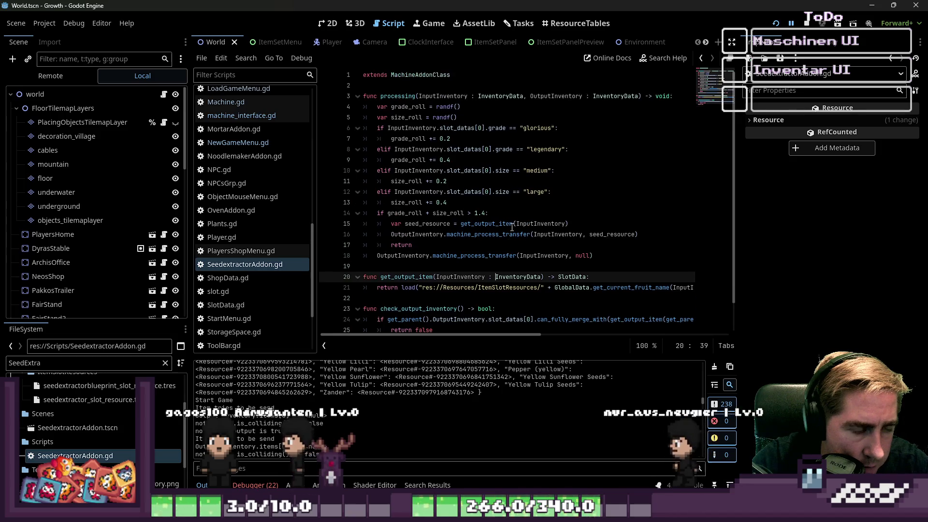
{"action": "scroll", "coordinate": [512, 227], "scroll_direction": "down", "scroll_amount": 1}
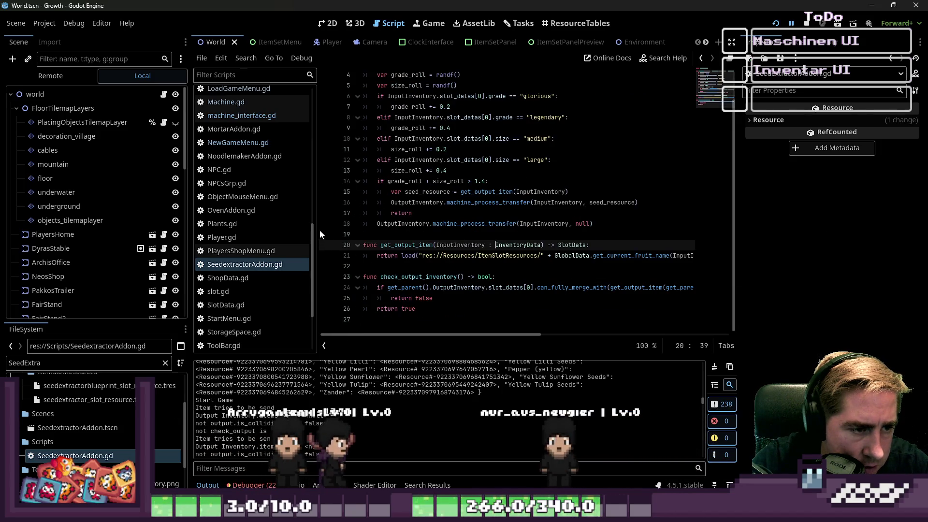
Resize the script list splitter and open machine_interface.gd
{"action": "left_click_drag", "start_coordinate": [318, 231], "coordinate": [260, 228]}
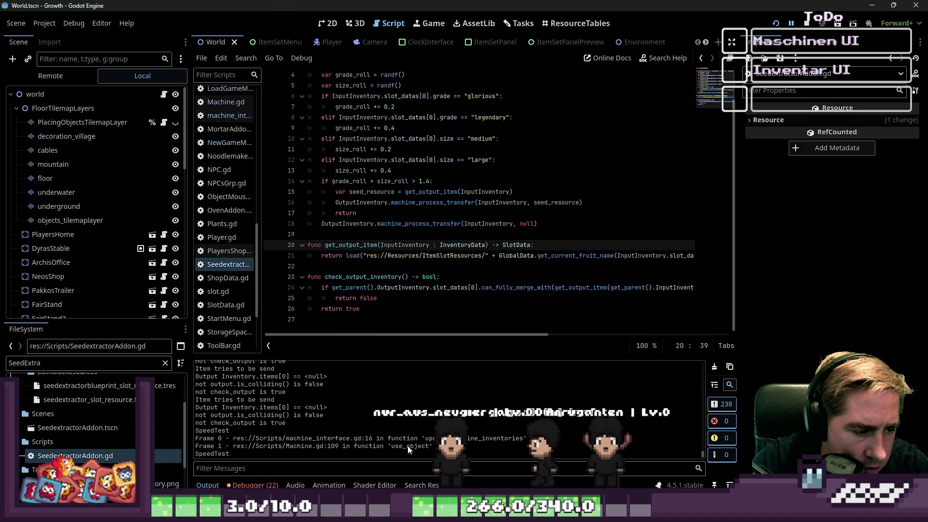
{"action": "left_click_drag", "start_coordinate": [263, 187], "coordinate": [311, 186]}
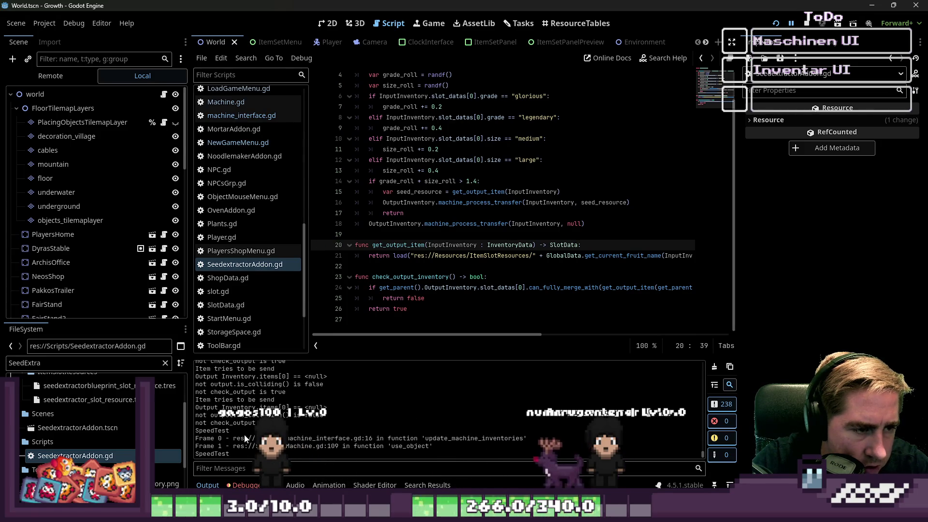
{"action": "left_click", "coordinate": [242, 115]}
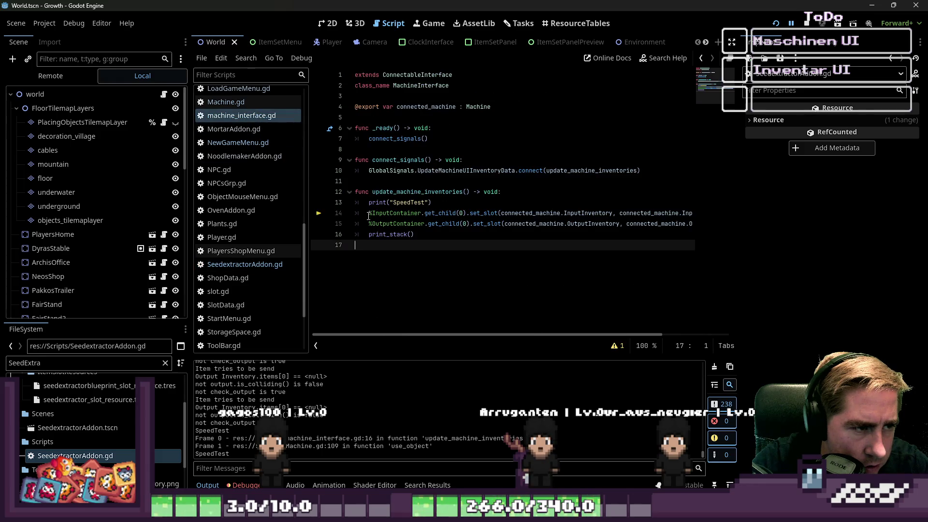
Select the print_stack() call on line 16, after the set_slot calls
{"action": "left_click", "coordinate": [369, 216]}
{"action": "left_click", "coordinate": [382, 234]}
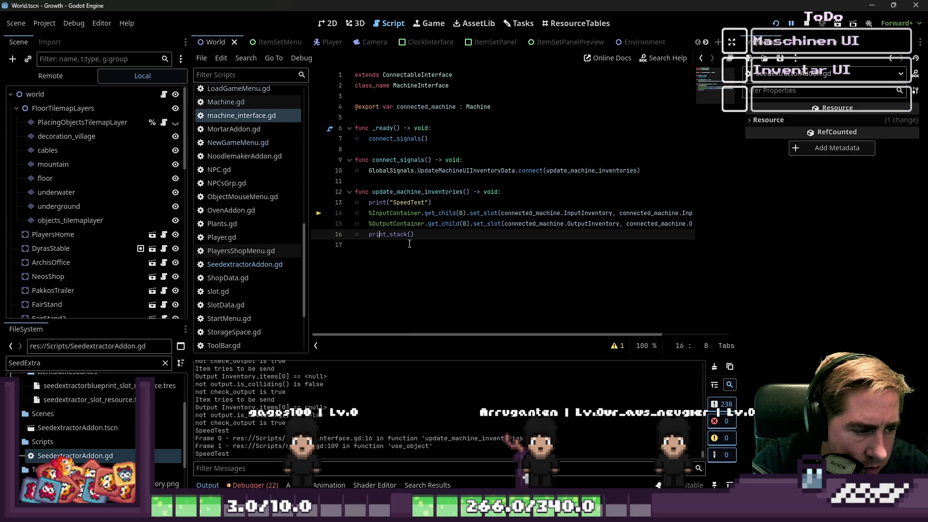
{"action": "left_click_drag", "start_coordinate": [414, 235], "coordinate": [370, 234]}
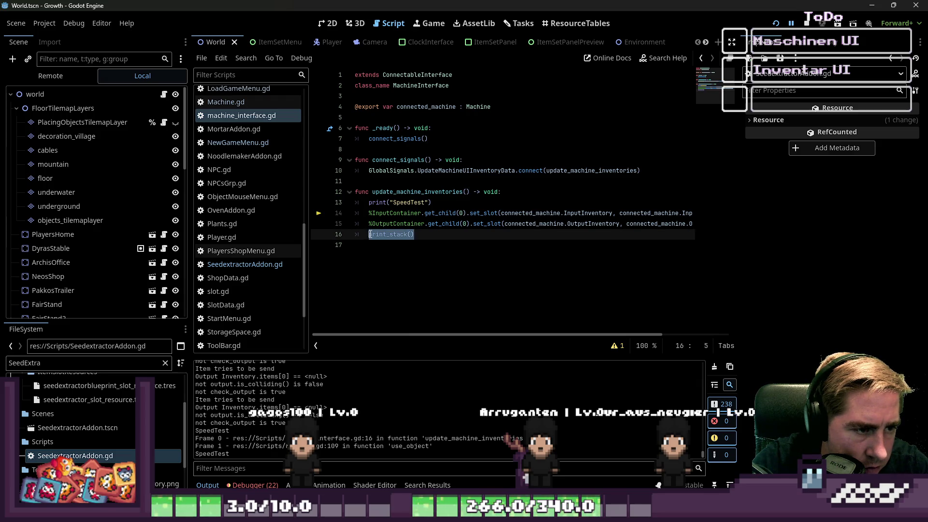
{"action": "left_click", "coordinate": [387, 203]}
{"action": "left_click", "coordinate": [377, 234]}
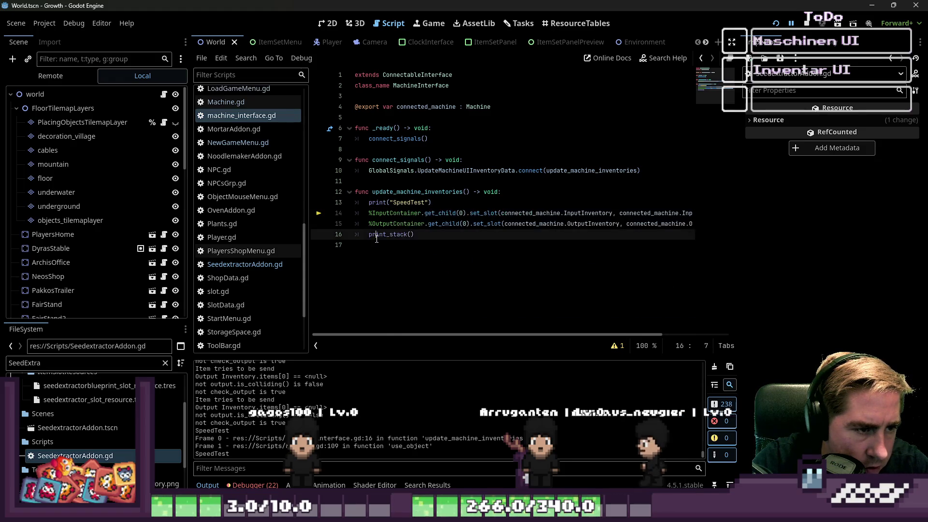
{"action": "mouse_move", "coordinate": [376, 237]}
{"action": "left_click_drag", "start_coordinate": [361, 334], "coordinate": [435, 347]}
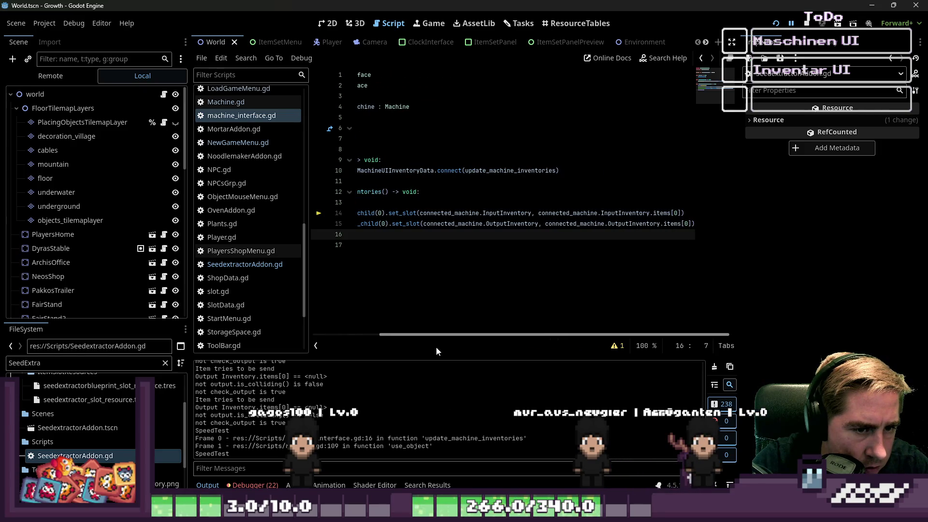
{"action": "left_click_drag", "start_coordinate": [436, 347], "coordinate": [366, 332]}
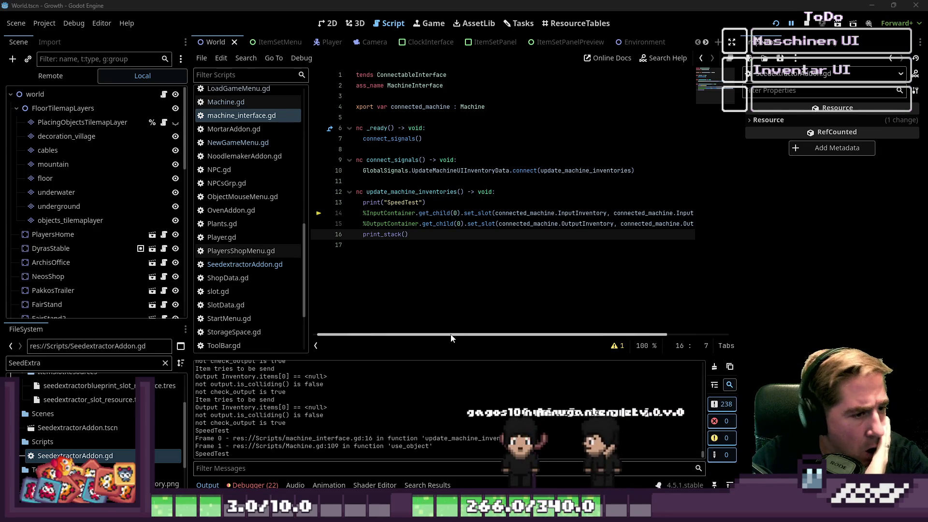
{"action": "mouse_move", "coordinate": [448, 337]}
{"action": "left_mouse_down"}
{"action": "mouse_move", "coordinate": [493, 320]}
{"action": "mouse_move", "coordinate": [380, 321]}
{"action": "left_mouse_up"}
Move print_stack() above the SpeedTest print on line 13 and run the project
{"action": "left_click", "coordinate": [411, 202]}
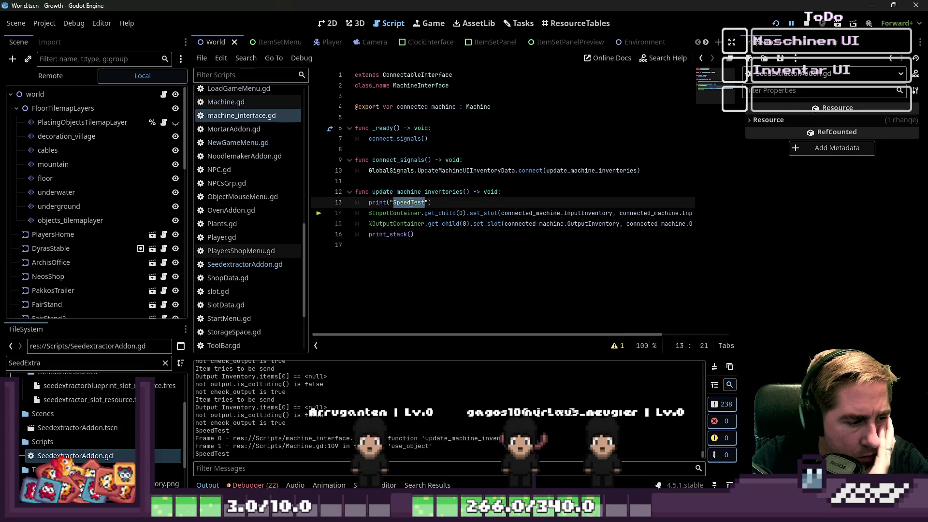
{"action": "left_click_drag", "start_coordinate": [432, 202], "coordinate": [299, 207]}
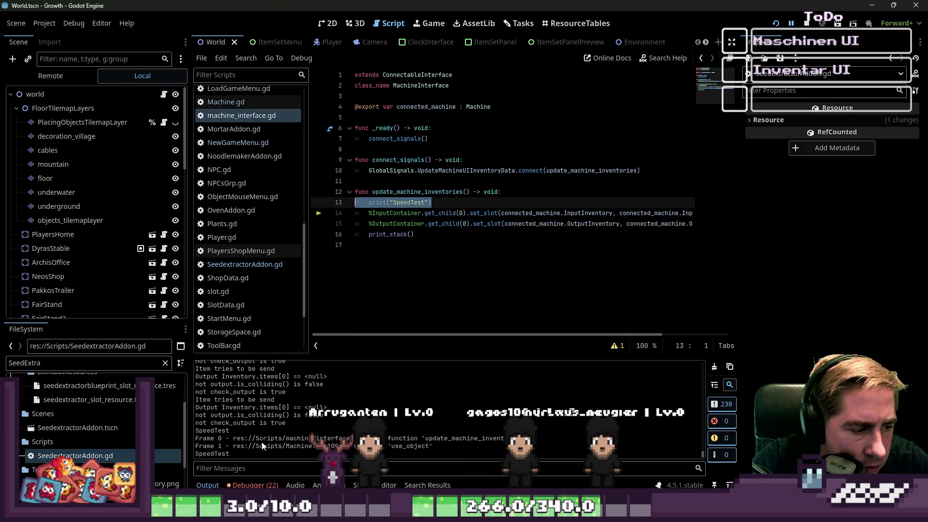
{"action": "left_click_drag", "start_coordinate": [415, 235], "coordinate": [370, 237]}
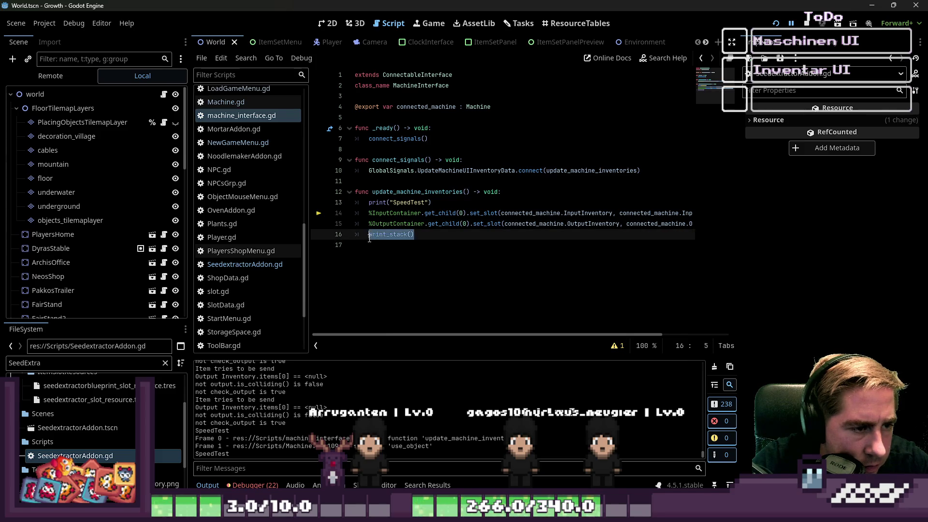
{"action": "key", "text": "BackSpace"}
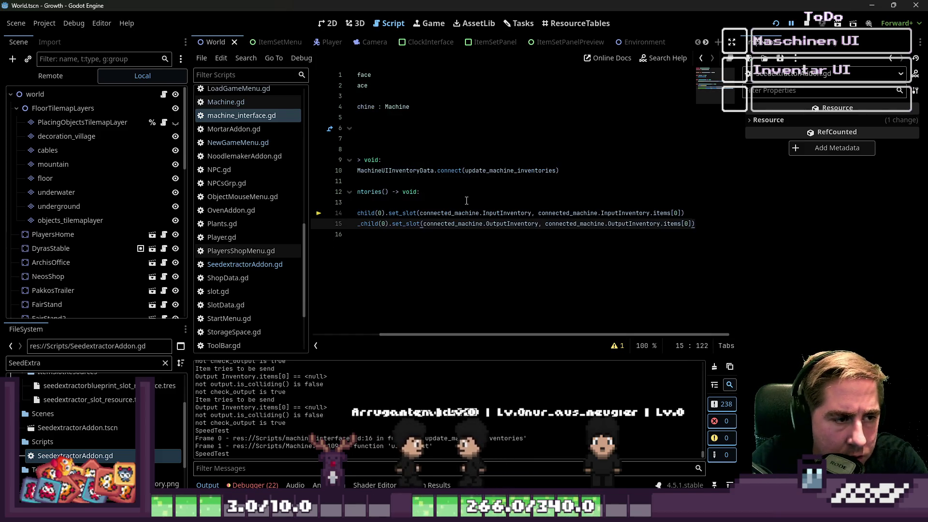
{"action": "left_click", "coordinate": [464, 202]}
{"action": "key", "text": "Return"}
{"action": "key", "text": "alt+Up"}
{"action": "type", "text": "print_stack()"}
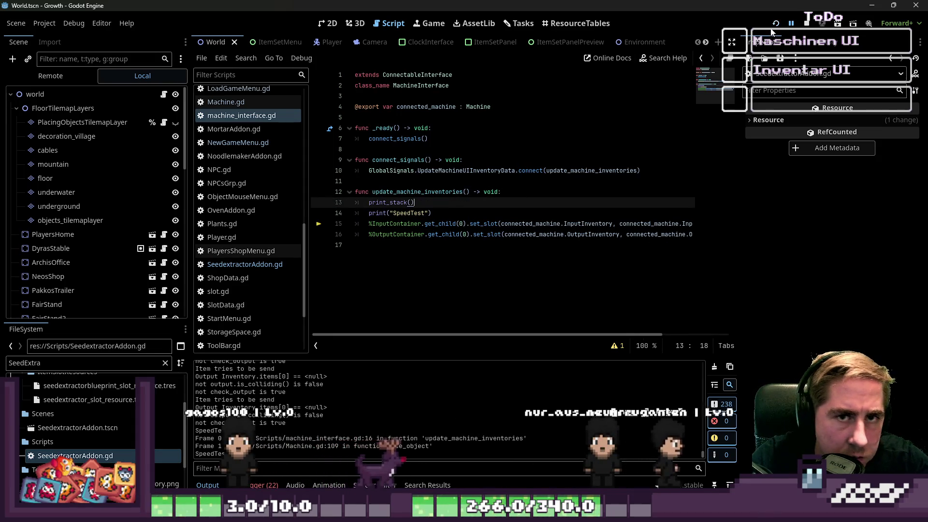
{"action": "key", "text": "F5"}
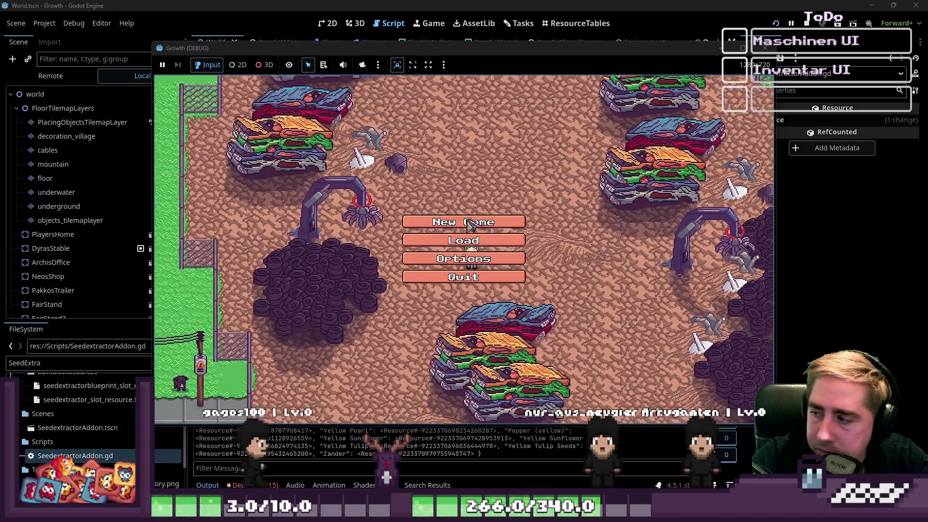
Start a new game as 'sadgf', use the lawnmower machine, then read the stack in Output
{"action": "left_click", "coordinate": [508, 225]}
{"action": "type", "text": "sadgf"}
{"action": "left_click", "coordinate": [478, 328]}
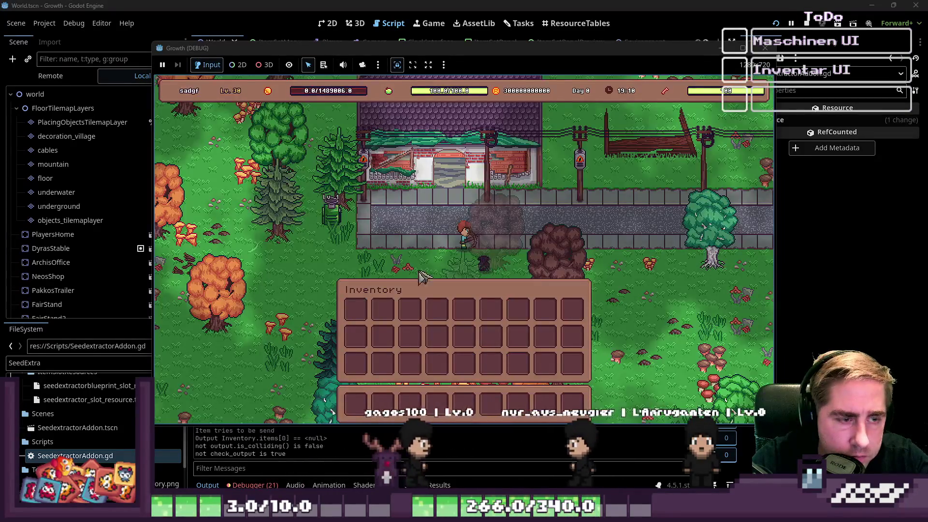
{"action": "key", "text": "a"}
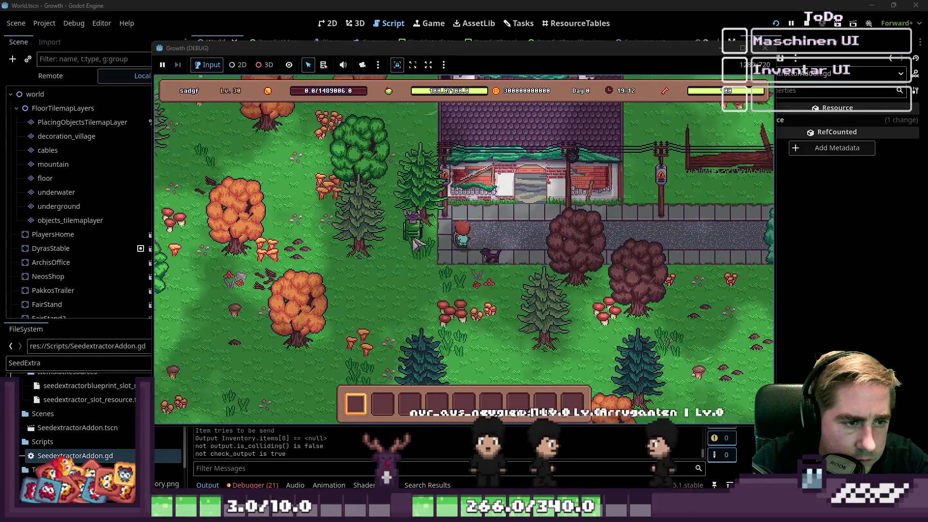
{"action": "left_click", "coordinate": [462, 238]}
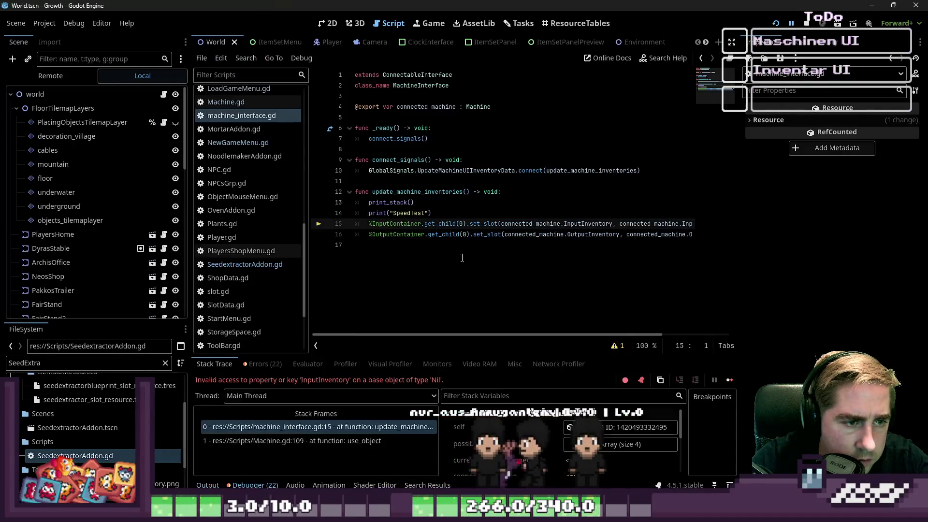
{"action": "left_click", "coordinate": [215, 484]}
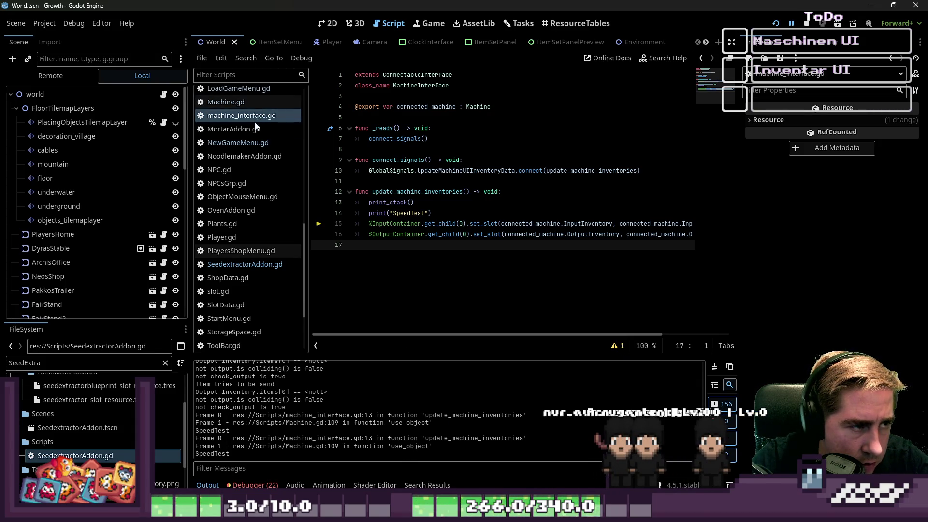
Open Machine.gd, select the use_object name, and filter the log by it
{"action": "left_click", "coordinate": [225, 102]}
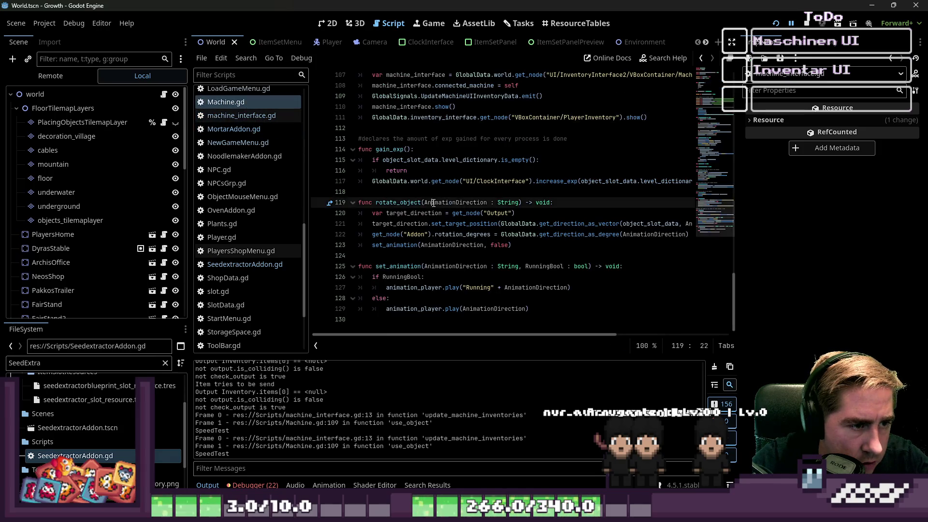
{"action": "scroll", "coordinate": [437, 202], "scroll_direction": "up", "scroll_amount": 1}
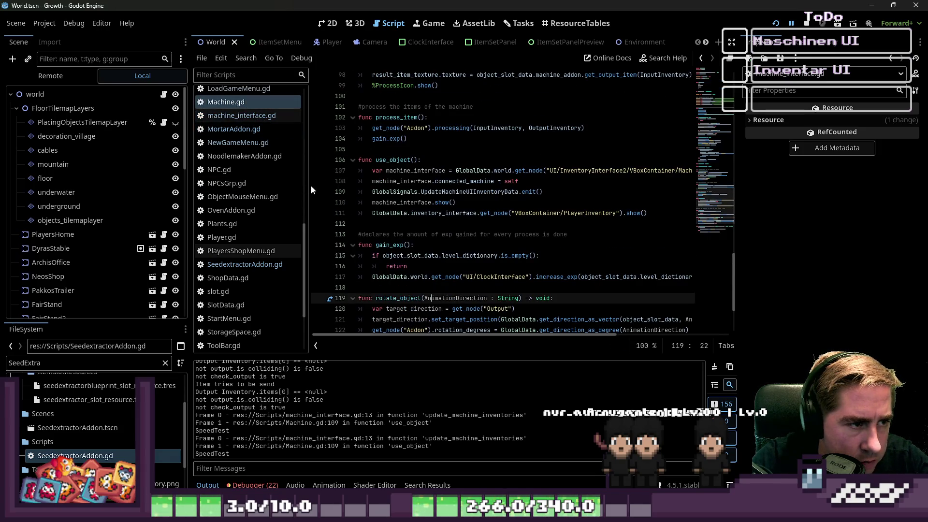
{"action": "mouse_move", "coordinate": [308, 186]}
{"action": "left_mouse_down"}
{"action": "mouse_move", "coordinate": [173, 205]}
{"action": "mouse_move", "coordinate": [87, 199]}
{"action": "left_mouse_up"}
{"action": "double_click", "coordinate": [223, 160]}
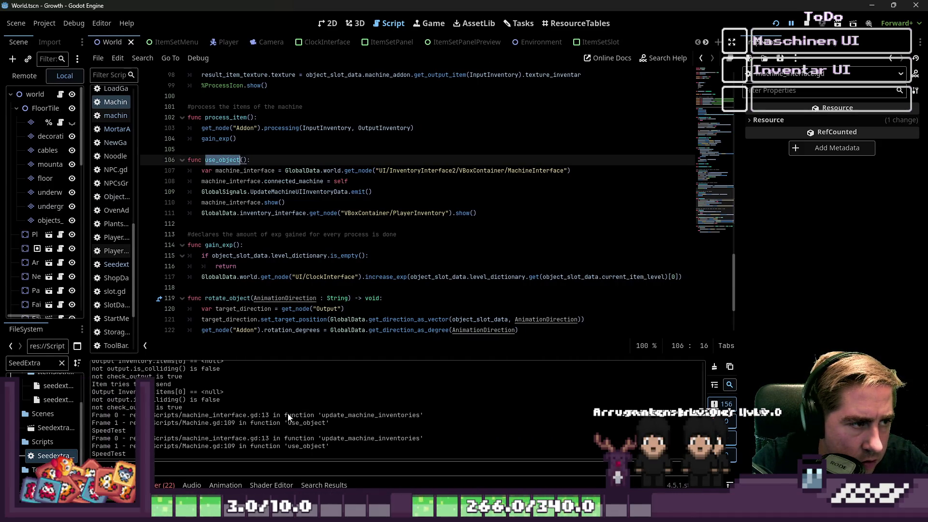
{"action": "left_click", "coordinate": [207, 467]}
{"action": "key", "text": "ctrl+v"}
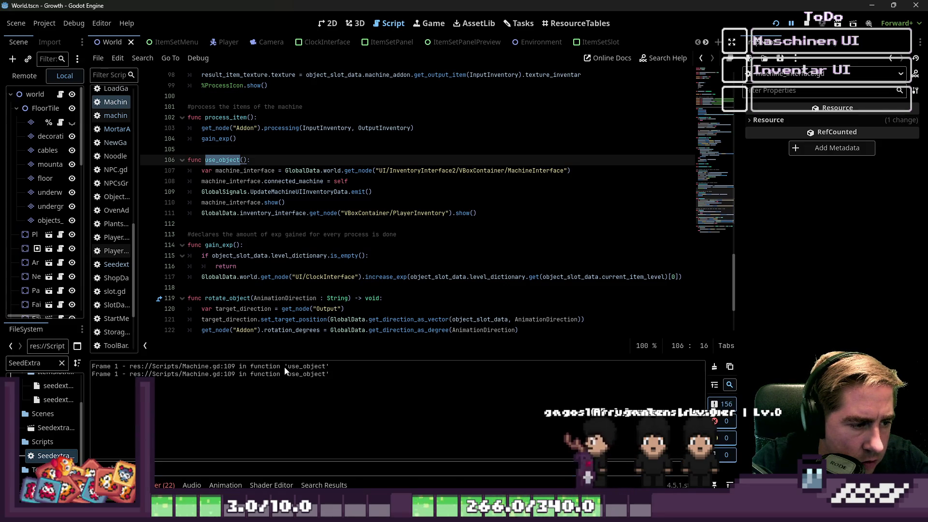
Run a project-wide Find in Files search for use_object
{"action": "key", "text": "ctrl+shift+f"}
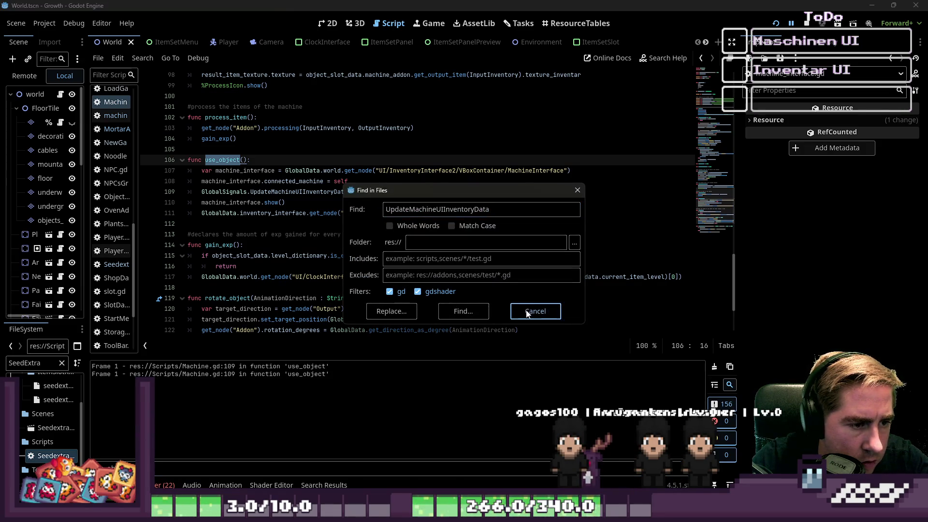
{"action": "left_click", "coordinate": [527, 312]}
{"action": "key", "text": "ctrl+f"}
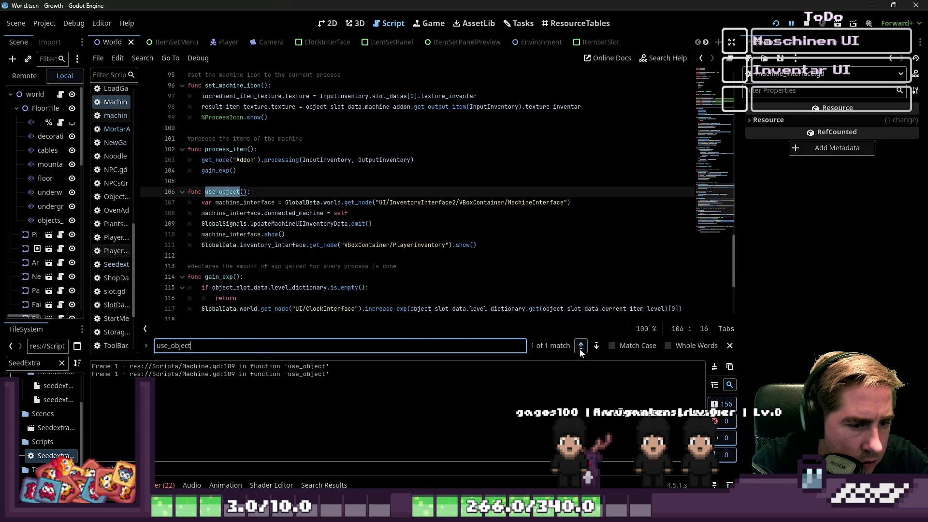
{"action": "key", "text": "ctrl+shift+f"}
{"action": "left_click", "coordinate": [462, 311]}
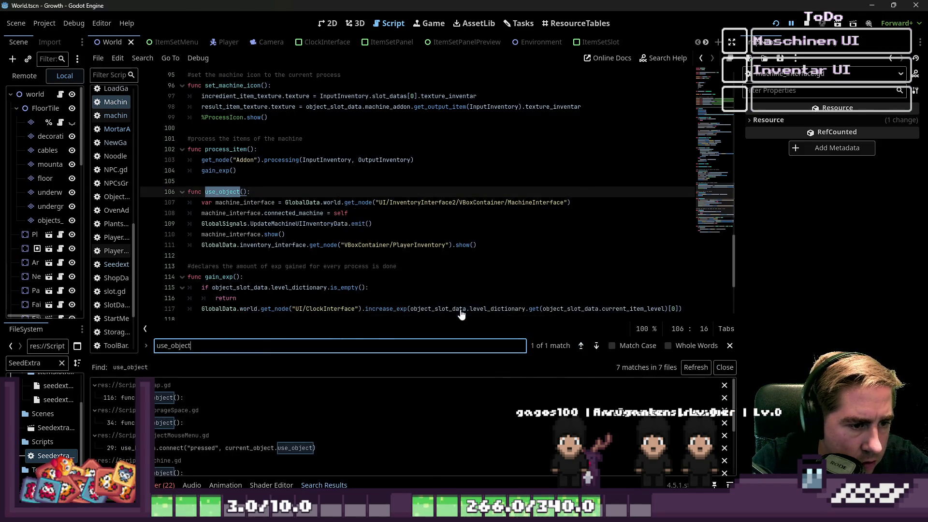
Open the use_object matches and inspect use_button on line 29 of the object menu
{"action": "left_click", "coordinate": [172, 399]}
{"action": "left_click", "coordinate": [179, 422]}
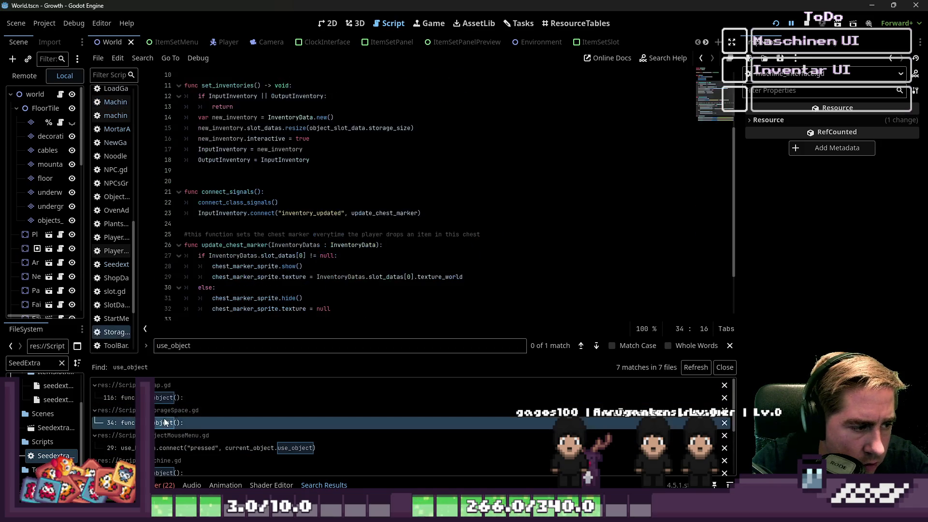
{"action": "left_click", "coordinate": [197, 446]}
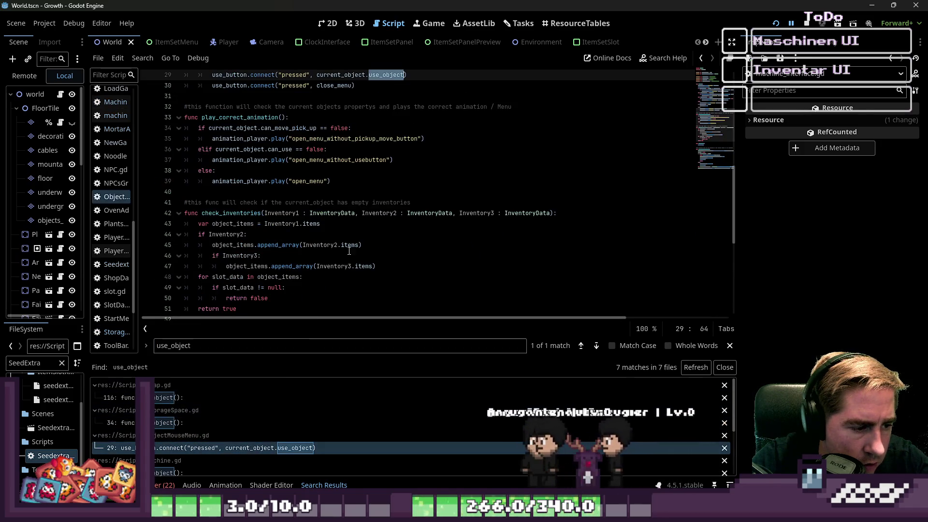
{"action": "scroll", "coordinate": [355, 185], "scroll_direction": "up", "scroll_amount": 2}
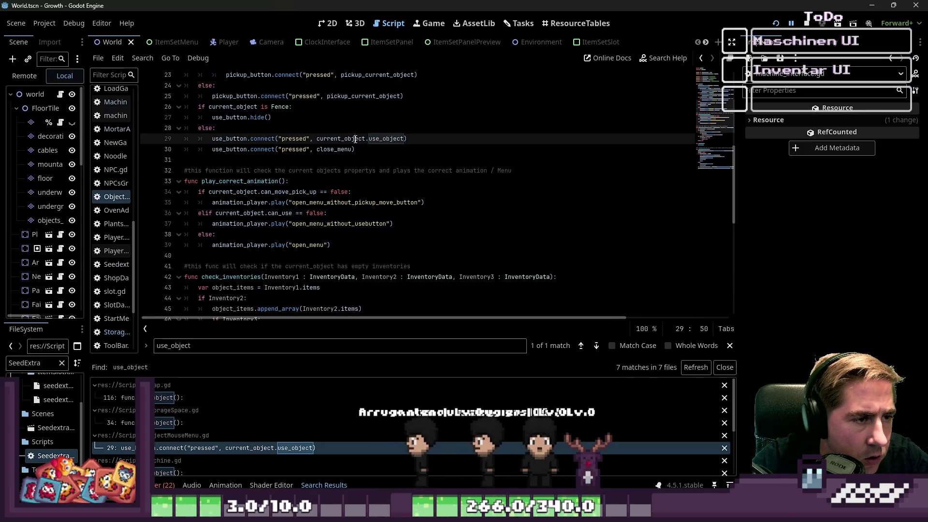
{"action": "double_click", "coordinate": [243, 138]}
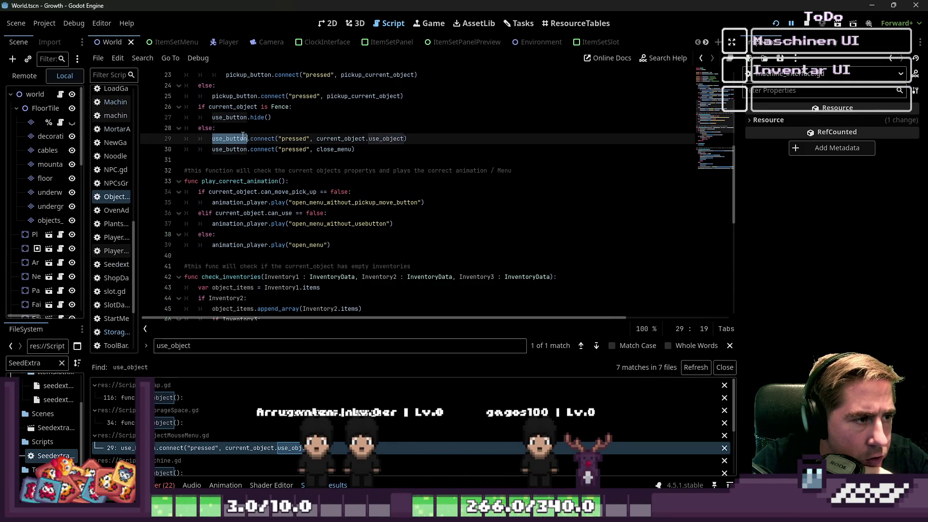
{"action": "scroll", "coordinate": [364, 221], "scroll_direction": "down", "scroll_amount": 4}
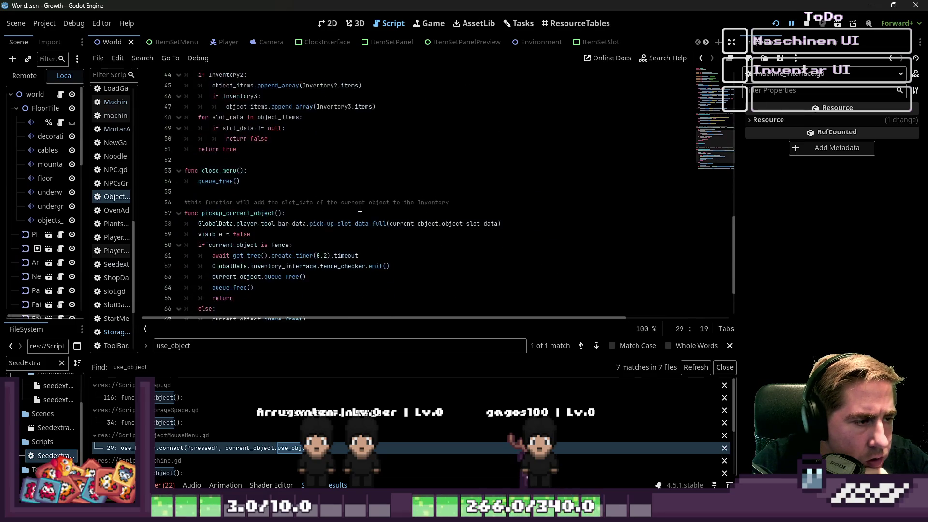
{"action": "scroll", "coordinate": [357, 200], "scroll_direction": "up", "scroll_amount": 3}
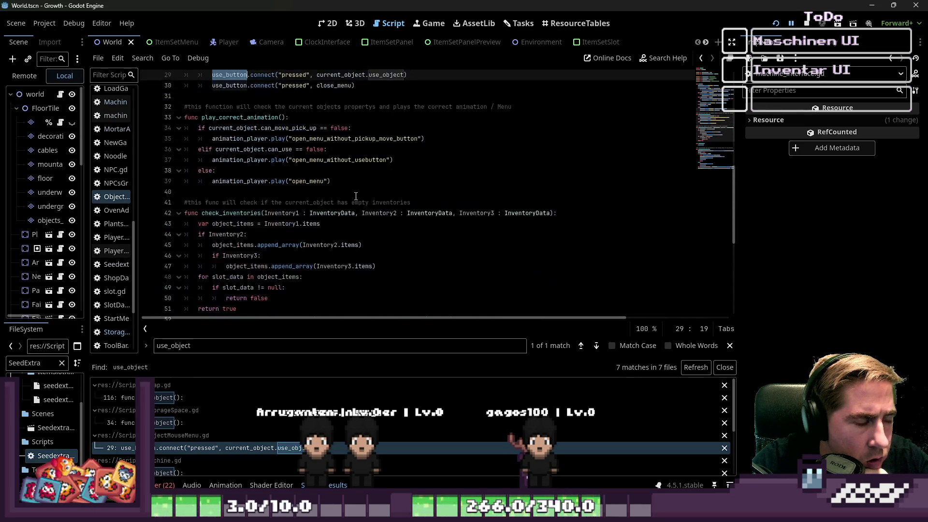
{"action": "left_click", "coordinate": [384, 107]}
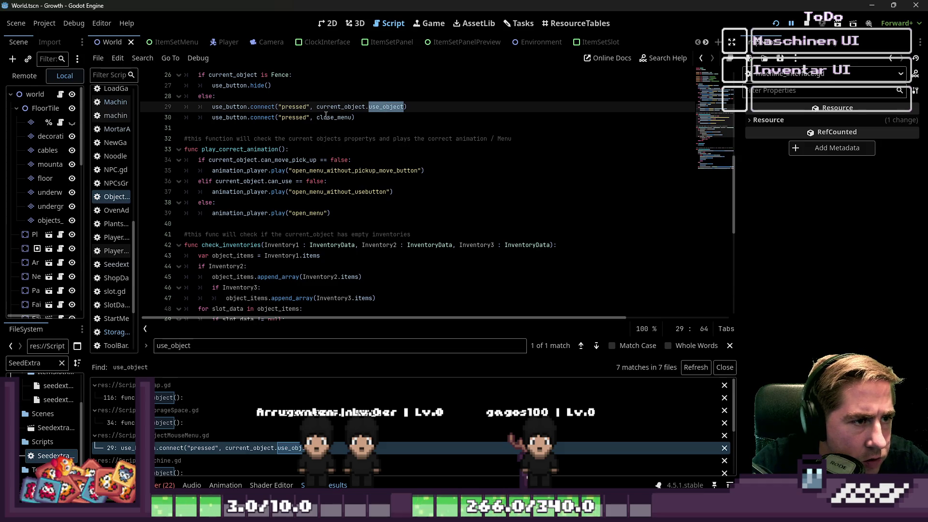
{"action": "double_click", "coordinate": [231, 106]}
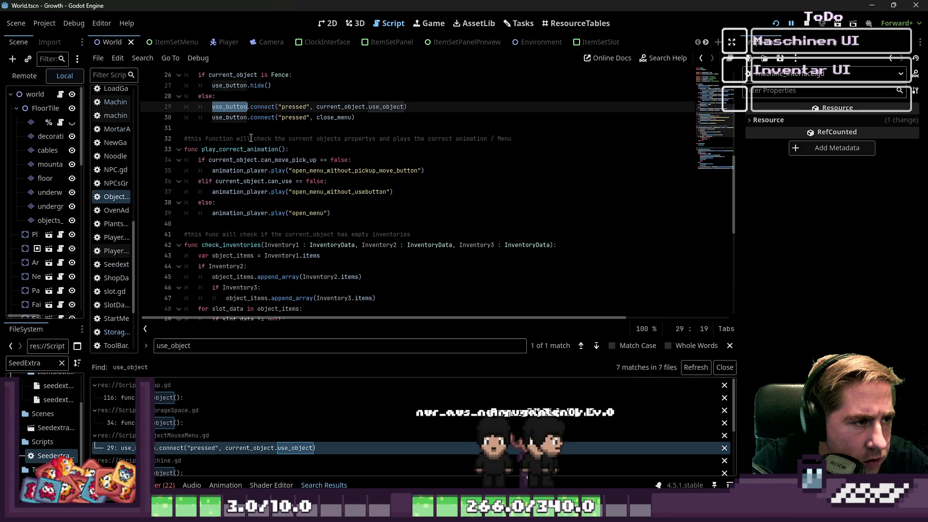
{"action": "scroll", "coordinate": [251, 138], "scroll_direction": "down", "scroll_amount": 8}
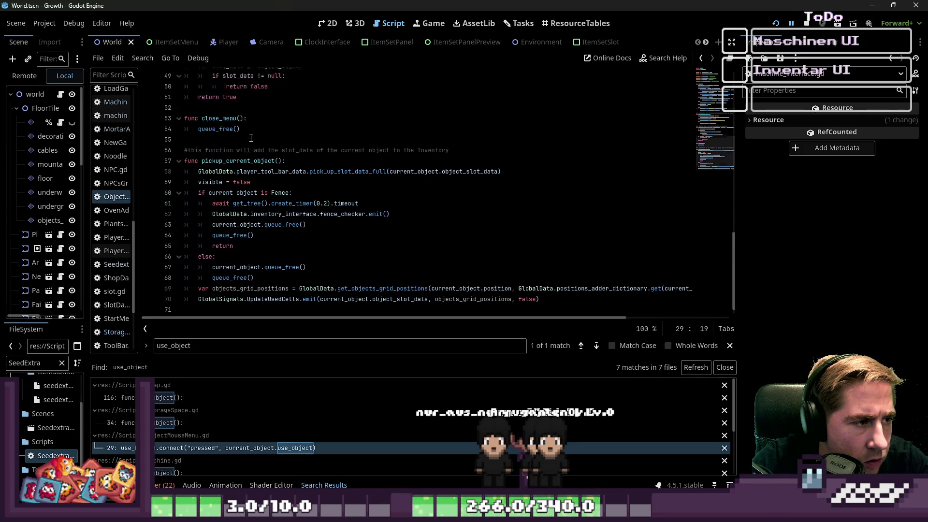
{"action": "scroll", "coordinate": [251, 138], "scroll_direction": "up", "scroll_amount": 8}
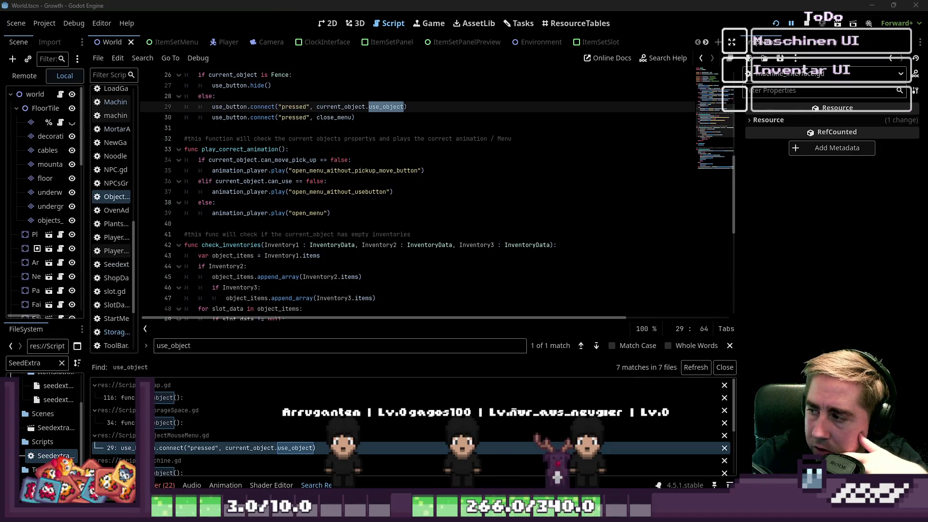
Review the can_use check on line 36, then widen the script list and open machine_interface.gd
{"action": "left_click", "coordinate": [371, 182]}
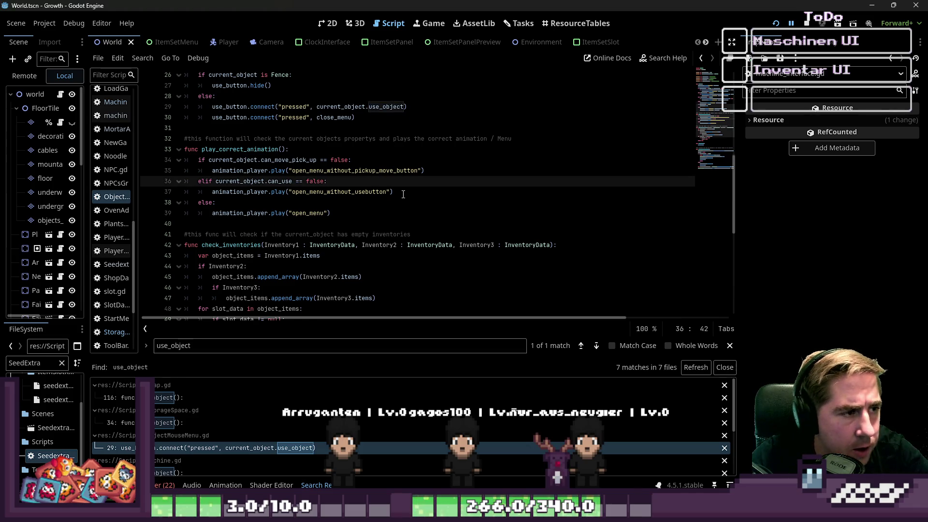
{"action": "scroll", "coordinate": [404, 195], "scroll_direction": "up", "scroll_amount": 6}
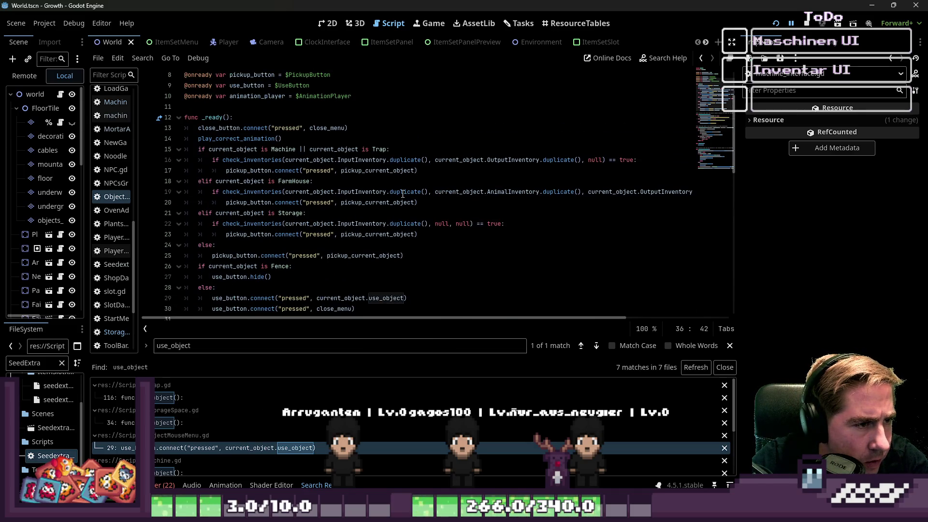
{"action": "scroll", "coordinate": [403, 194], "scroll_direction": "down", "scroll_amount": 14}
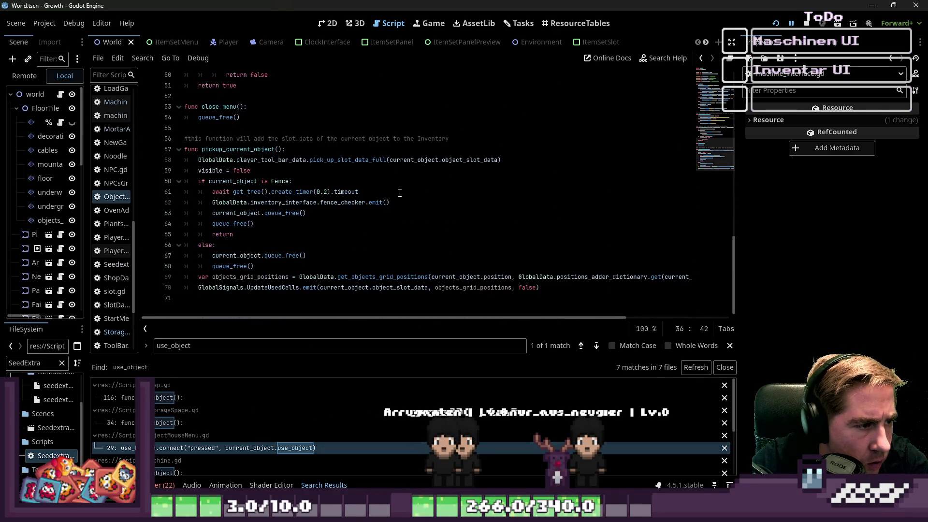
{"action": "scroll", "coordinate": [400, 193], "scroll_direction": "up", "scroll_amount": 4}
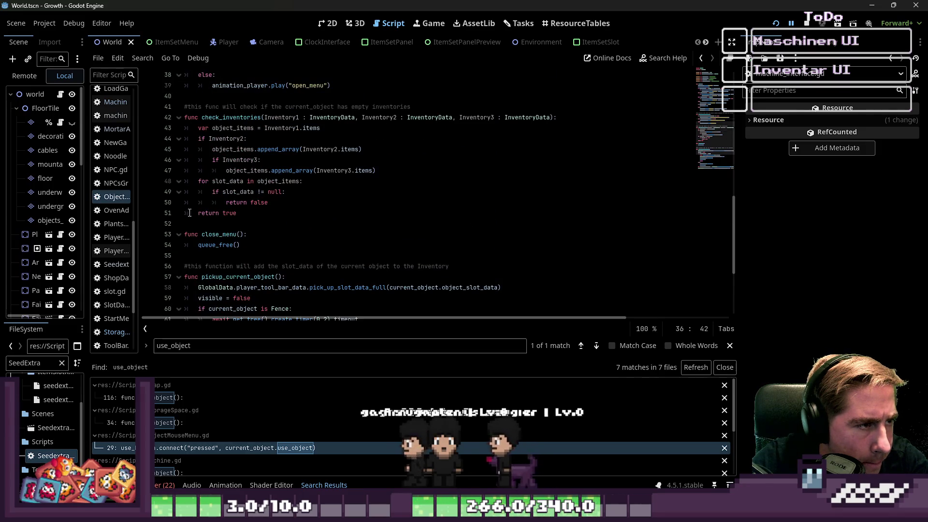
{"action": "left_click_drag", "start_coordinate": [138, 223], "coordinate": [221, 217]}
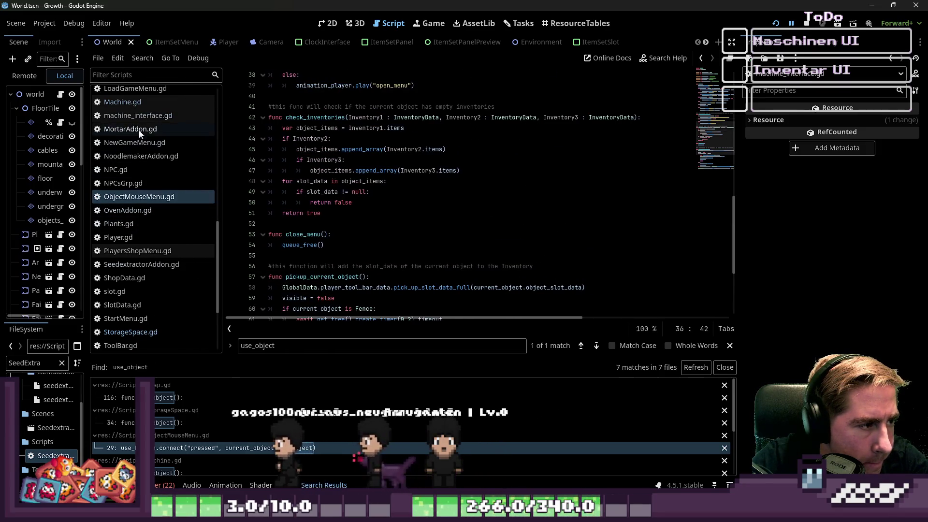
{"action": "left_click", "coordinate": [142, 116]}
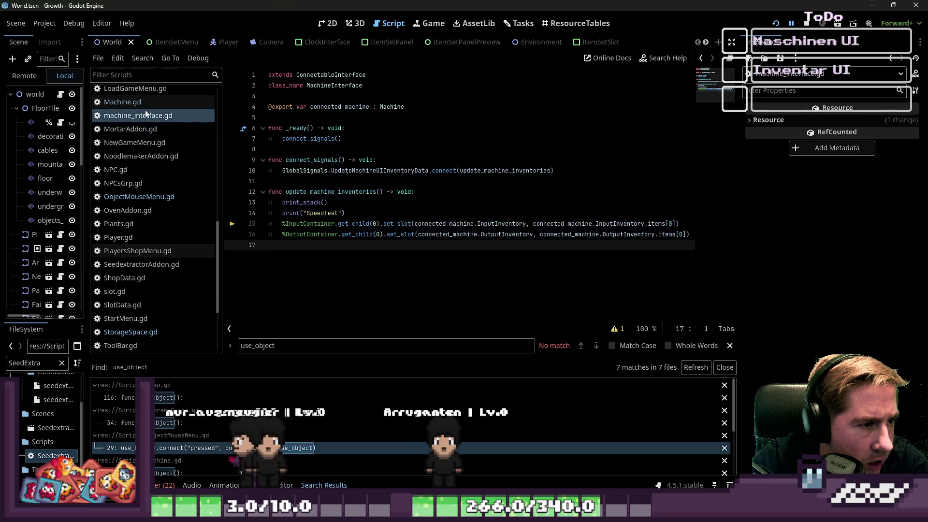
Comment out the UpdateMachineUIInventoryData emit on Machine.gd line 109 with Ctrl+K and run with F5
{"action": "left_click", "coordinate": [169, 104]}
{"action": "left_click", "coordinate": [420, 224]}
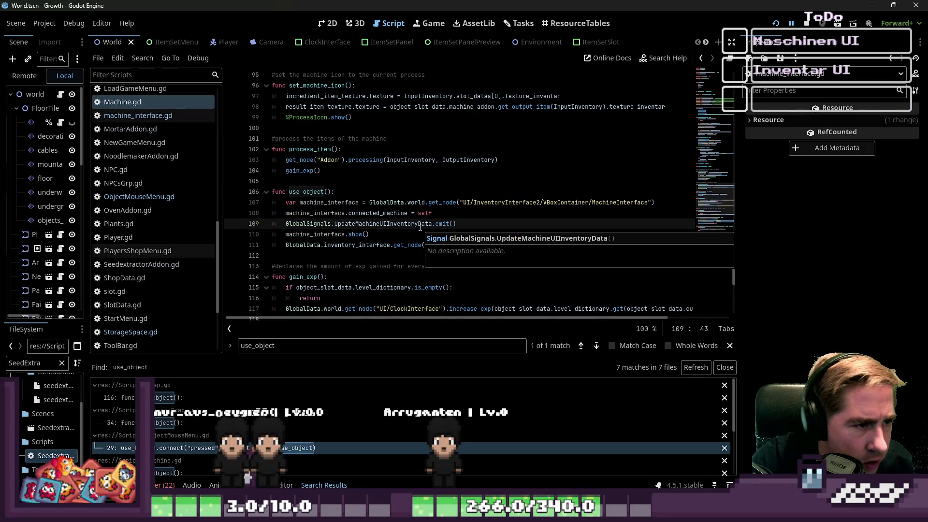
{"action": "scroll", "coordinate": [420, 227], "scroll_direction": "down", "scroll_amount": 1}
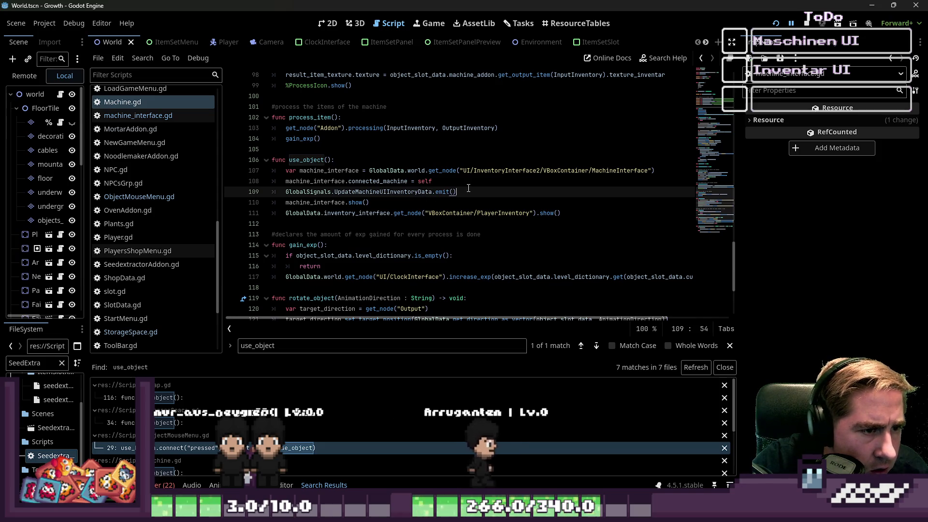
{"action": "left_click_drag", "start_coordinate": [469, 192], "coordinate": [281, 196]}
{"action": "key", "text": "ctrl+k"}
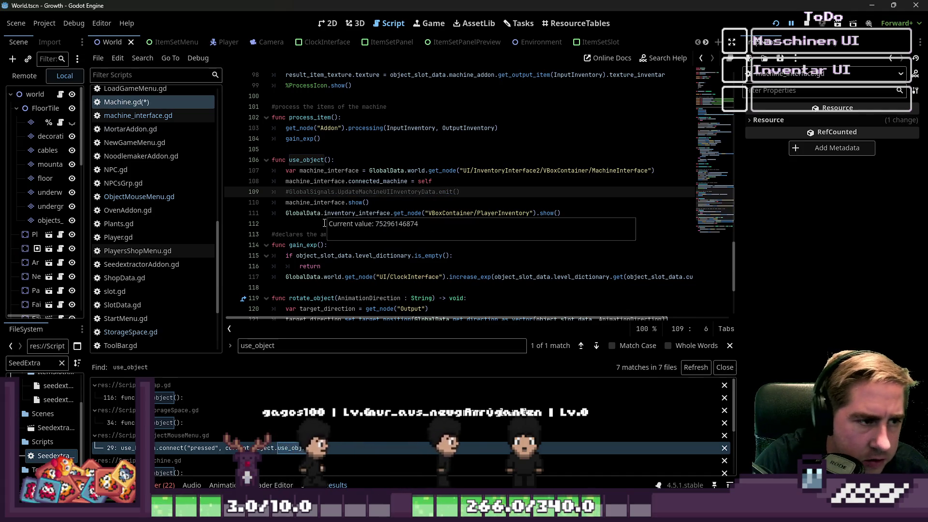
{"action": "key", "text": "F5"}
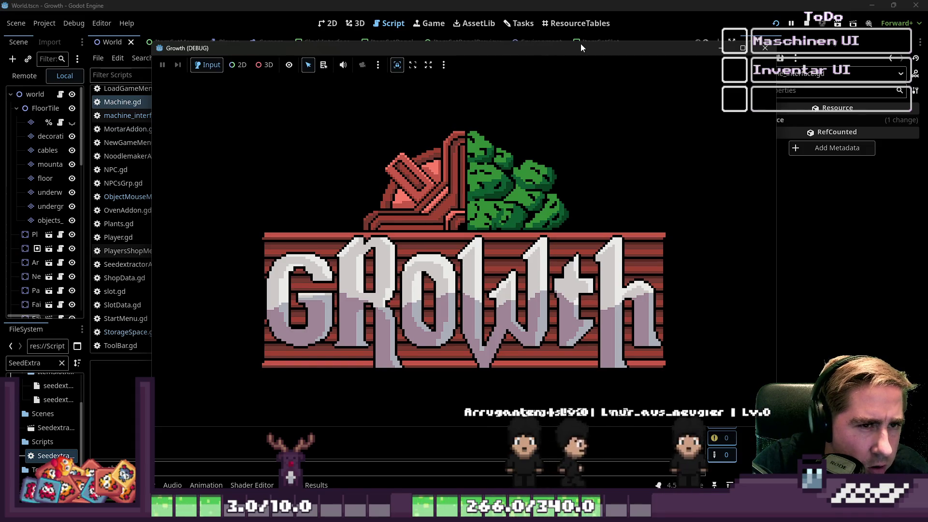
Relaunch the game, start a new character 'dfsv', and use the machine from its object menu
{"action": "left_click", "coordinate": [632, 4]}
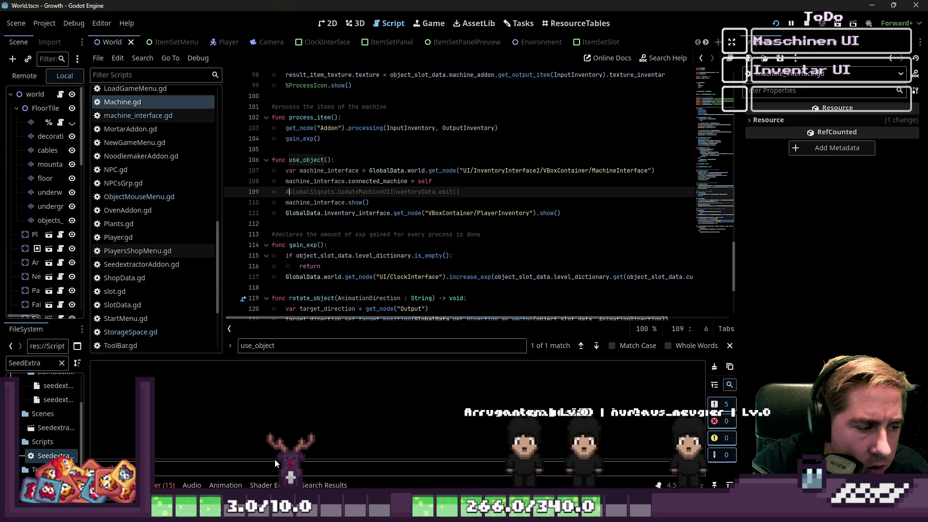
{"action": "key", "text": "F5"}
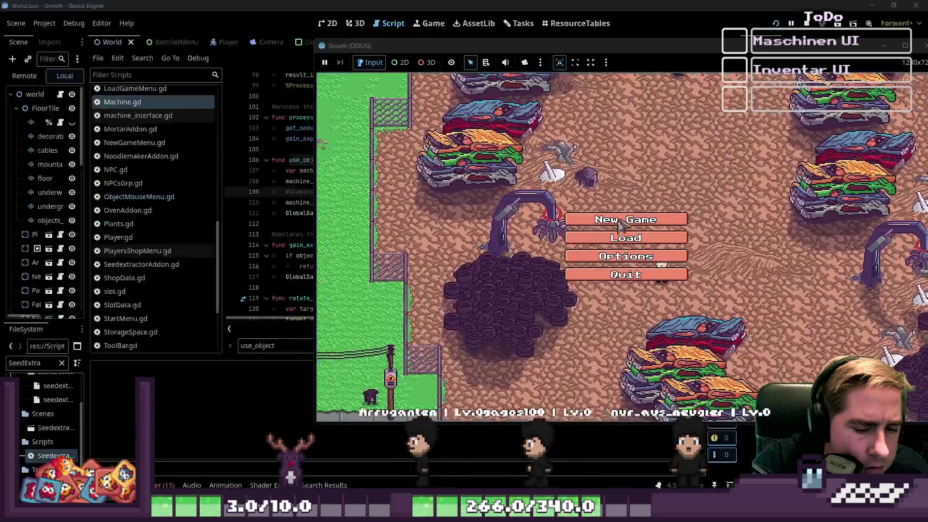
{"action": "left_click", "coordinate": [628, 214]}
{"action": "type", "text": "dfsv"}
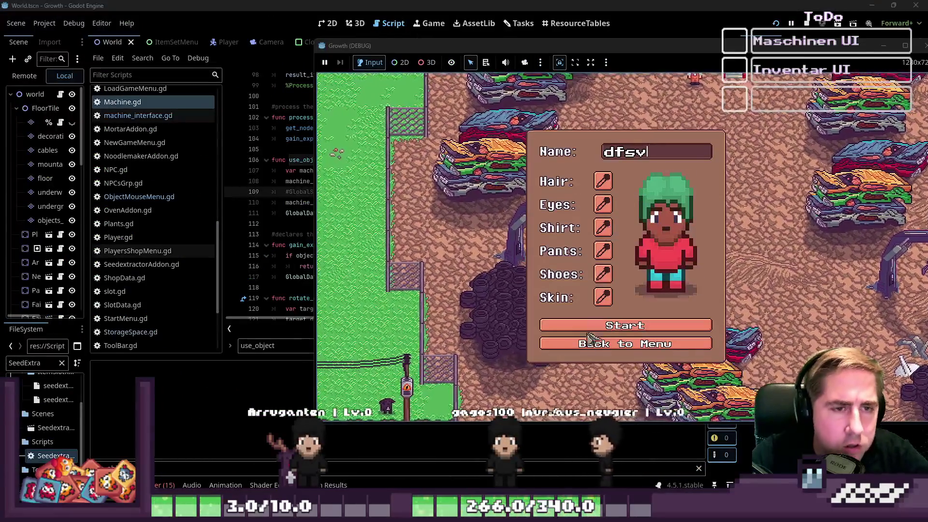
{"action": "left_click", "coordinate": [596, 327]}
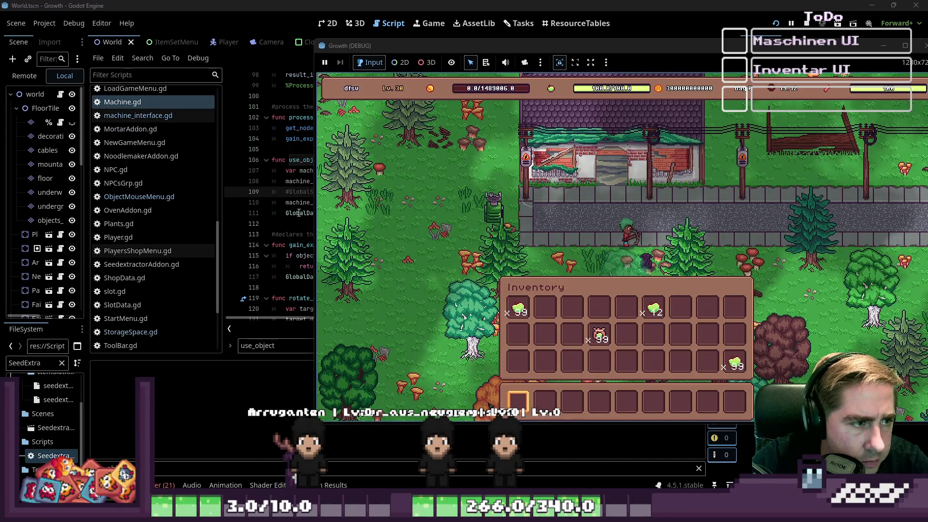
{"action": "key", "text": "i"}
{"action": "key", "text": "a"}
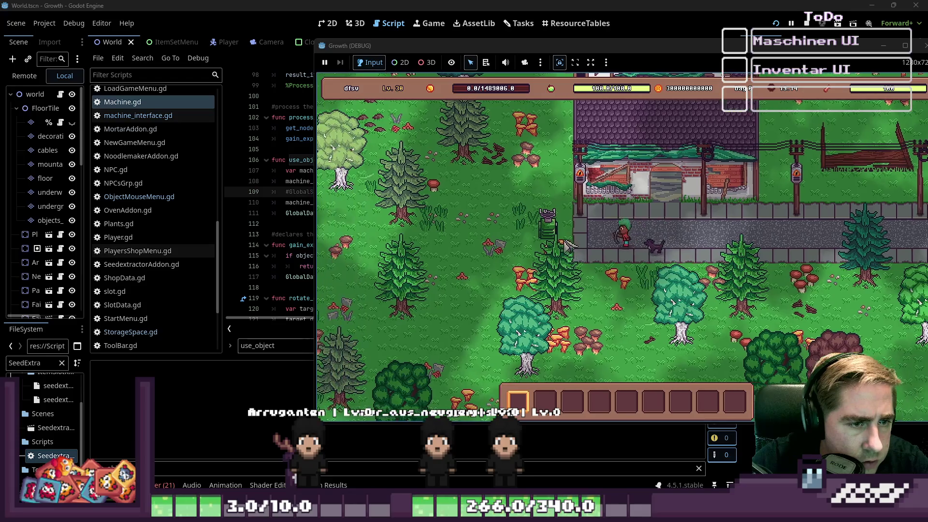
{"action": "left_click", "coordinate": [583, 234]}
{"action": "left_click", "coordinate": [596, 234]}
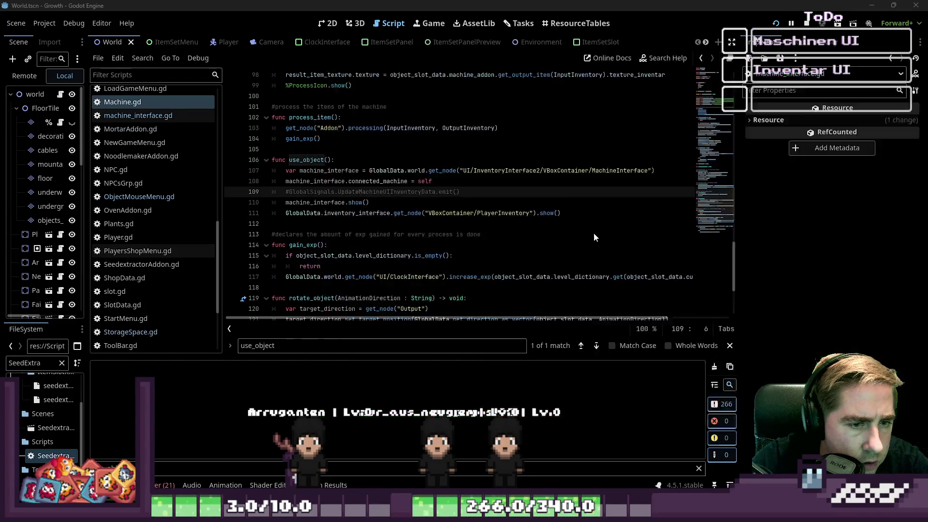
Inspect the commented emit on line 109 and the failing lines 110–111 in use_object
{"action": "left_click", "coordinate": [407, 206]}
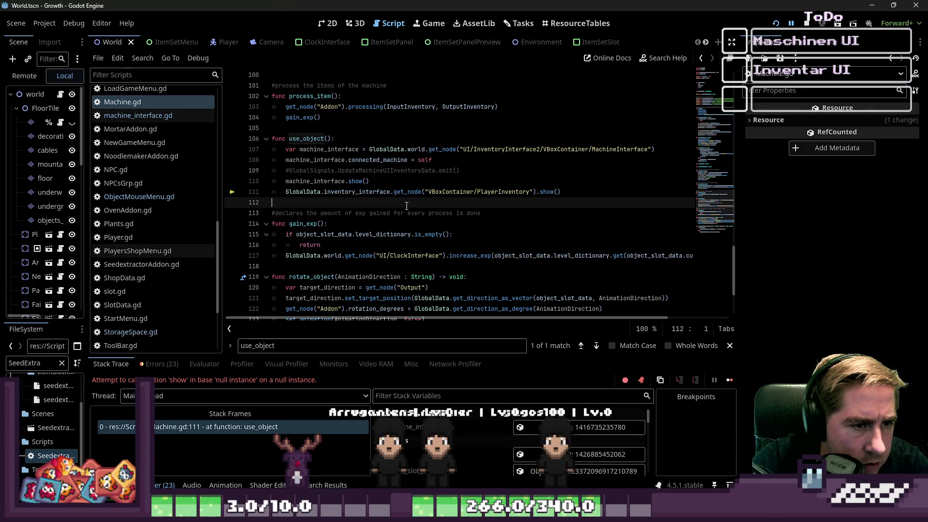
{"action": "left_click", "coordinate": [403, 180]}
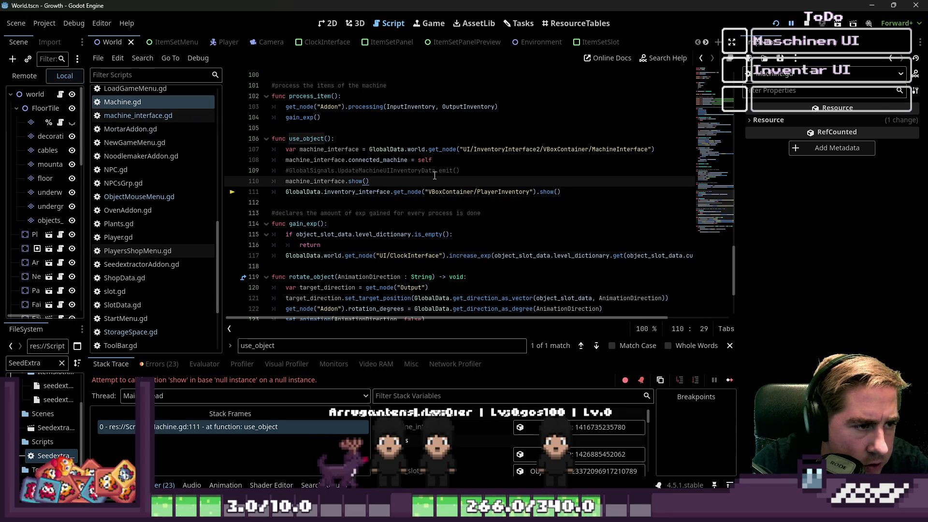
{"action": "left_click", "coordinate": [392, 192]}
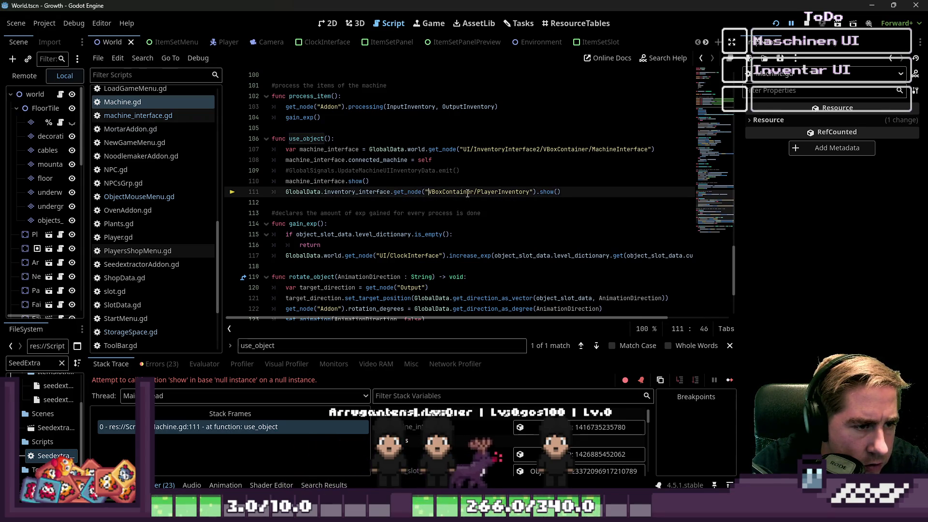
{"action": "left_click", "coordinate": [371, 174]}
{"action": "left_click_drag", "start_coordinate": [376, 177], "coordinate": [319, 178]}
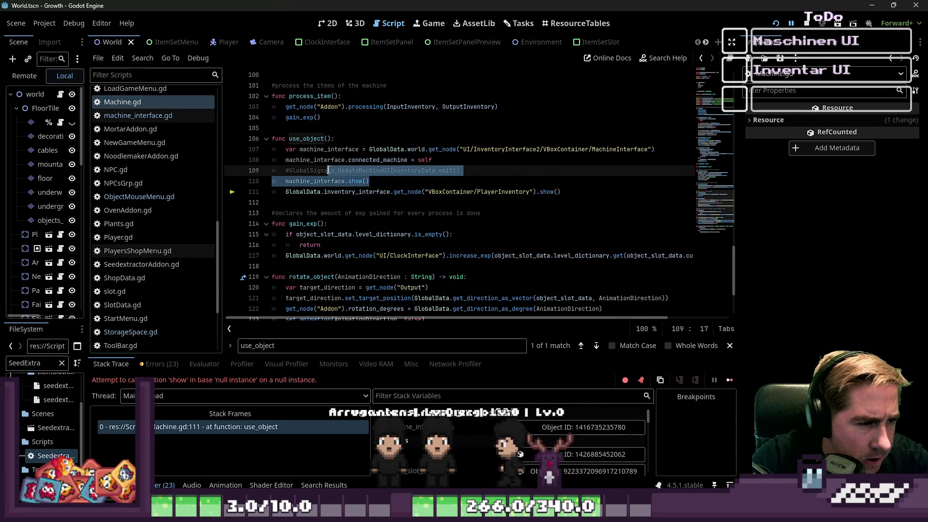
{"action": "left_click", "coordinate": [319, 177]}
{"action": "triple_click", "coordinate": [272, 173]}
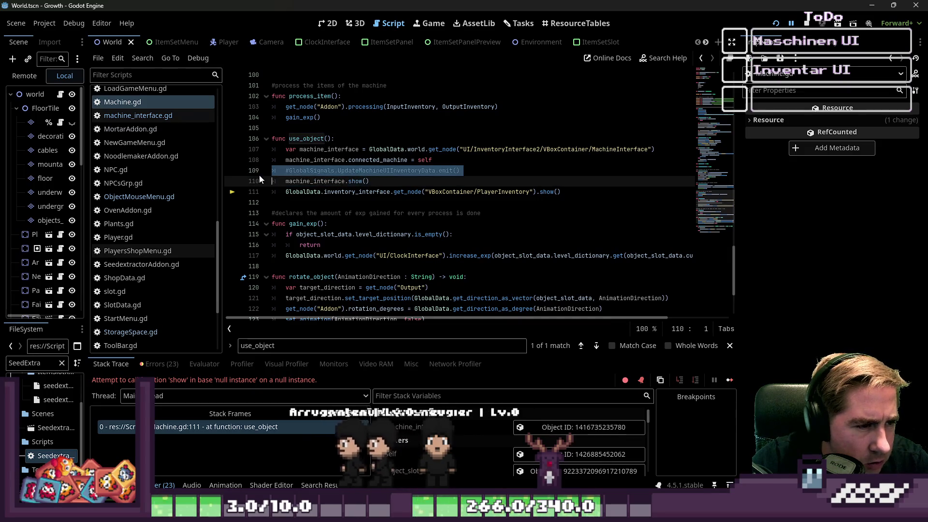
{"action": "left_click", "coordinate": [289, 194]}
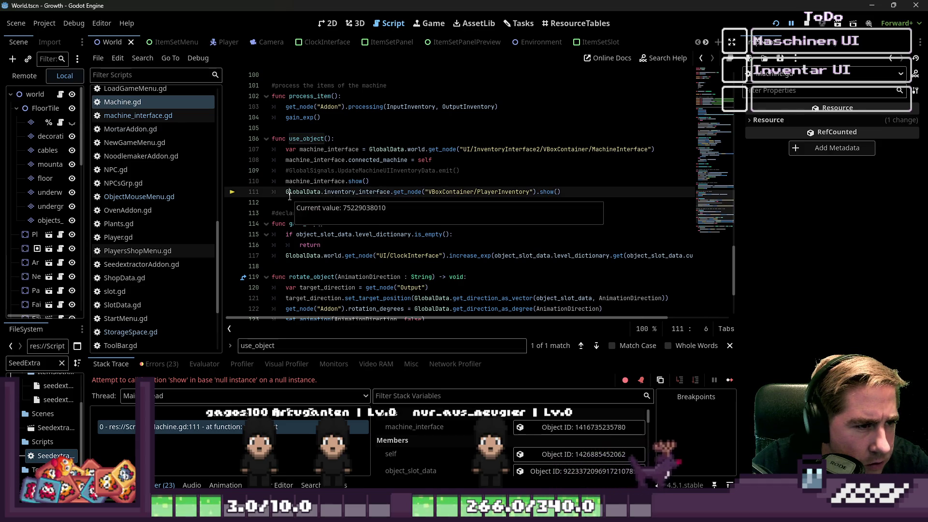
Switch to the Output log and start a new line after the connected_machine assignment
{"action": "key", "text": "alt+o"}
{"action": "left_click", "coordinate": [472, 153]}
{"action": "left_click", "coordinate": [474, 164]}
{"action": "key", "text": "Return"}
{"action": "type", "text": "print(\"Testing\")"}
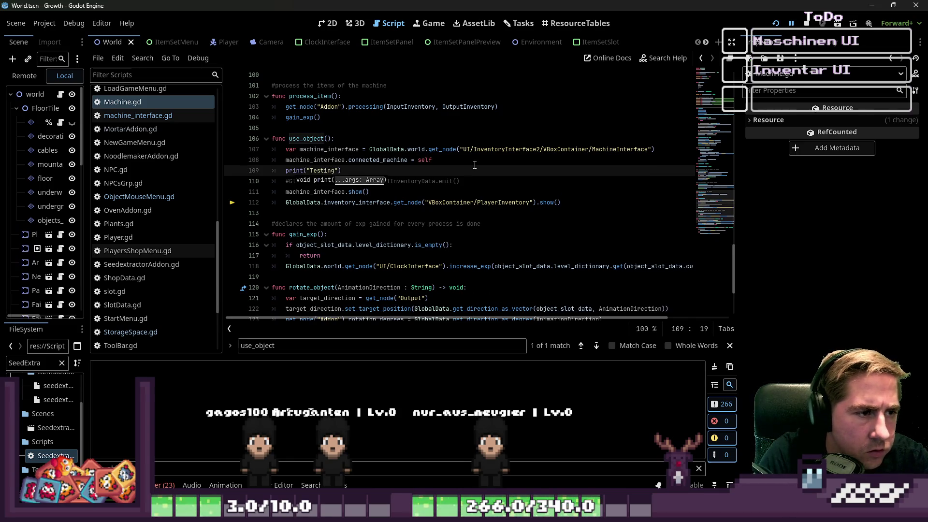
Point line 112 at GlobalData.world's UI/InventoryInterface2/VBoxContainer/PlayerInventory and run the project
{"action": "right_click", "coordinate": [498, 175]}
{"action": "left_click", "coordinate": [458, 202]}
{"action": "double_click", "coordinate": [458, 202]}
{"action": "left_click_drag", "start_coordinate": [88, 202], "coordinate": [166, 211]}
{"action": "double_click", "coordinate": [434, 202]}
{"action": "key", "text": "BackSpace"}
{"action": "type", "text": "."}
{"action": "type", "text": "world"}
{"action": "key", "text": "ctrl+Right"}
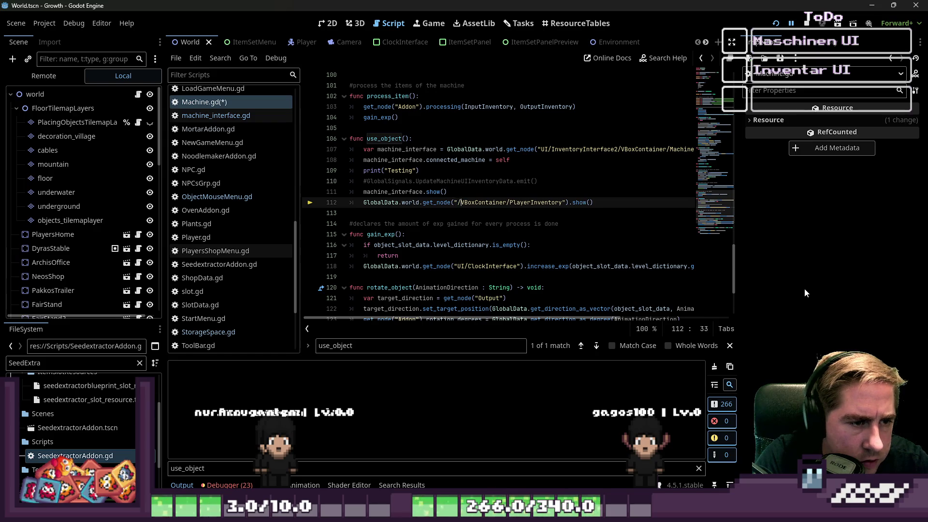
{"action": "type", "text": "/In"}
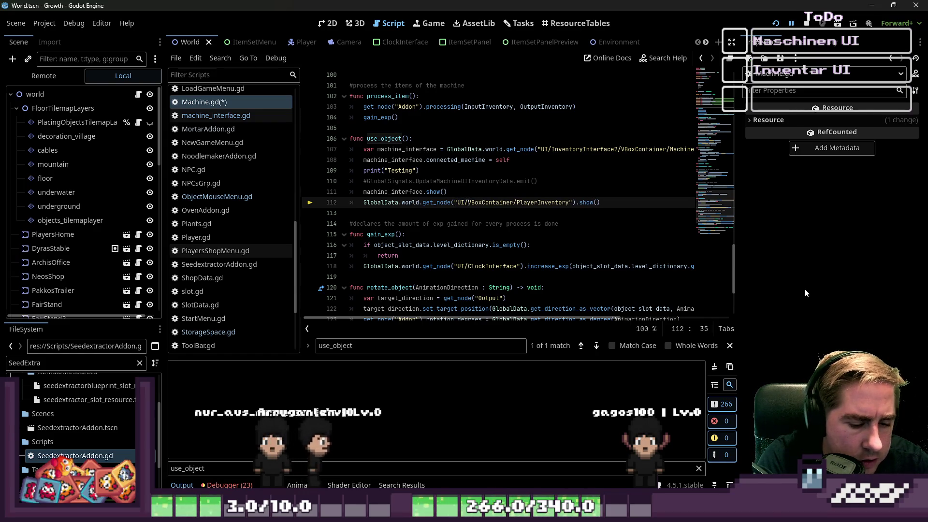
{"action": "type", "text": "ventoryInterfa"}
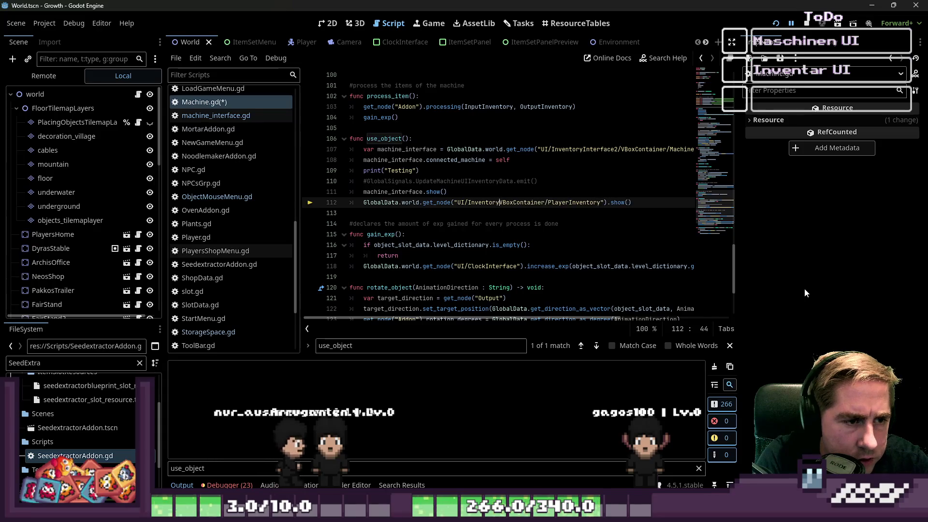
{"action": "type", "text": "ce2/"}
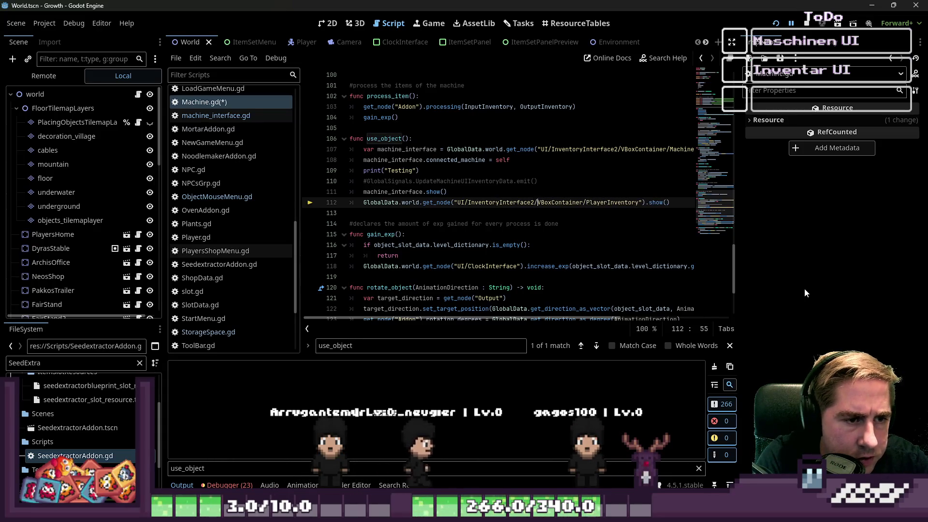
{"action": "key", "text": "F5"}
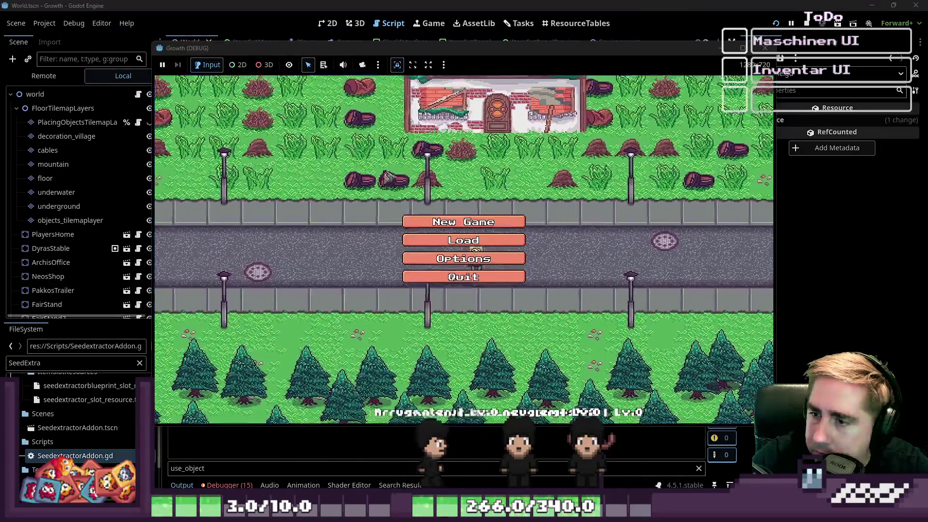
Start a new game as 'asdfv', close the inventory and walk left toward the machine
{"action": "left_click", "coordinate": [464, 222]}
{"action": "type", "text": "asdfv"}
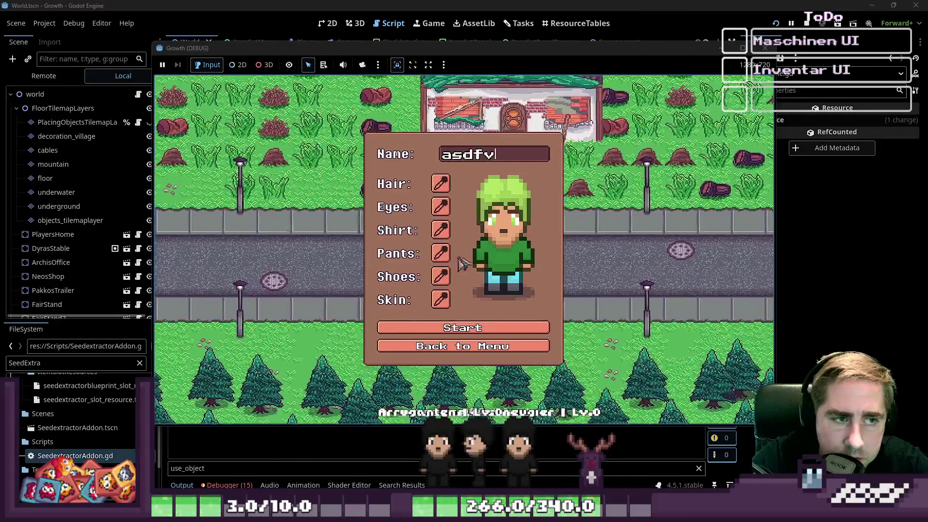
{"action": "left_click", "coordinate": [463, 329]}
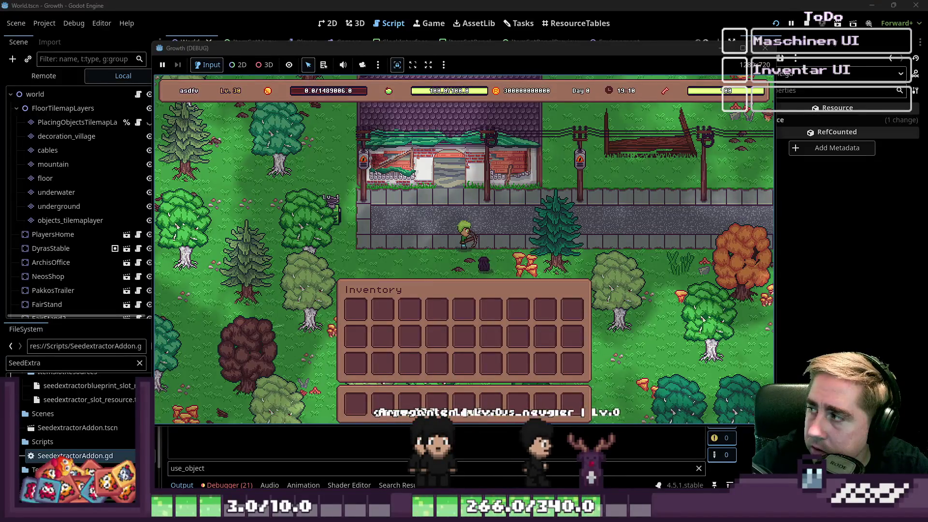
{"action": "key", "text": "i"}
{"action": "key", "text": "a"}
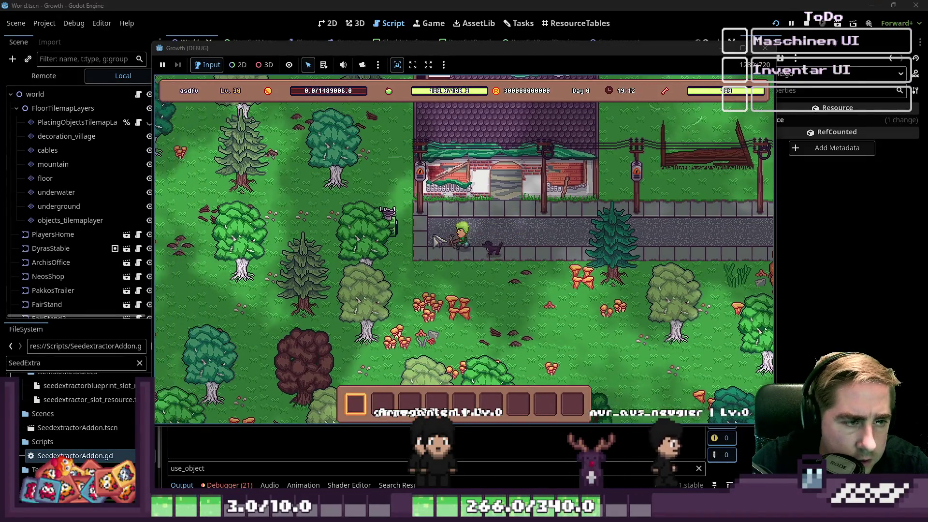
{"action": "key", "text": "a"}
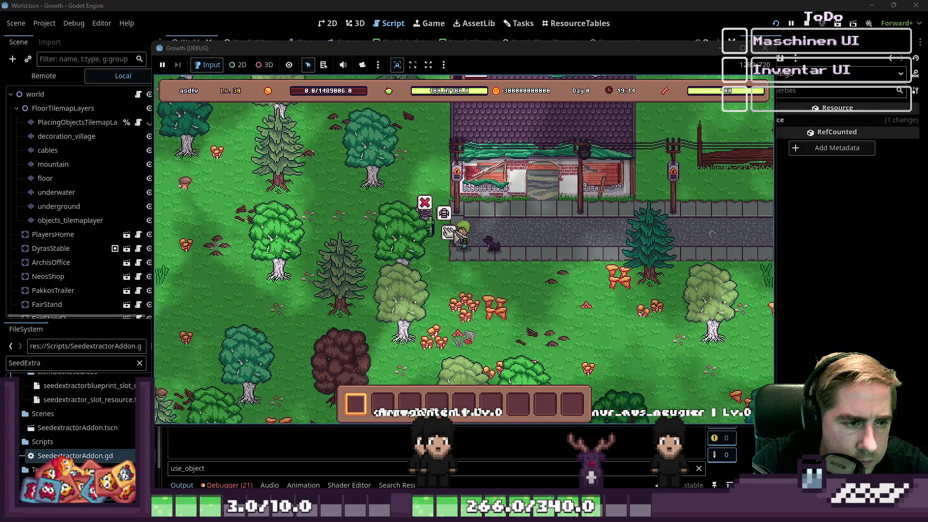
Return to the editor and clear the use_object text from the Output filter
{"action": "left_click", "coordinate": [324, 454]}
{"action": "left_click", "coordinate": [324, 468]}
{"action": "key", "text": "ctrl+a"}
{"action": "key", "text": "BackSpace"}
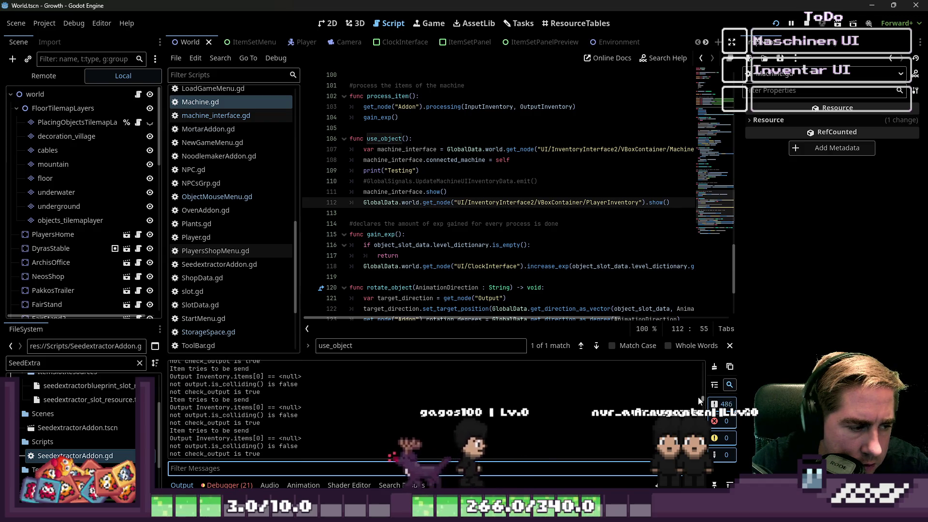
Use the machine in the running game to trigger the error and view the output log
{"action": "left_click", "coordinate": [531, 444]}
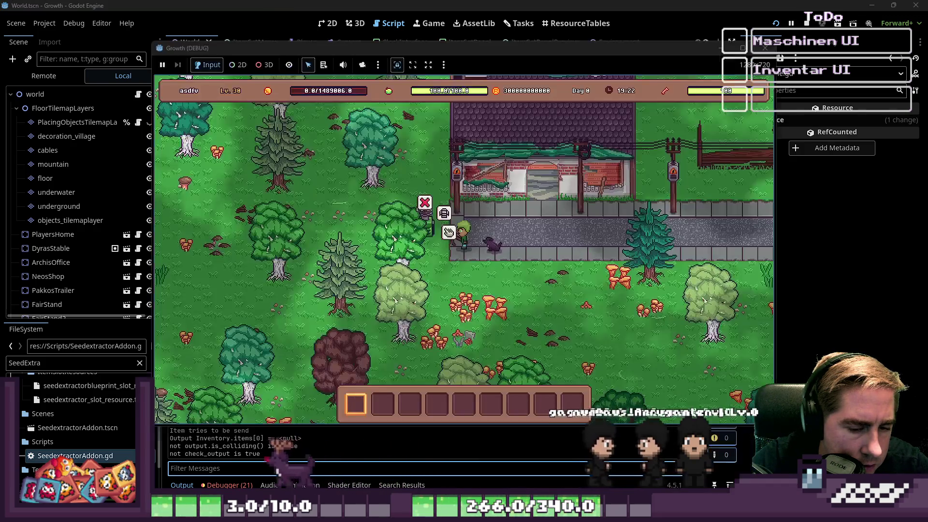
{"action": "left_click", "coordinate": [446, 229]}
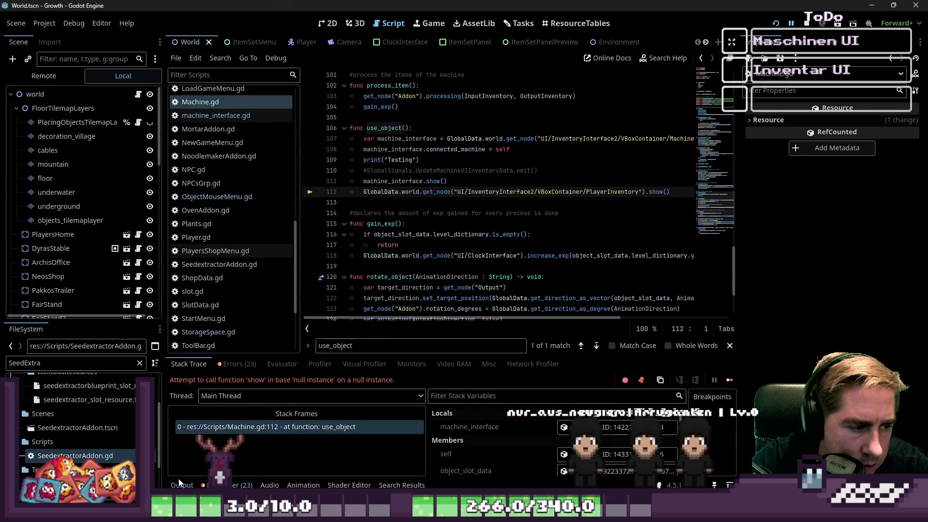
{"action": "left_click", "coordinate": [180, 483]}
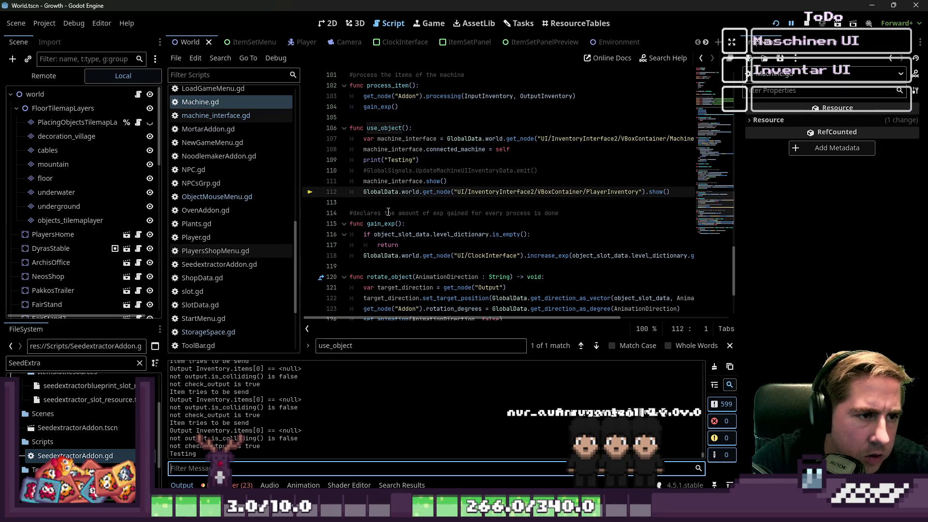
Delete the print("Testing") line and uncomment the UpdateMachineUIInventoryData emit in use_object
{"action": "left_click", "coordinate": [421, 159]}
{"action": "left_click", "coordinate": [350, 170]}
{"action": "key", "text": "Up"}
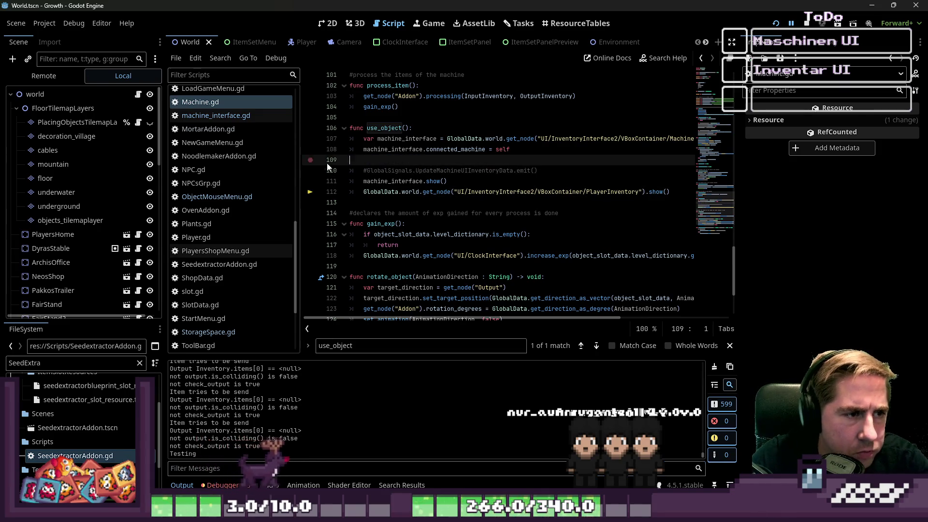
{"action": "key", "text": "ctrl+x"}
{"action": "key", "text": "Down"}
{"action": "key", "text": "ctrl+k"}
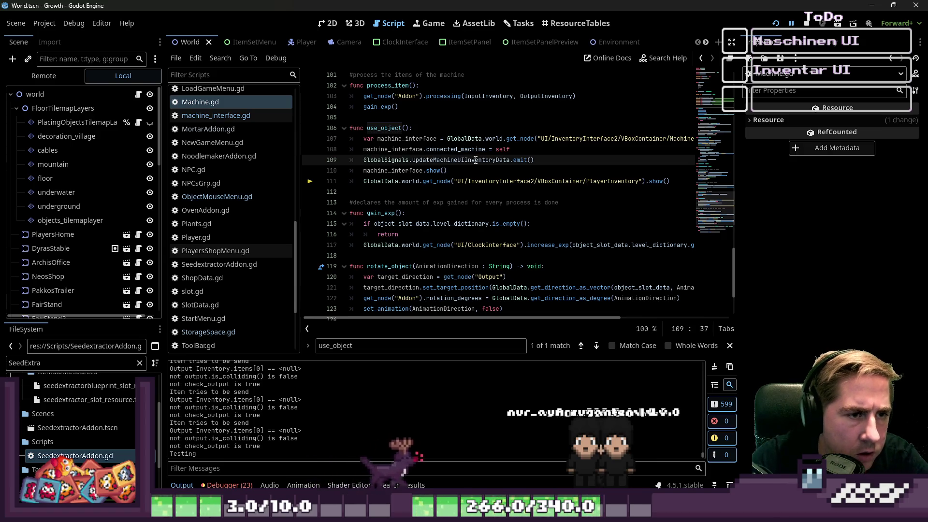
{"action": "key", "text": "ctrl+v"}
{"action": "key", "text": "End"}
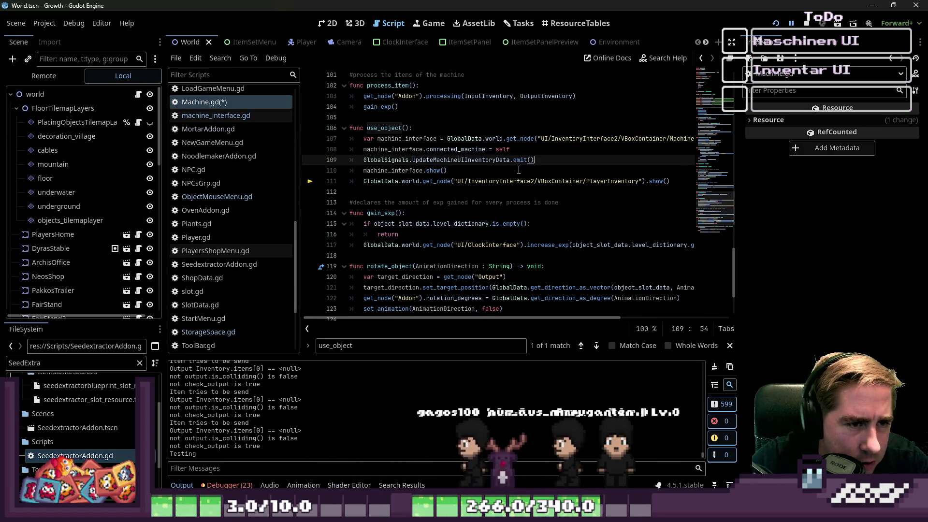
{"action": "double_click", "coordinate": [511, 160]}
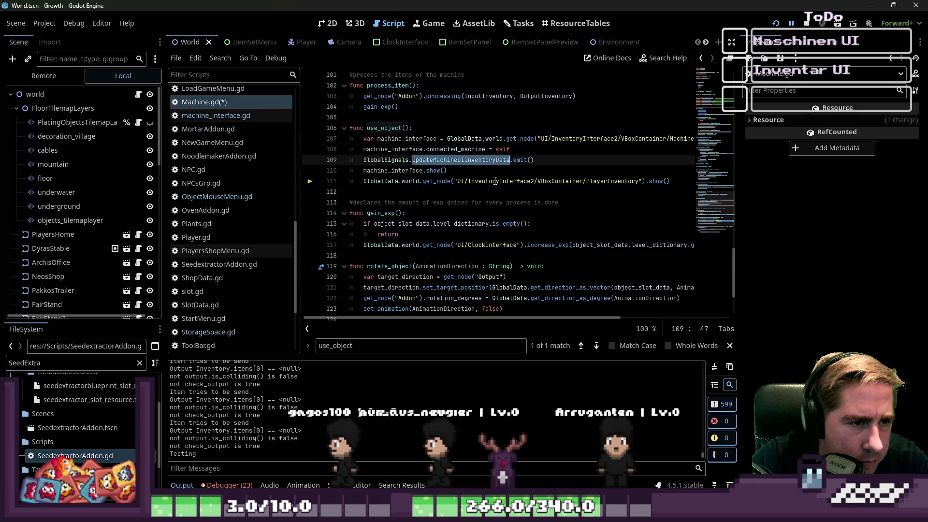
Open machine_interface.gd at its SpeedTest print line
{"action": "scroll", "coordinate": [213, 217], "scroll_direction": "up", "scroll_amount": 3}
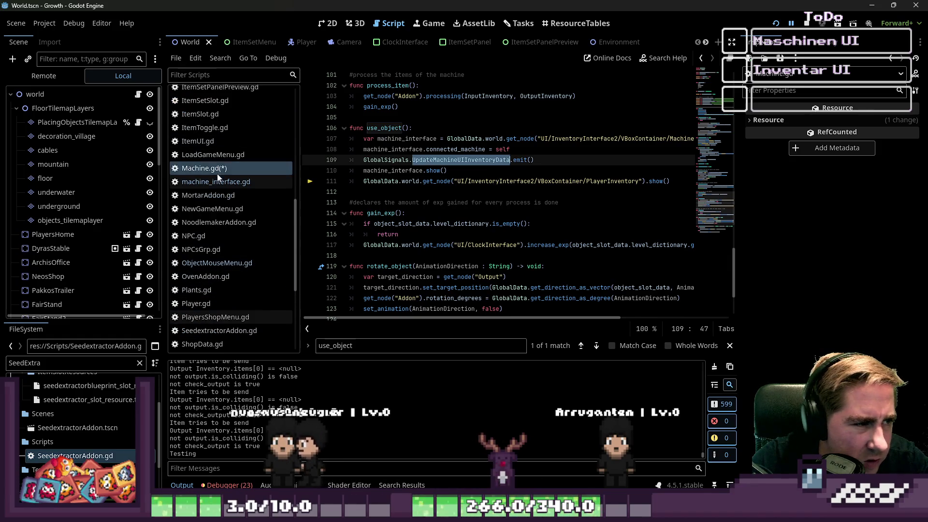
{"action": "left_click", "coordinate": [224, 183]}
{"action": "left_click", "coordinate": [426, 213]}
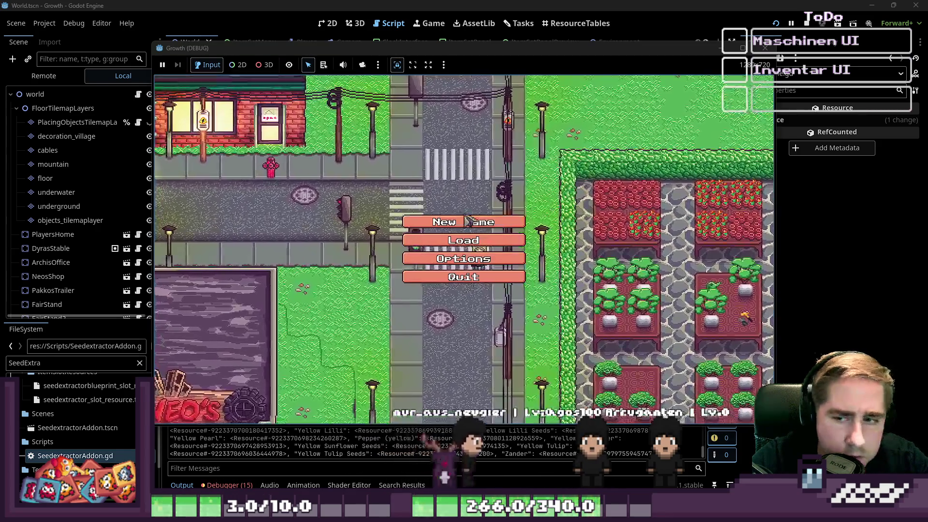
Start a new game as 'asdfvas', walk left and use the machine to hit the line 15 error
{"action": "left_click", "coordinate": [468, 220]}
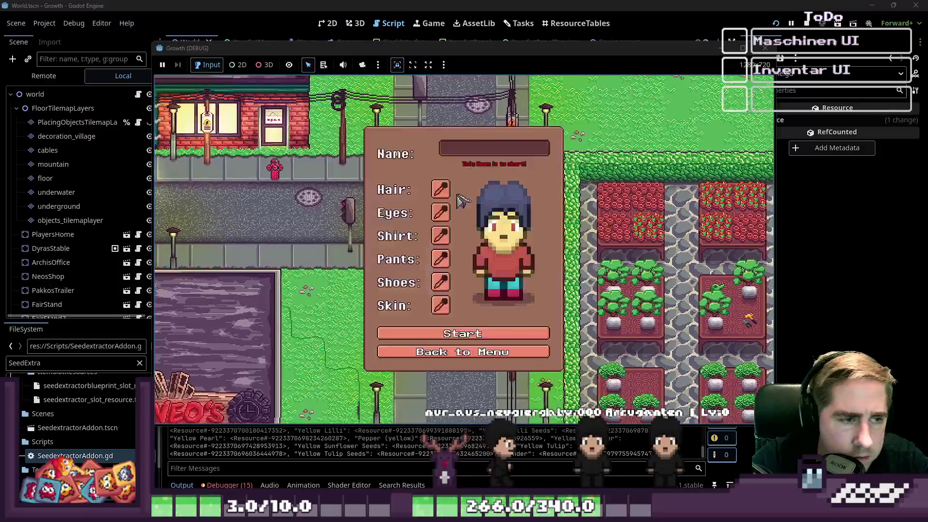
{"action": "type", "text": "asdfvas"}
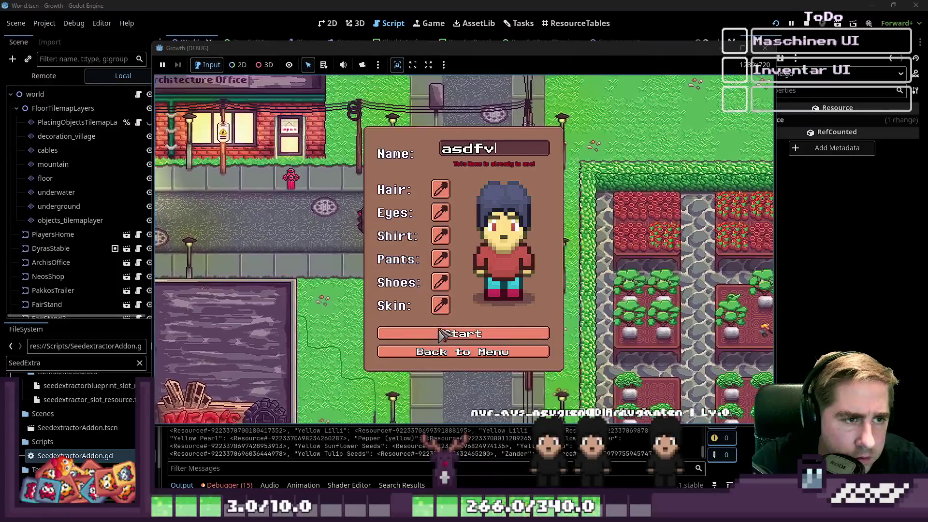
{"action": "left_click", "coordinate": [456, 334]}
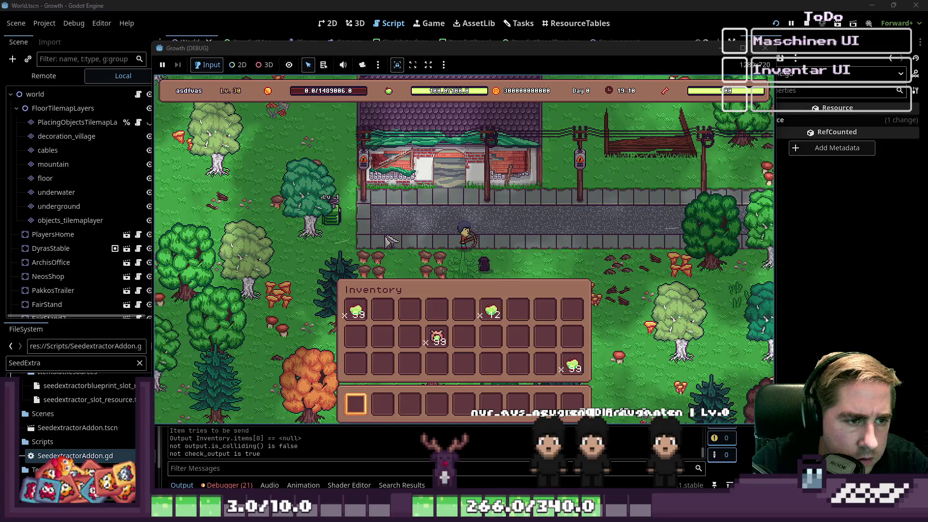
{"action": "key", "text": "i"}
{"action": "key", "text": "a"}
{"action": "mouse_move", "coordinate": [434, 249]}
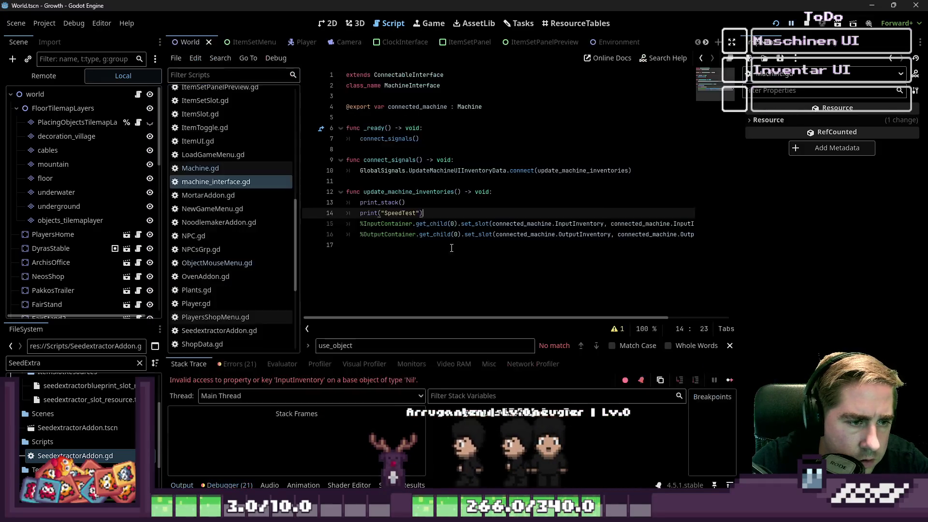
{"action": "left_click", "coordinate": [451, 247]}
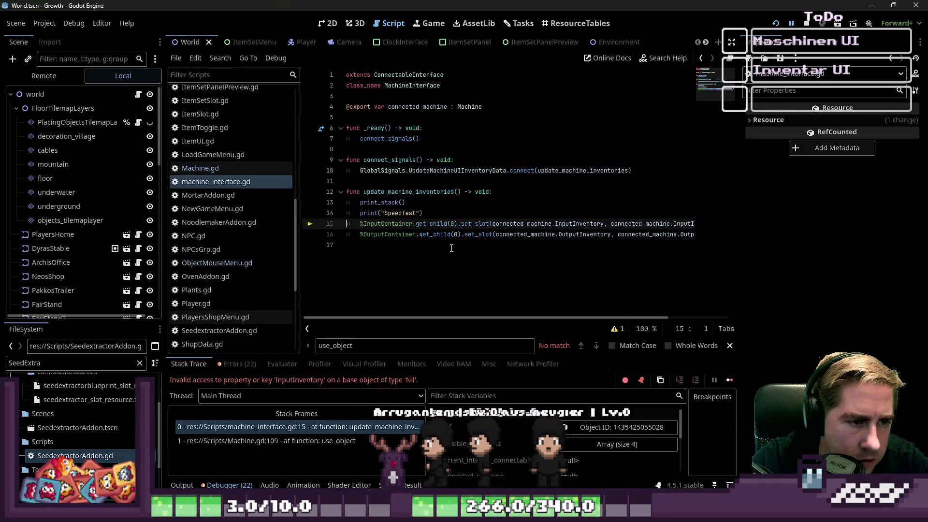
Read the print_stack output, select the print("SpeedTest") line, then reopen Machine.gd
{"action": "key", "text": "F12"}
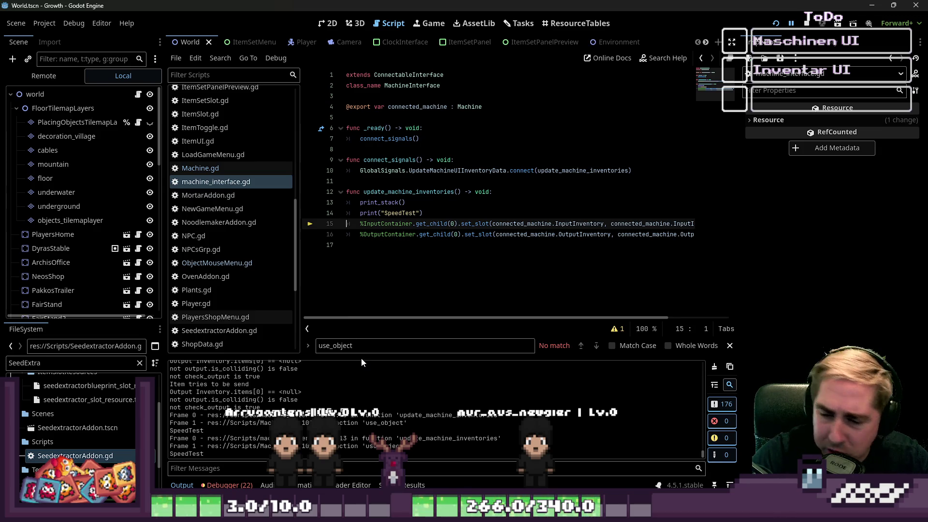
{"action": "left_click", "coordinate": [454, 224]}
{"action": "mouse_move", "coordinate": [484, 317]}
{"action": "left_mouse_down"}
{"action": "mouse_move", "coordinate": [551, 311]}
{"action": "mouse_move", "coordinate": [449, 319]}
{"action": "mouse_move", "coordinate": [551, 314]}
{"action": "mouse_move", "coordinate": [477, 297]}
{"action": "left_mouse_up"}
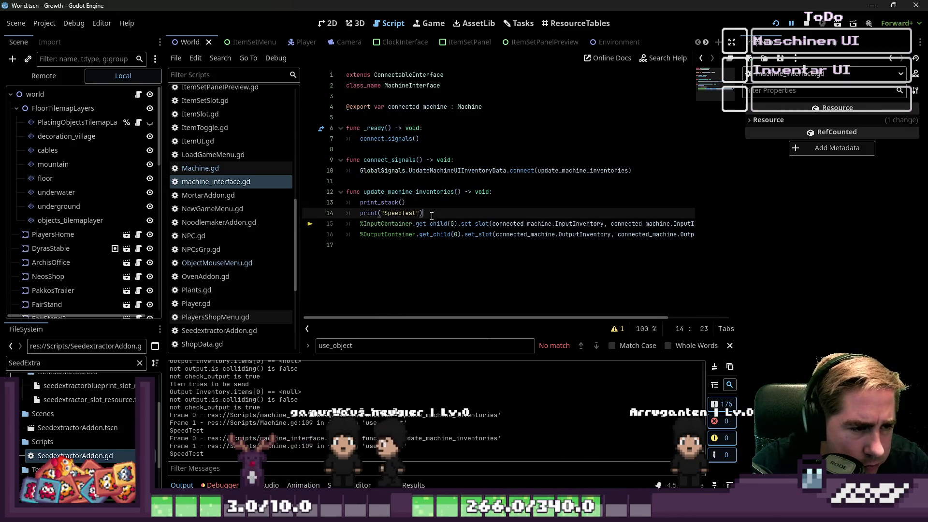
{"action": "left_click_drag", "start_coordinate": [423, 212], "coordinate": [345, 212]}
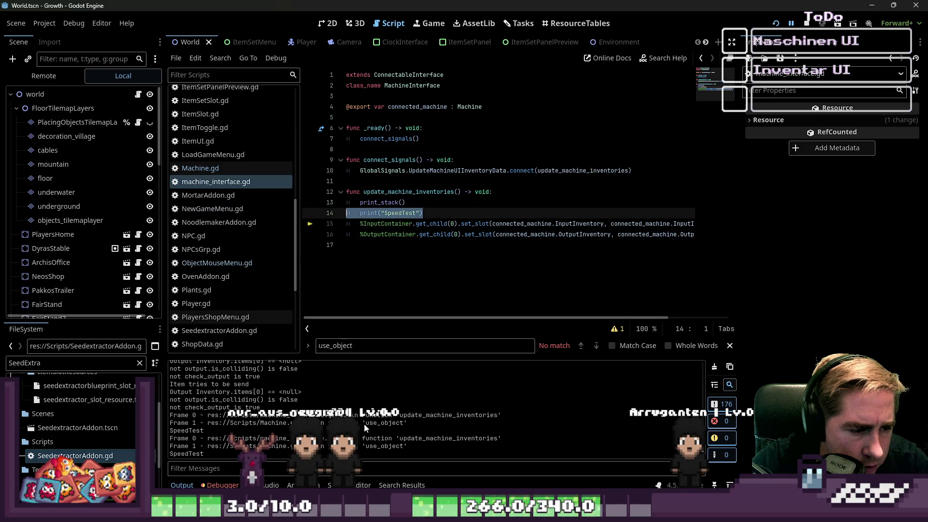
{"action": "left_click", "coordinate": [217, 169]}
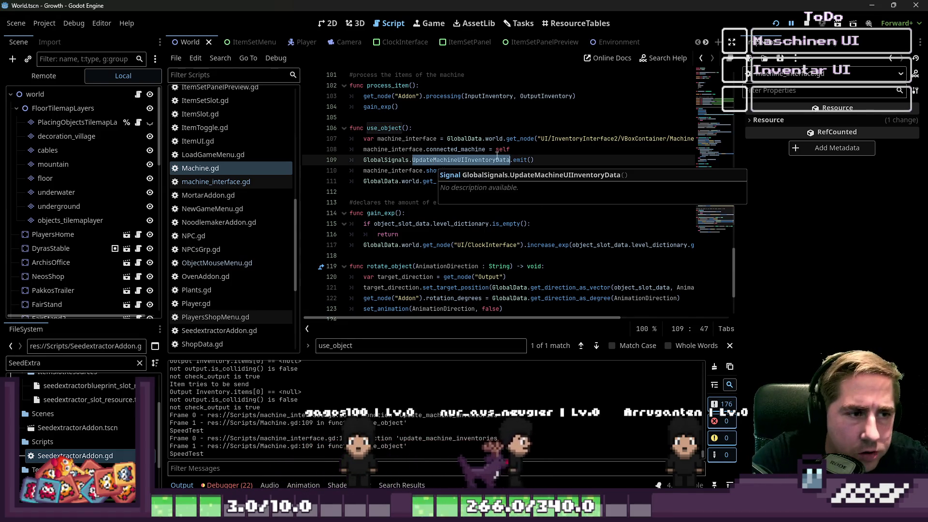
Inspect the machine_interface lookup, connected_machine assignment and signal emit lines in use_object
{"action": "left_click", "coordinate": [444, 161]}
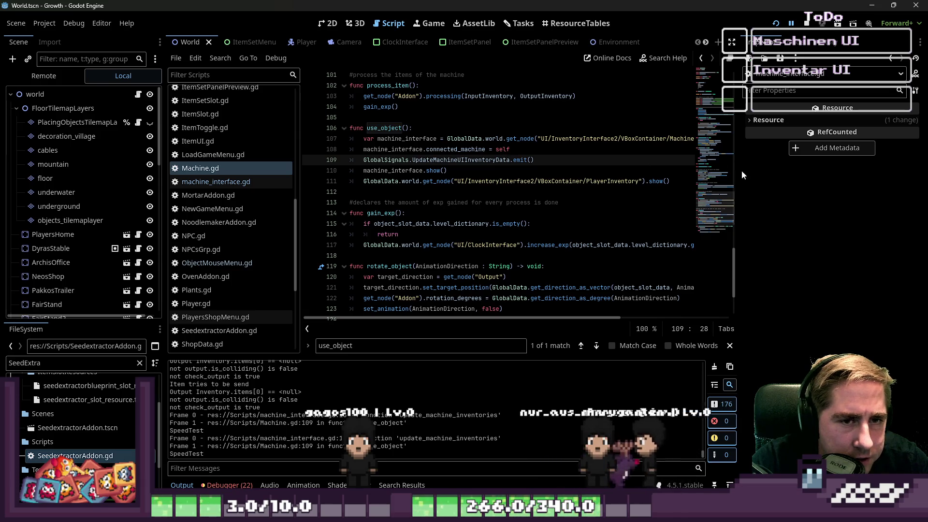
{"action": "left_click_drag", "start_coordinate": [739, 171], "coordinate": [803, 170]}
{"action": "left_click", "coordinate": [185, 182]}
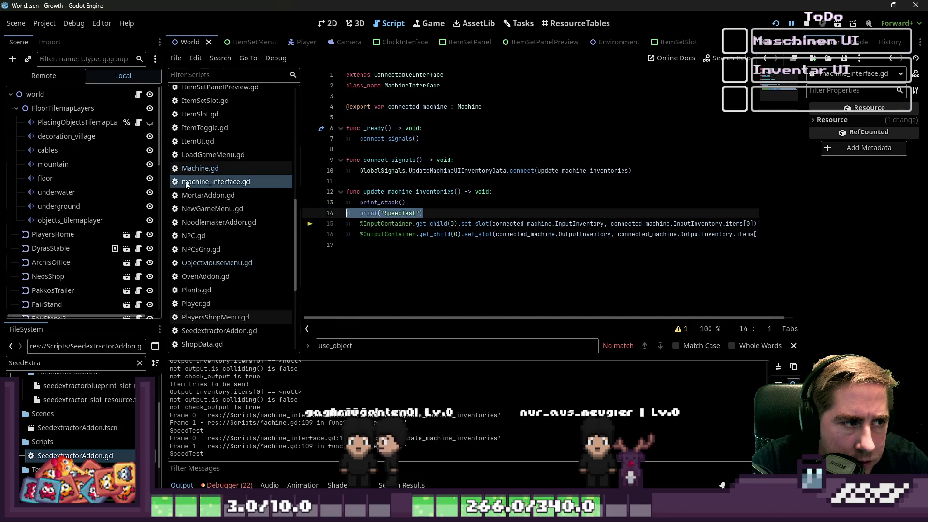
{"action": "left_click", "coordinate": [185, 169]}
{"action": "left_click", "coordinate": [483, 139]}
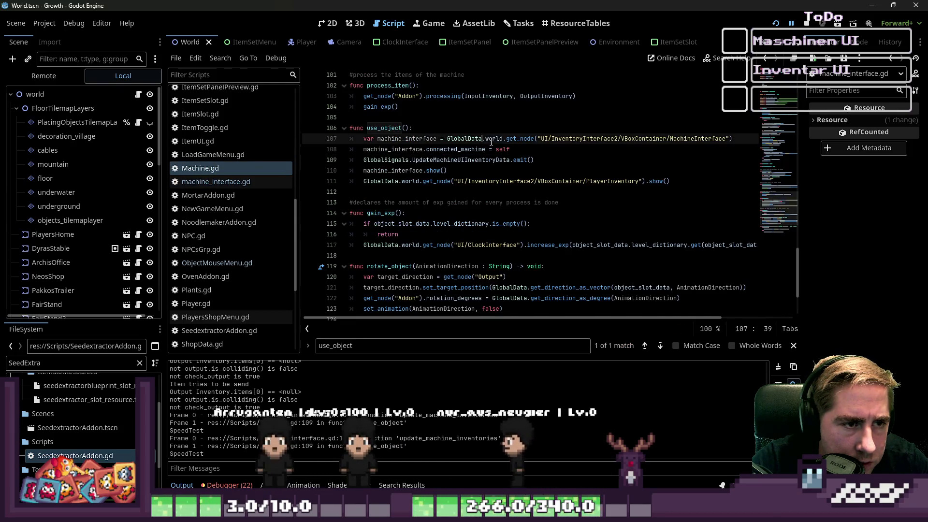
{"action": "left_click_drag", "start_coordinate": [534, 160], "coordinate": [354, 162]}
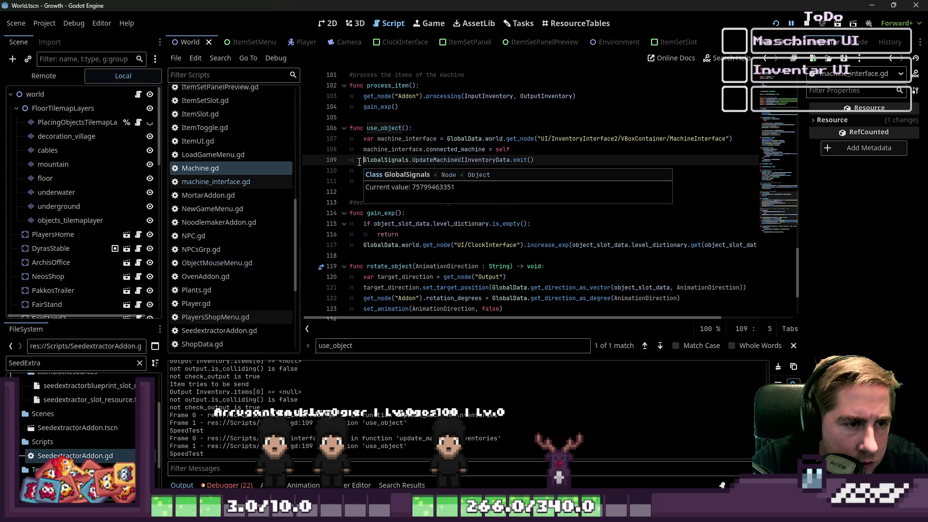
{"action": "left_click", "coordinate": [516, 148]}
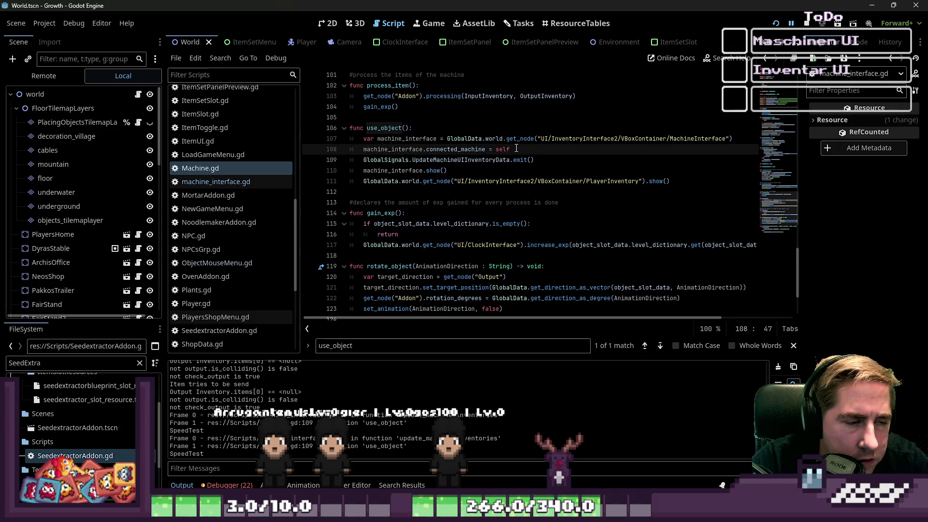
{"action": "left_click_drag", "start_coordinate": [534, 160], "coordinate": [363, 160]}
{"action": "left_click", "coordinate": [406, 149]}
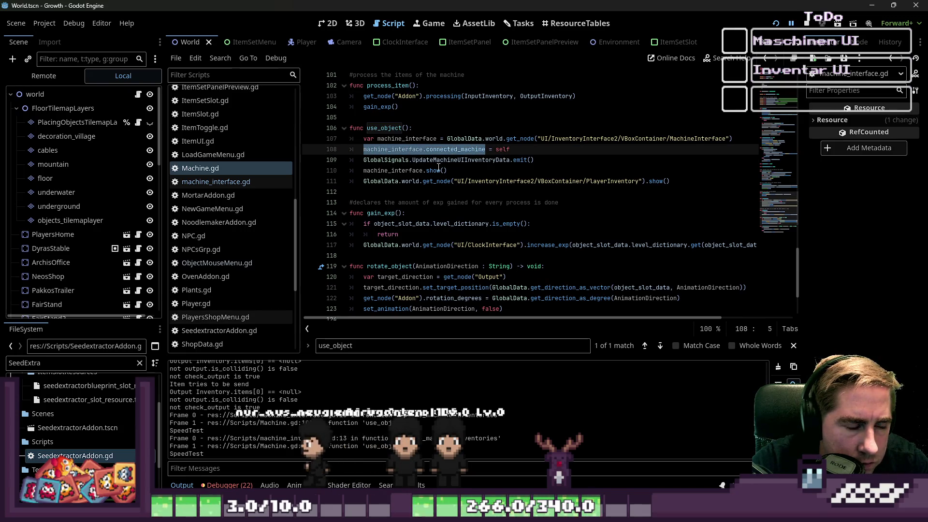
Add an 'if machine_interface.connected_machine:' check, indent the emit under it, and relaunch the game
{"action": "key", "text": "Return"}
{"action": "type", "text": "if machine_interface.connected_machine:"}
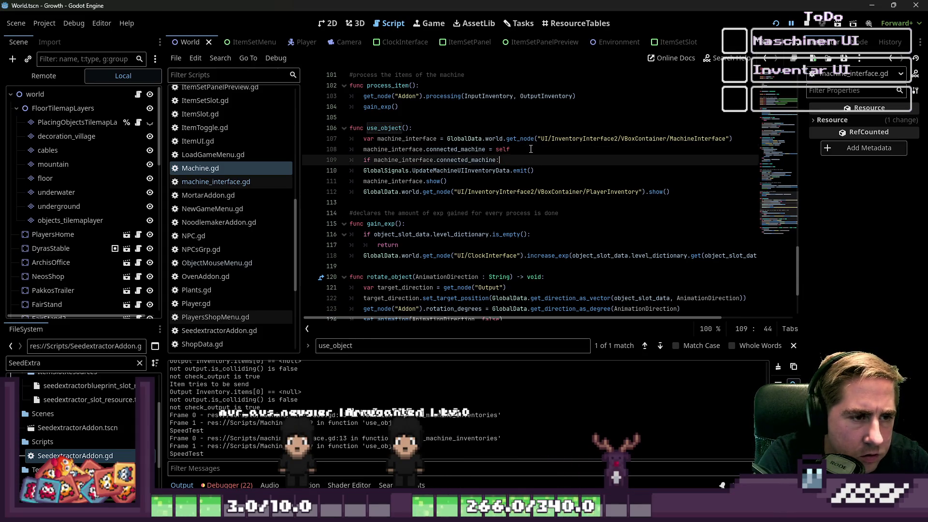
{"action": "key", "text": "Down"}
{"action": "key", "text": "Home"}
{"action": "key", "text": "Tab"}
{"action": "key", "text": "Up"}
{"action": "key", "text": "Home"}
{"action": "left_click", "coordinate": [776, 24]}
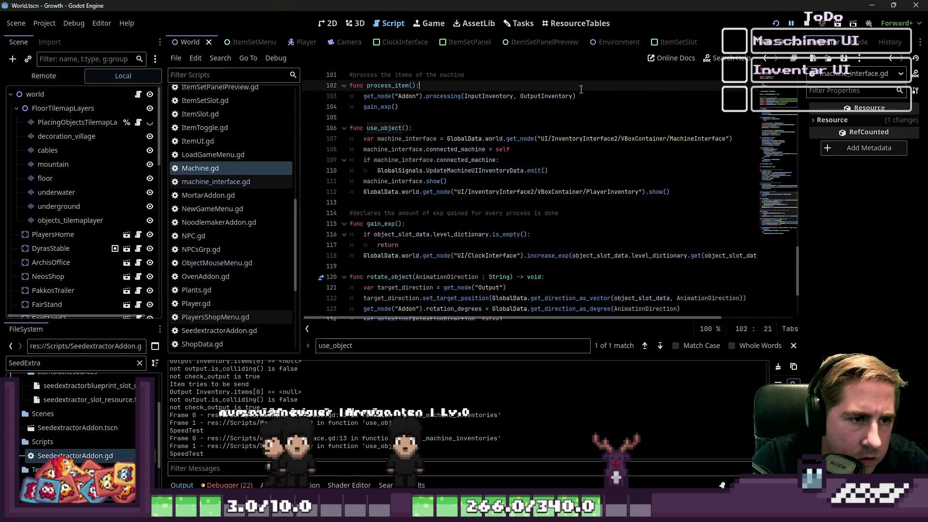
{"action": "left_click", "coordinate": [805, 23]}
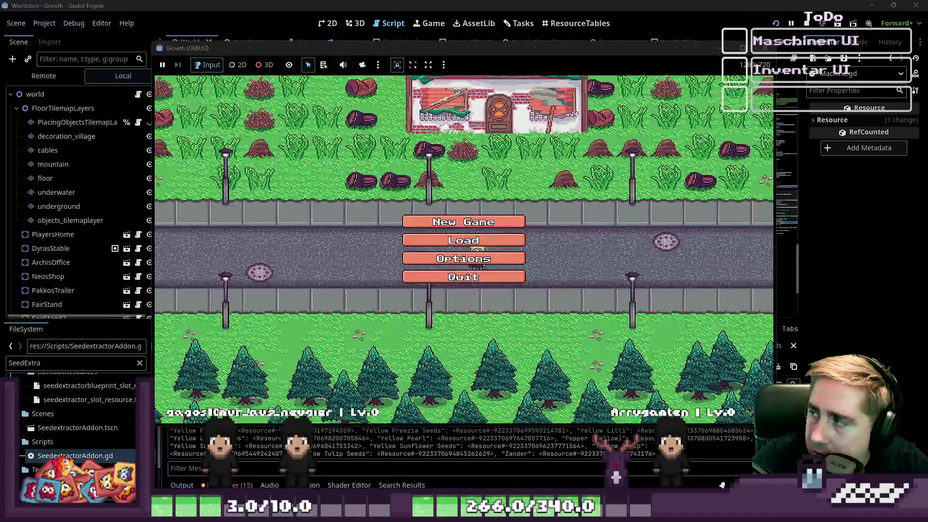
Start a new game as 'asd9fb' and interact with the green machine to trigger the error
{"action": "left_click", "coordinate": [463, 221]}
{"action": "type", "text": "asd9fb"}
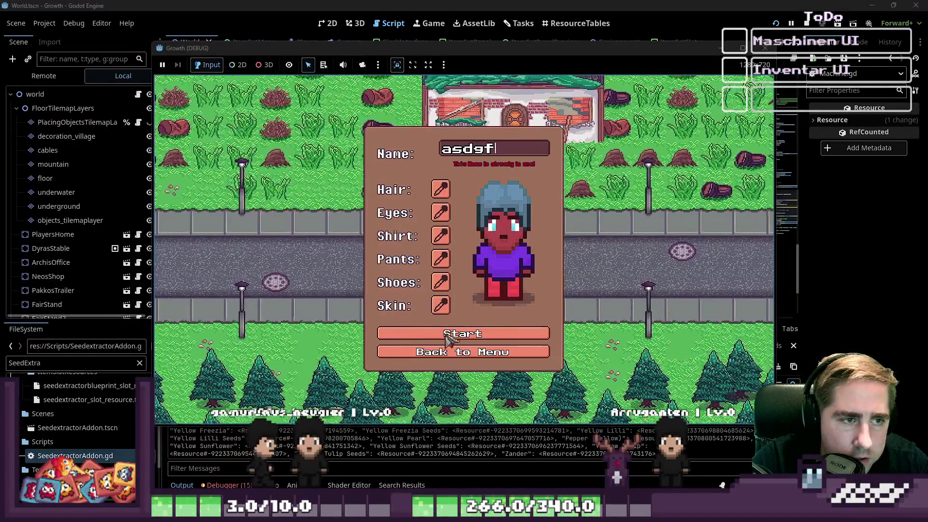
{"action": "left_click", "coordinate": [445, 328]}
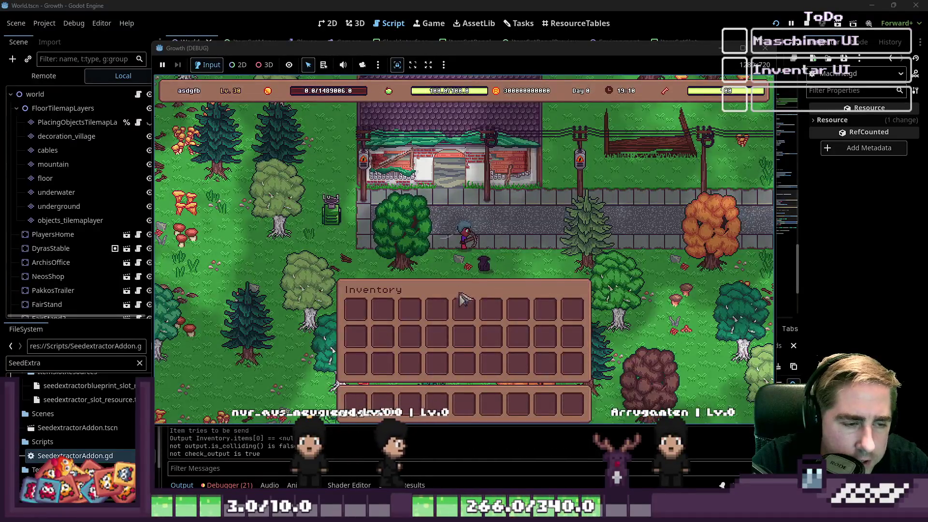
{"action": "key", "text": "a"}
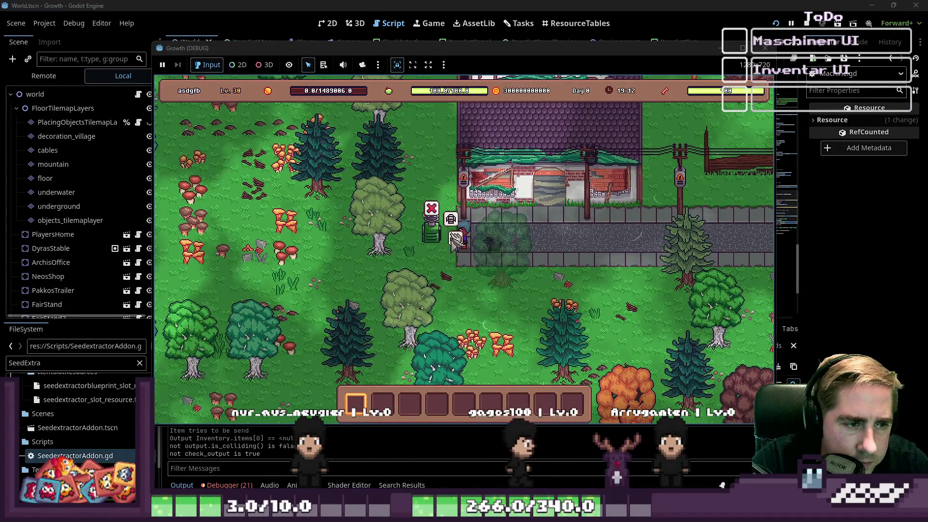
{"action": "key", "text": "e"}
Review the output and Machine.gd's if-check, then select the debug print lines in machine_interface.gd
{"action": "left_click", "coordinate": [458, 244]}
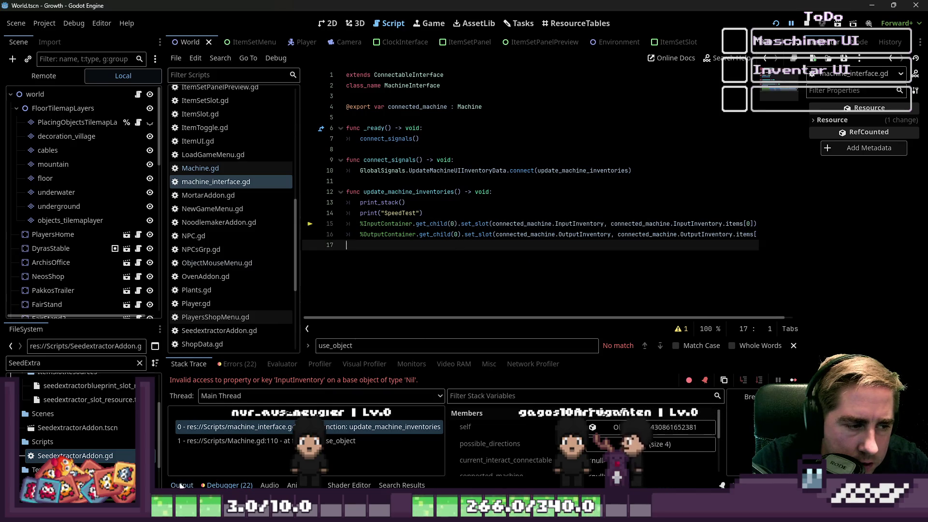
{"action": "left_click", "coordinate": [182, 485]}
{"action": "left_click", "coordinate": [200, 168]}
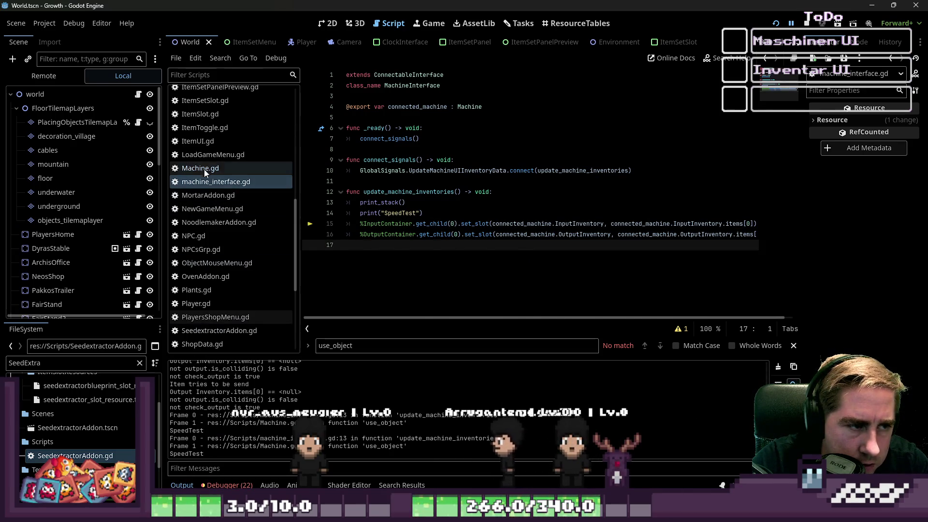
{"action": "left_click_drag", "start_coordinate": [548, 181], "coordinate": [353, 182]}
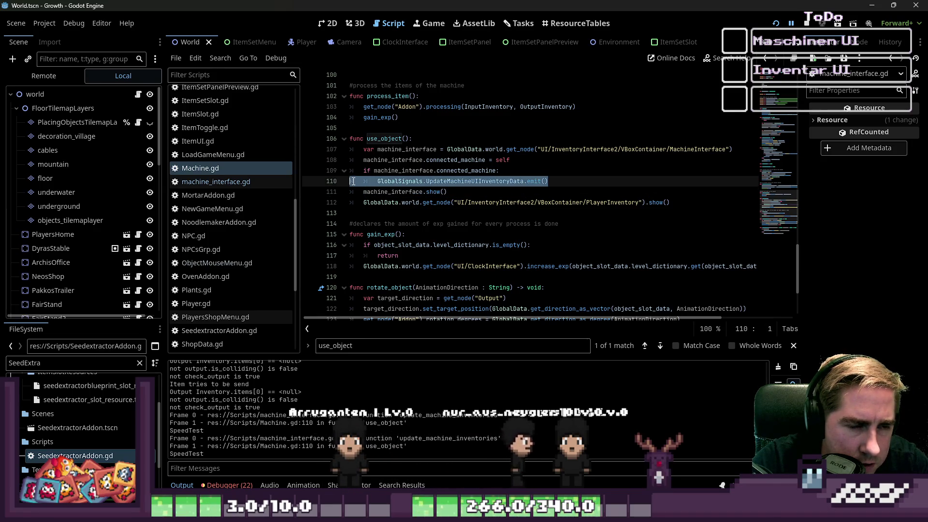
{"action": "left_click_drag", "start_coordinate": [499, 170], "coordinate": [364, 173]}
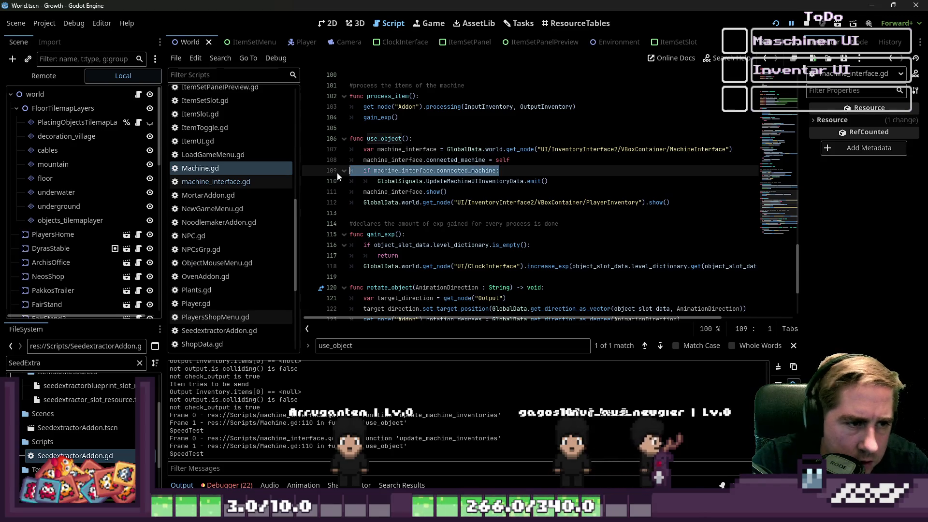
{"action": "left_click", "coordinate": [216, 182]}
{"action": "left_click_drag", "start_coordinate": [471, 213], "coordinate": [345, 203]}
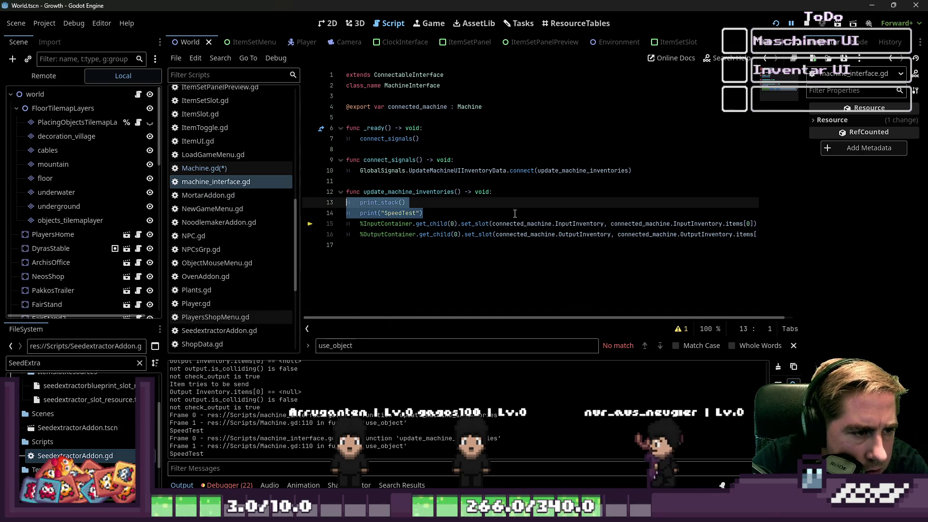
Delete the print_stack and SpeedTest debug lines and inspect connected_machine's value in update_machine_inventories
{"action": "key", "text": "BackSpace"}
{"action": "key", "text": "BackSpace"}
{"action": "left_click", "coordinate": [456, 227]}
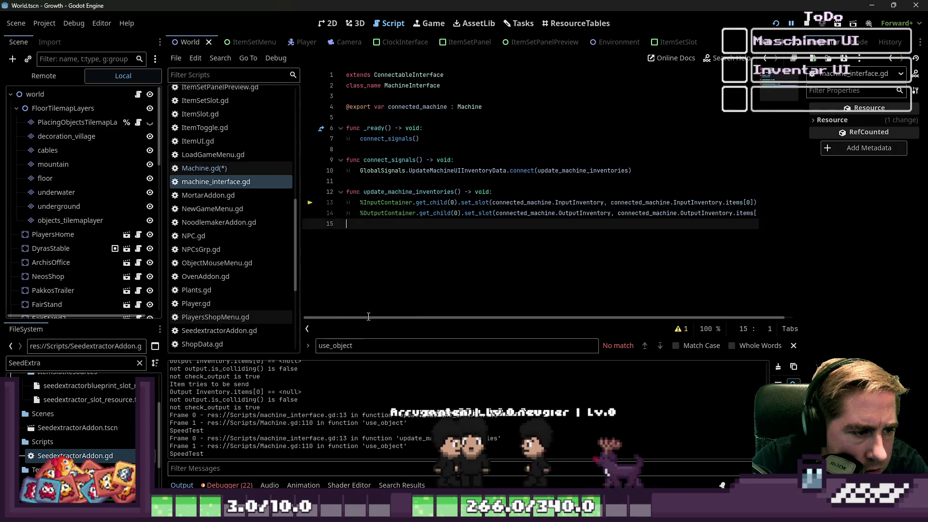
{"action": "key", "text": "ctrl+f"}
{"action": "key", "text": "BackSpace"}
{"action": "key", "text": "BackSpace"}
{"action": "left_click", "coordinate": [534, 203]}
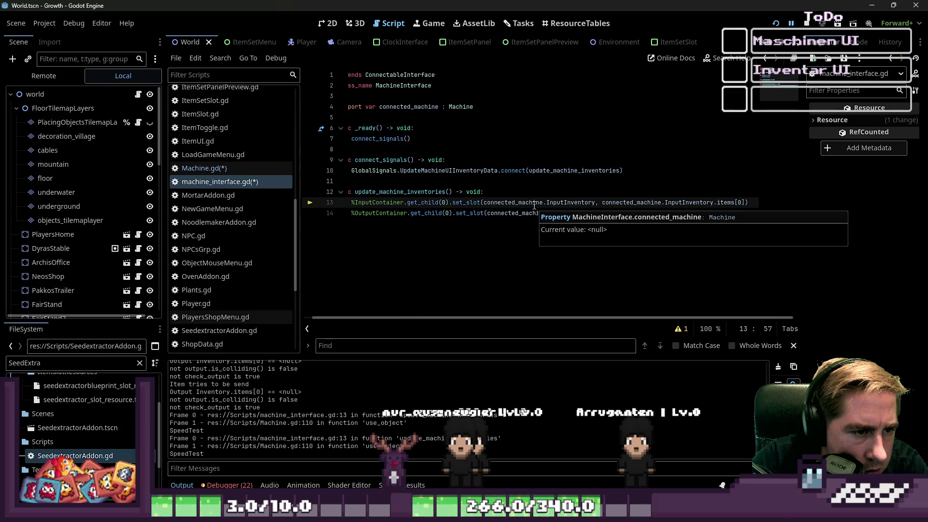
{"action": "left_click", "coordinate": [544, 191]}
{"action": "left_click", "coordinate": [513, 202]}
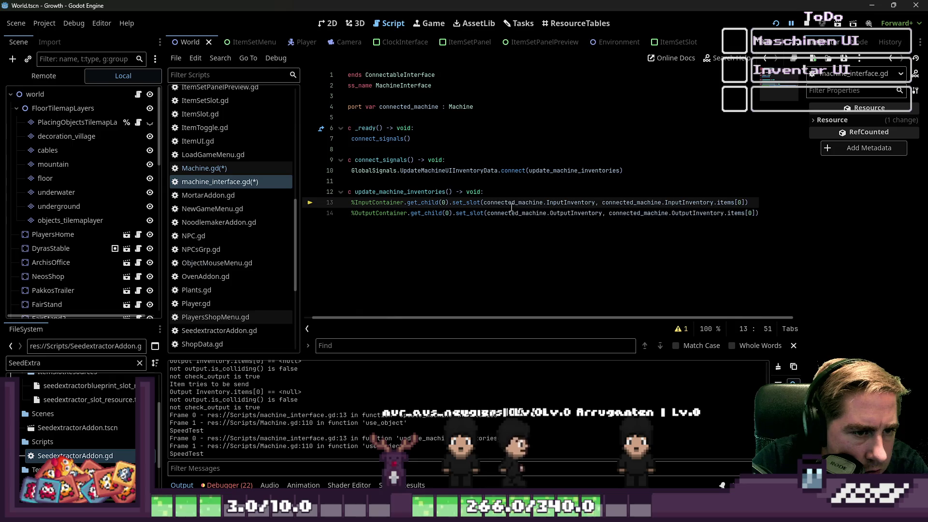
{"action": "double_click", "coordinate": [512, 204]}
{"action": "left_click", "coordinate": [512, 244]}
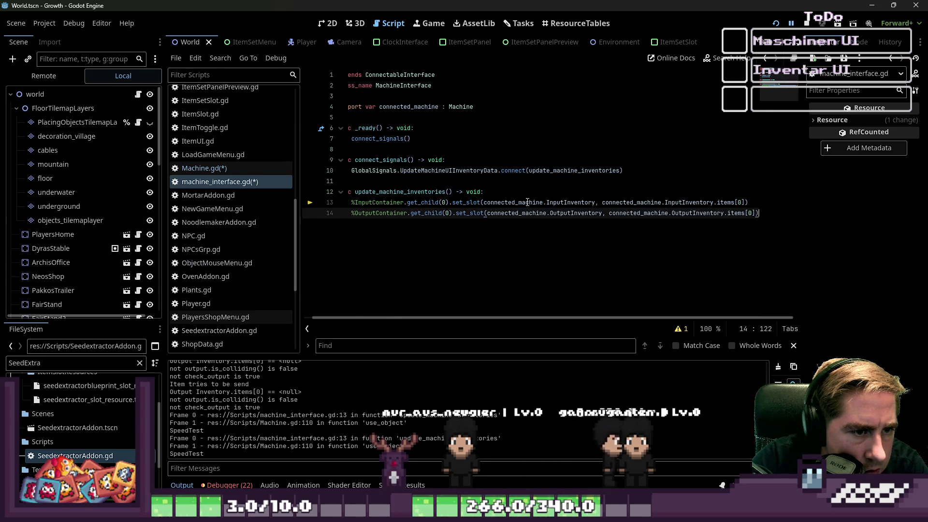
{"action": "left_click", "coordinate": [398, 116]}
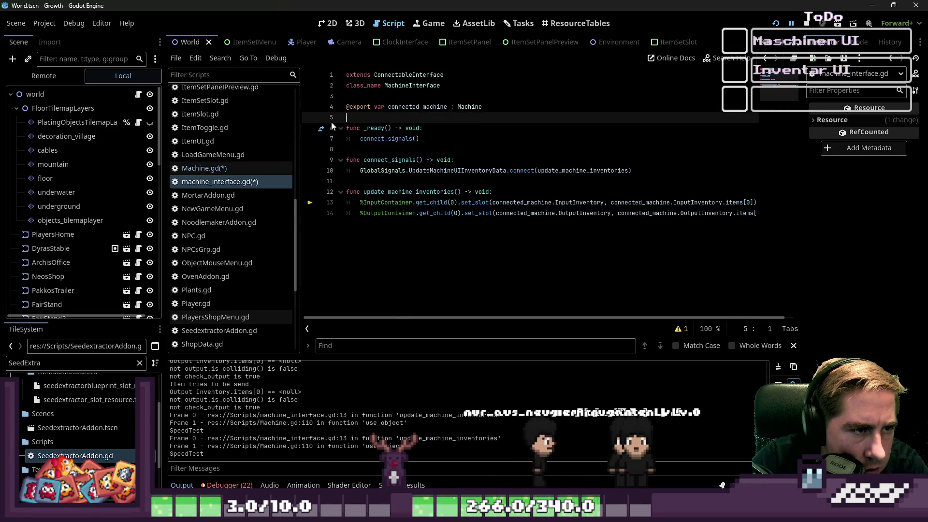
{"action": "left_click", "coordinate": [543, 189]}
Wrap both set_slot lines in an 'if connected_machine' check and relaunch the game
{"action": "key", "text": "Return"}
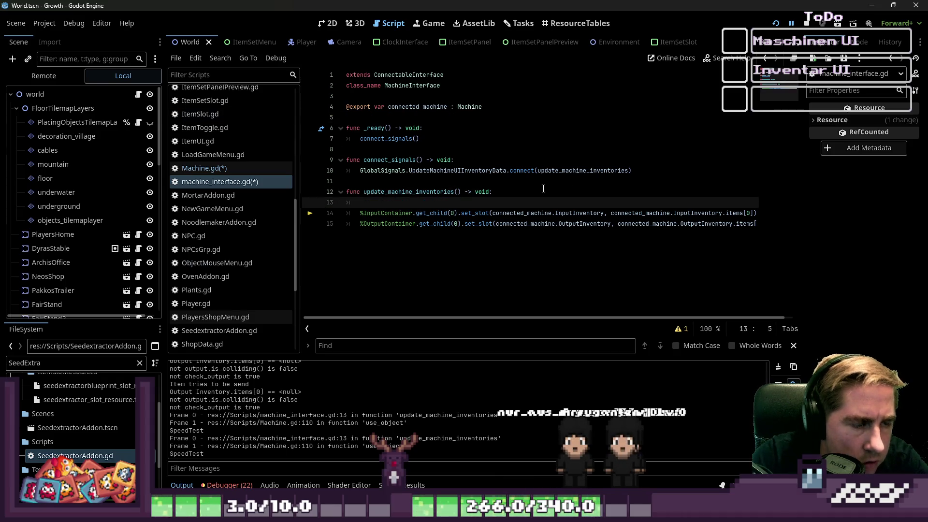
{"action": "type", "text": "if connected_machine:"}
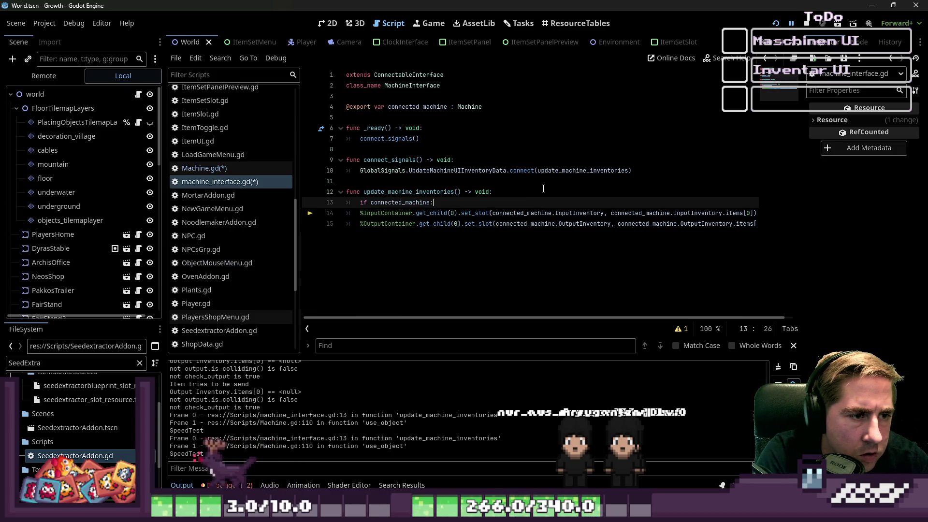
{"action": "key", "text": "Down"}
{"action": "key", "text": "Down"}
{"action": "key", "text": "shift+Up"}
{"action": "key", "text": "Tab"}
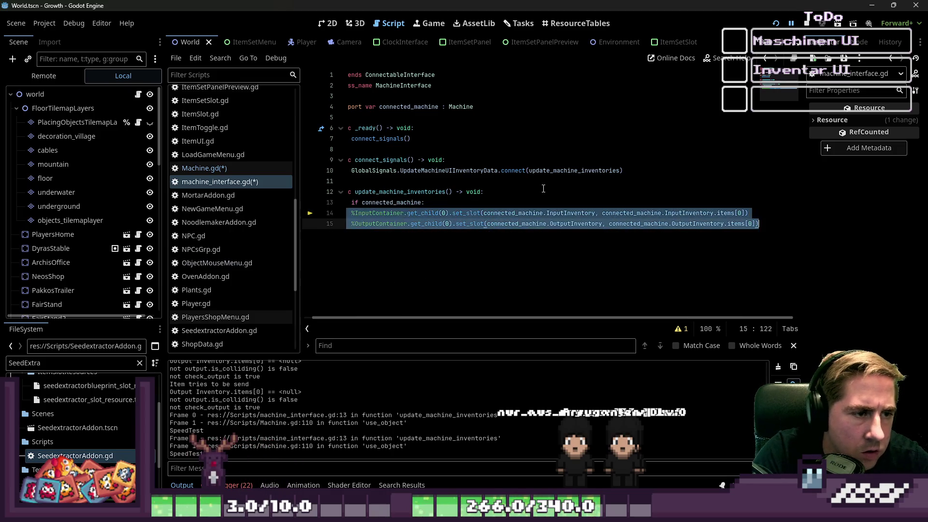
{"action": "key", "text": "End"}
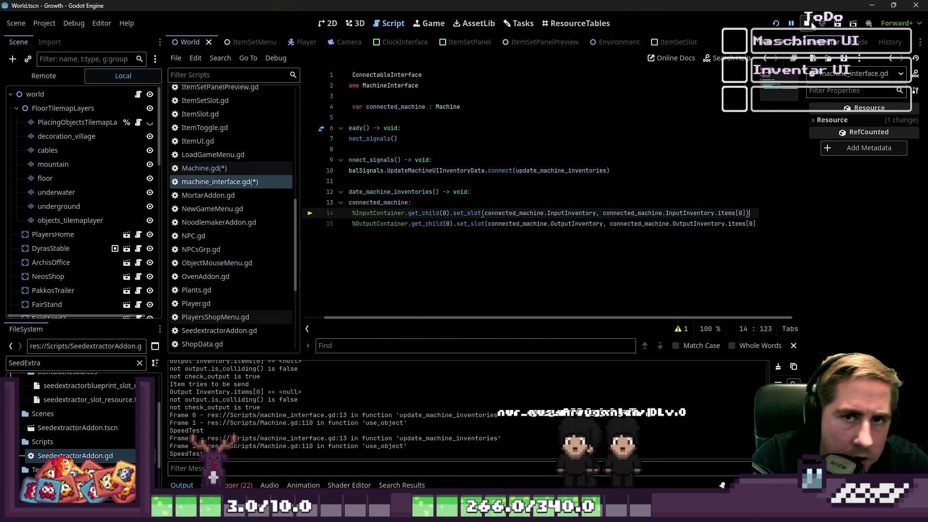
{"action": "left_click", "coordinate": [811, 24]}
{"action": "left_click", "coordinate": [775, 23]}
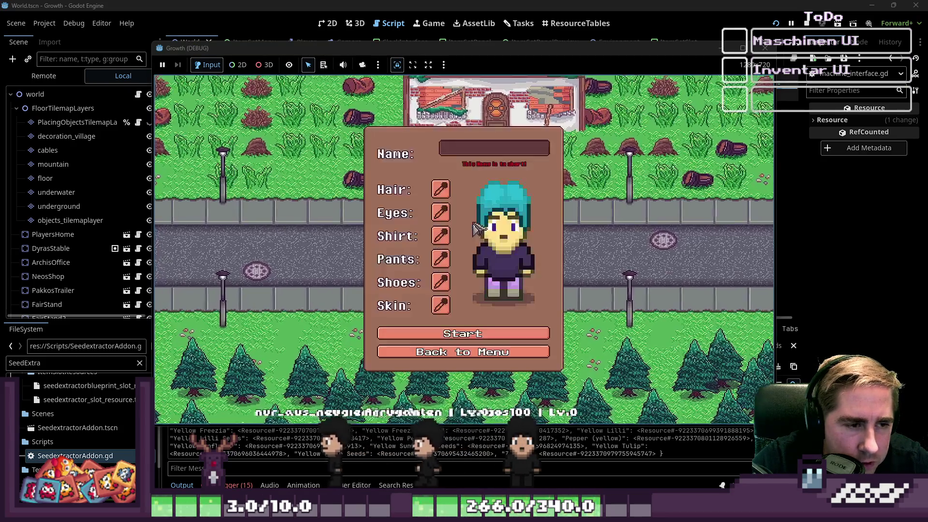
Start a new game as 'asdgfv' and use the machine to reproduce the null-instance error
{"action": "left_click", "coordinate": [481, 151]}
{"action": "type", "text": "asdgfv"}
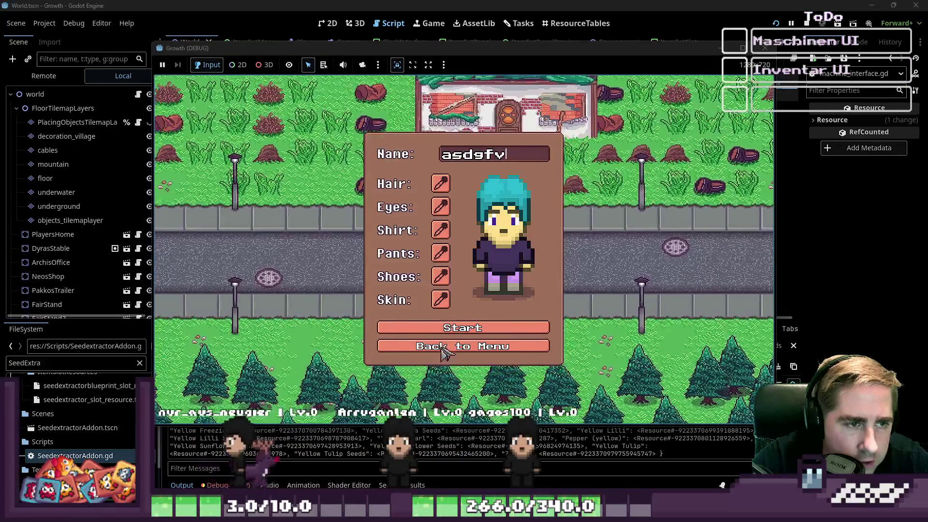
{"action": "left_click", "coordinate": [441, 334]}
{"action": "key", "text": "i"}
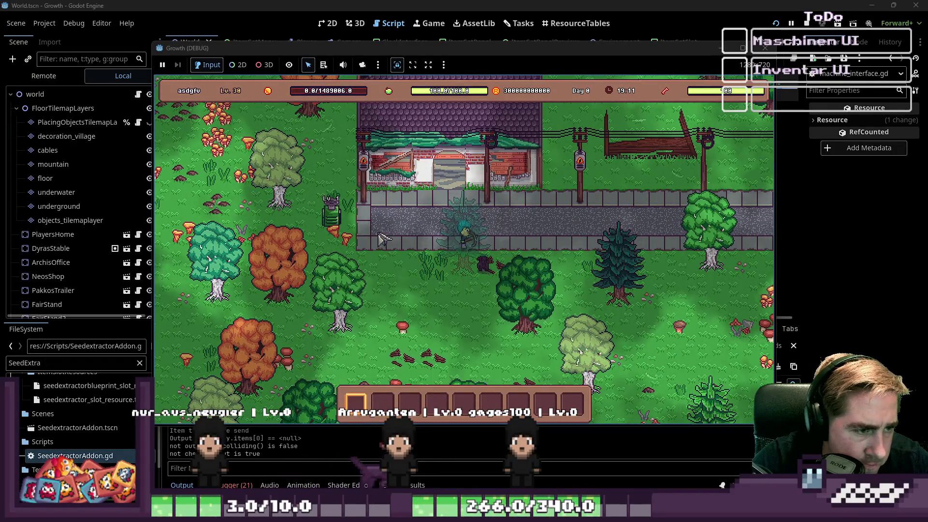
{"action": "key", "text": "a"}
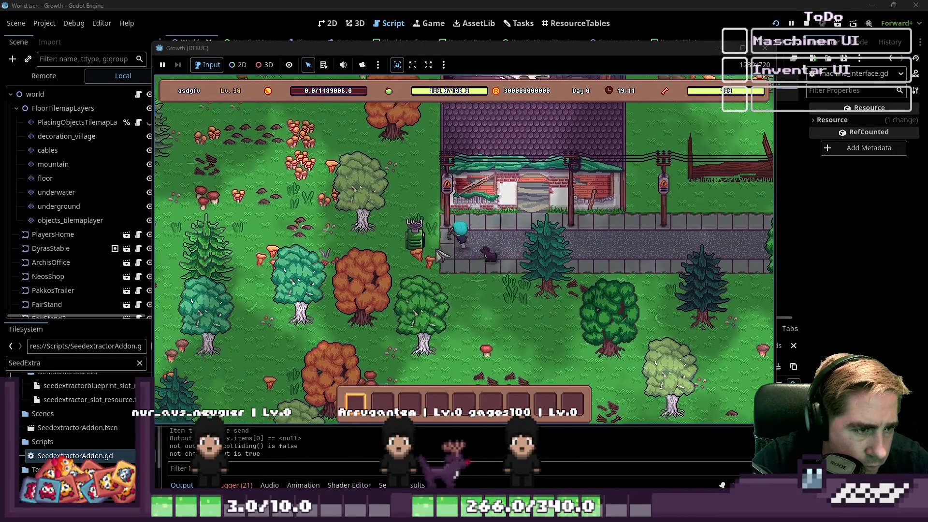
{"action": "key", "text": "a"}
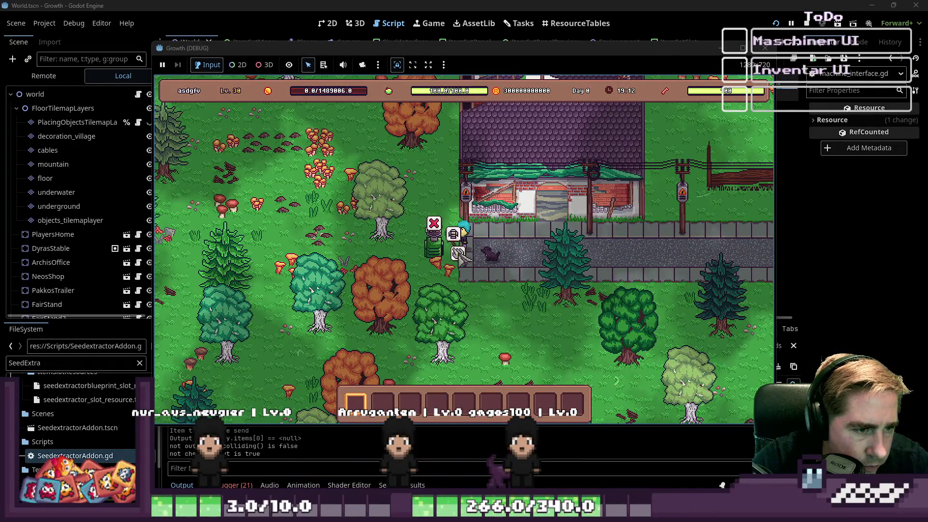
{"action": "left_click", "coordinate": [459, 255]}
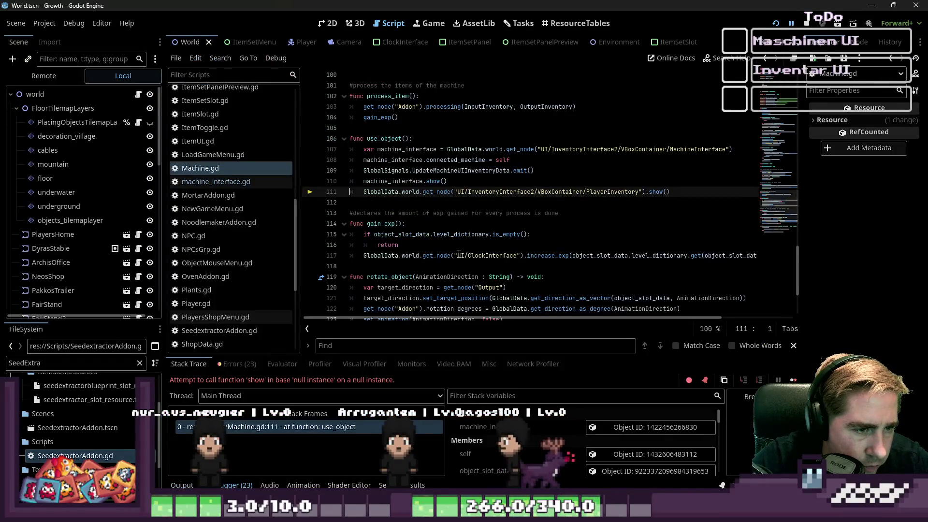
Replace PlayerInventory with Inventory in line 111's node path and relaunch the game
{"action": "left_click", "coordinate": [452, 203]}
{"action": "scroll", "coordinate": [452, 203], "scroll_direction": "up", "scroll_amount": 1}
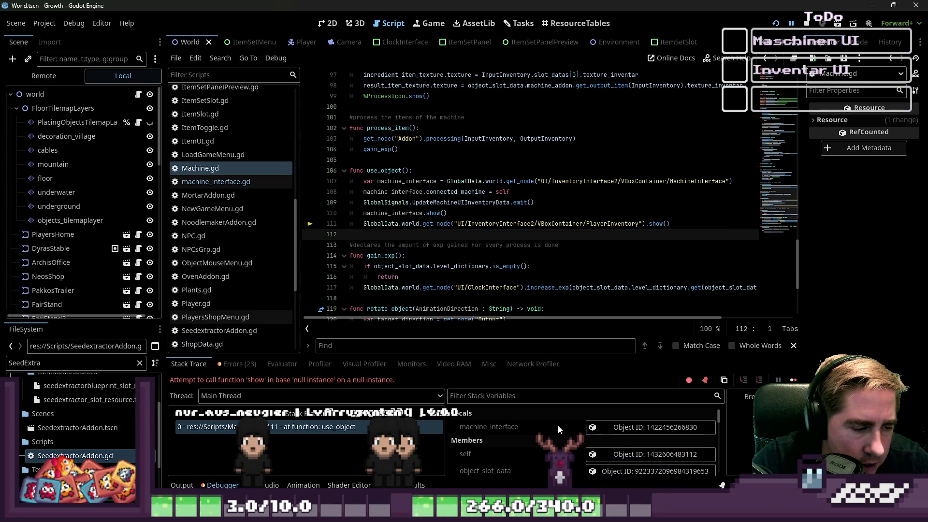
{"action": "left_click", "coordinate": [474, 222]}
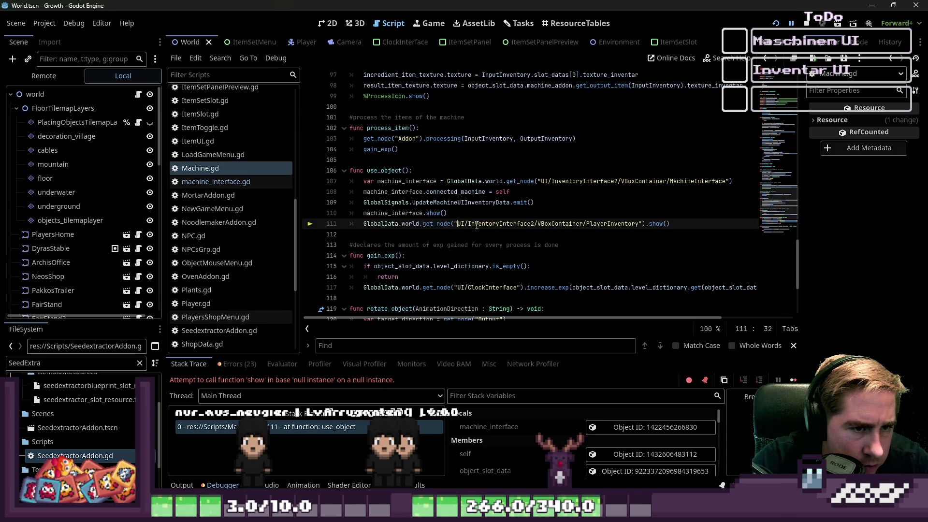
{"action": "double_click", "coordinate": [584, 181]}
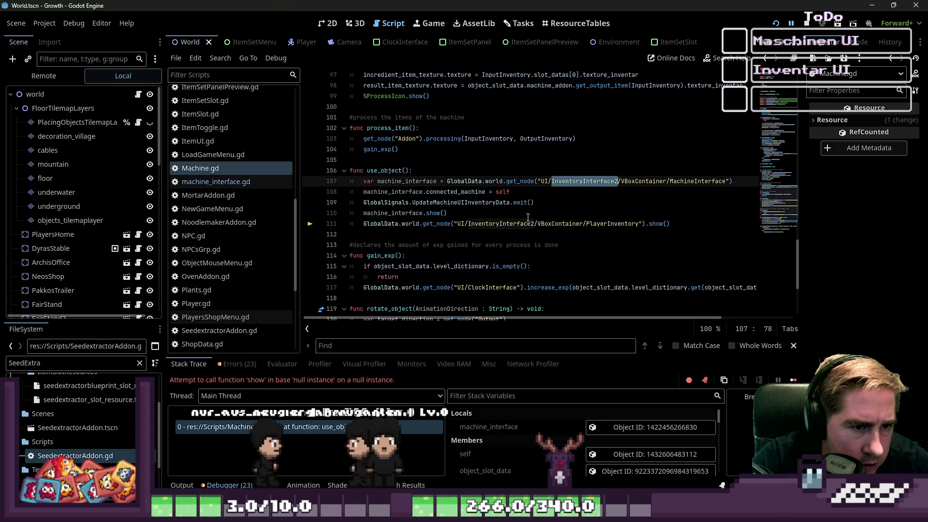
{"action": "left_click", "coordinate": [645, 181]}
{"action": "double_click", "coordinate": [698, 181]}
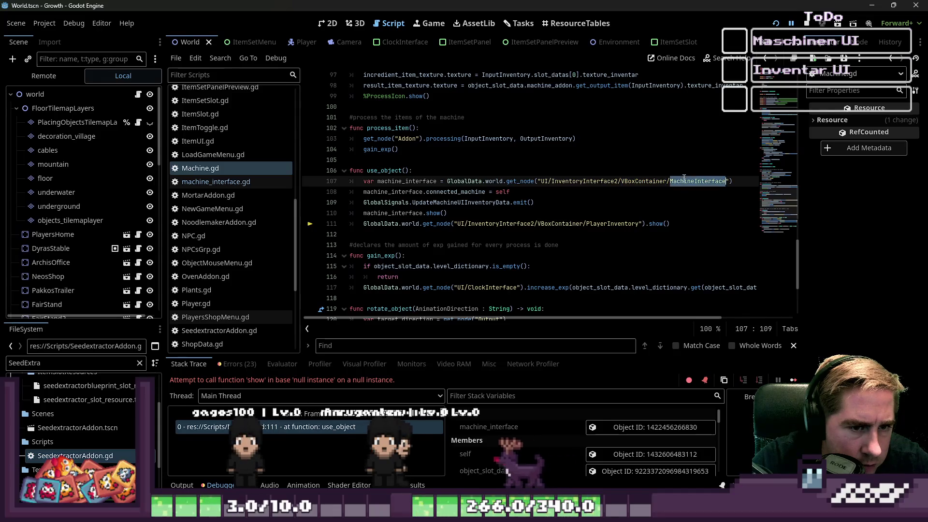
{"action": "left_click", "coordinate": [609, 224]}
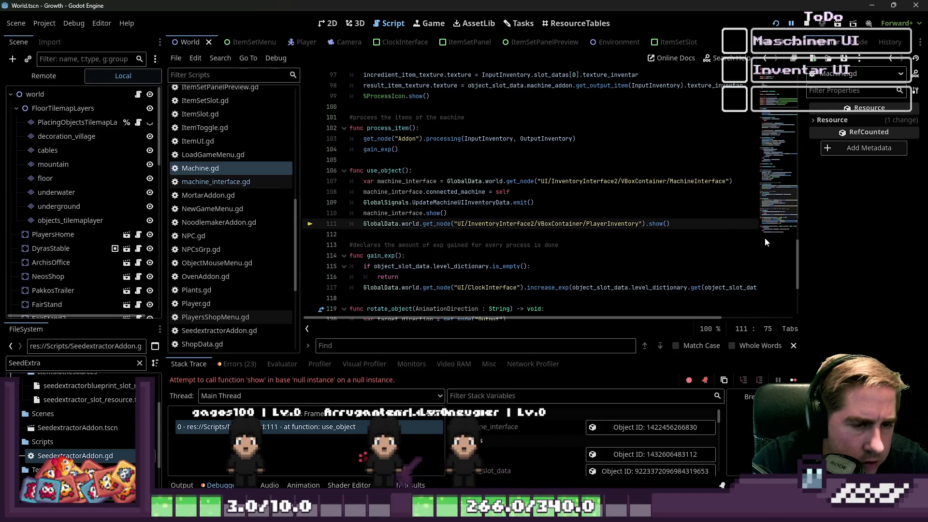
{"action": "key", "text": "ctrl+Right"}
{"action": "key", "text": "ctrl+shift+Left"}
{"action": "type", "text": "Inventory"}
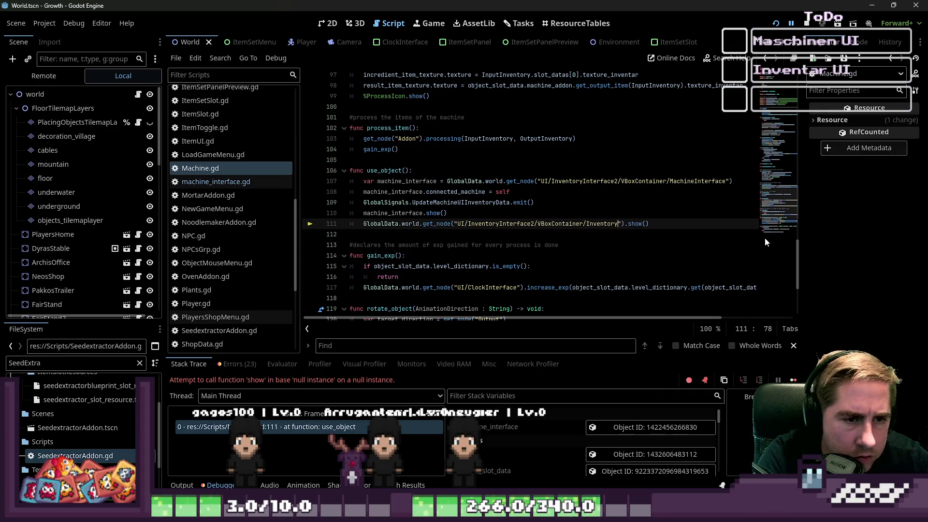
{"action": "left_click", "coordinate": [777, 24]}
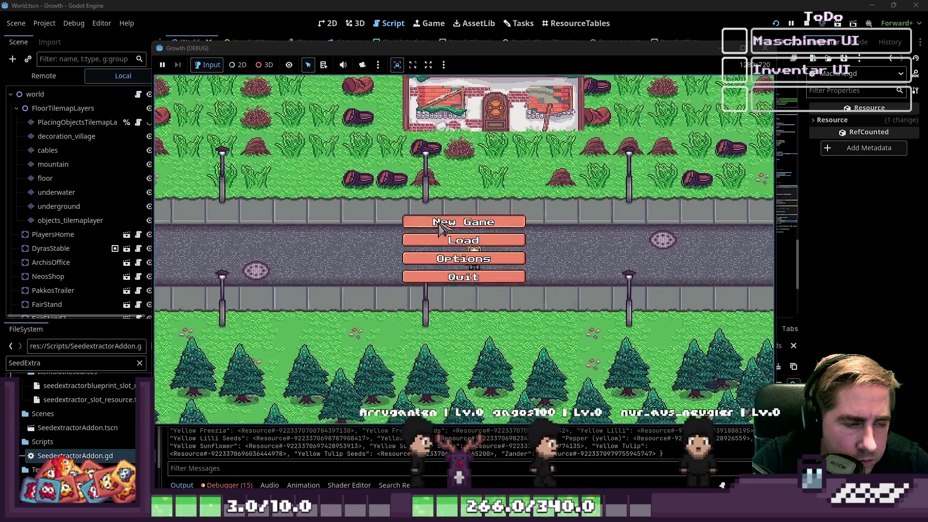
Start a new game as 'asdgv' and use the machine to open its panel
{"action": "left_click", "coordinate": [455, 247]}
{"action": "type", "text": "asdg"}
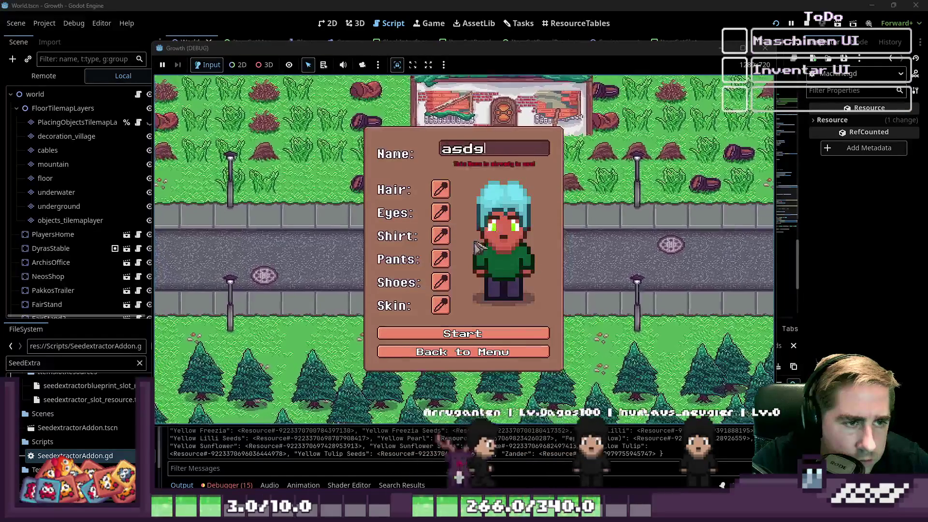
{"action": "type", "text": "v"}
{"action": "left_click", "coordinate": [461, 334]}
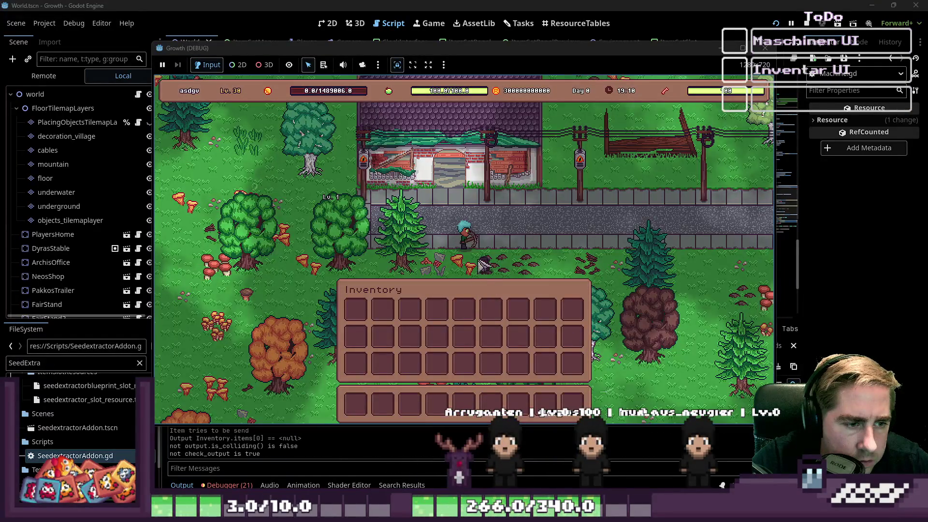
{"action": "key", "text": "i"}
{"action": "key", "text": "a"}
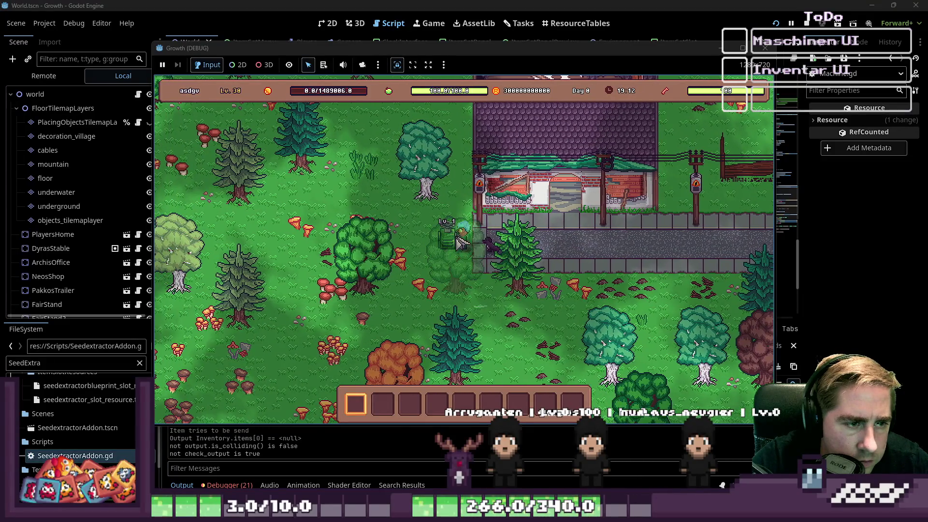
{"action": "left_click", "coordinate": [469, 241]}
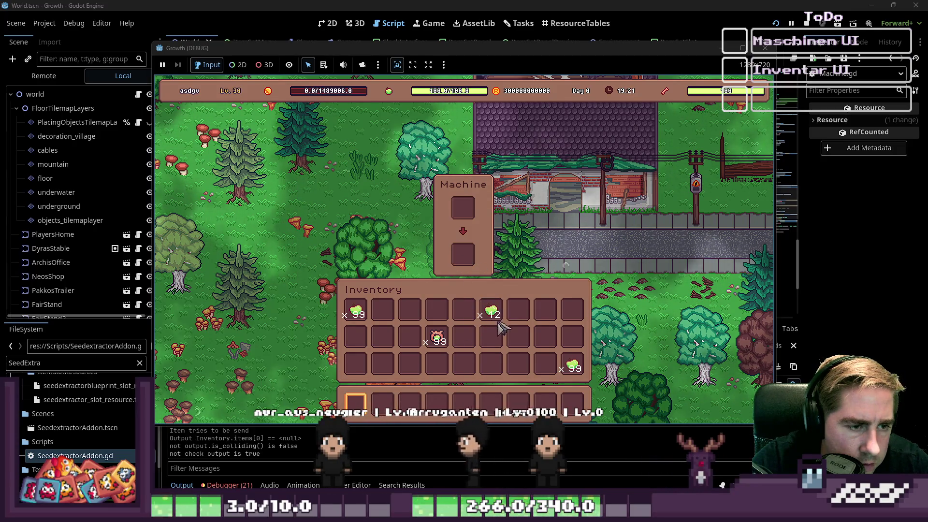
Move the Apple x99 and x12 stacks between inventory slots, then stop the game
{"action": "left_click", "coordinate": [545, 336]}
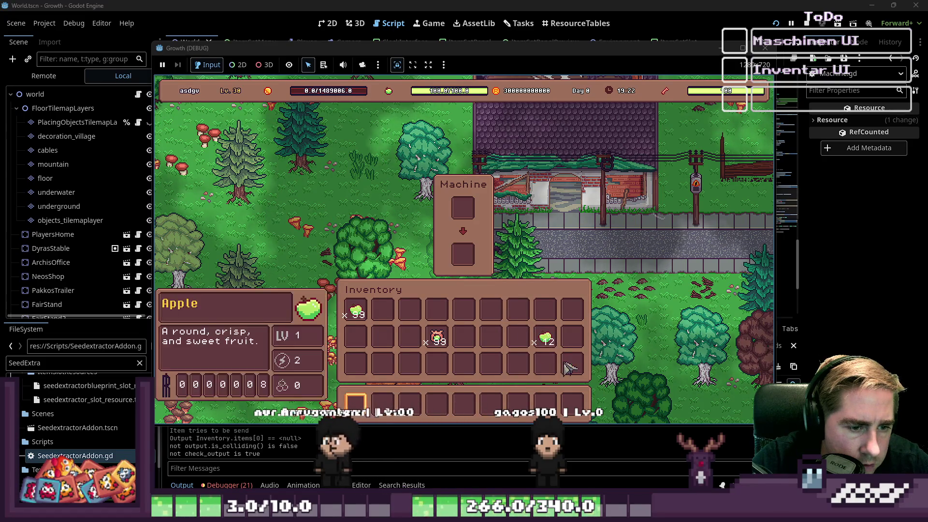
{"action": "left_click", "coordinate": [572, 341]}
{"action": "key", "text": "i"}
{"action": "key", "text": "i"}
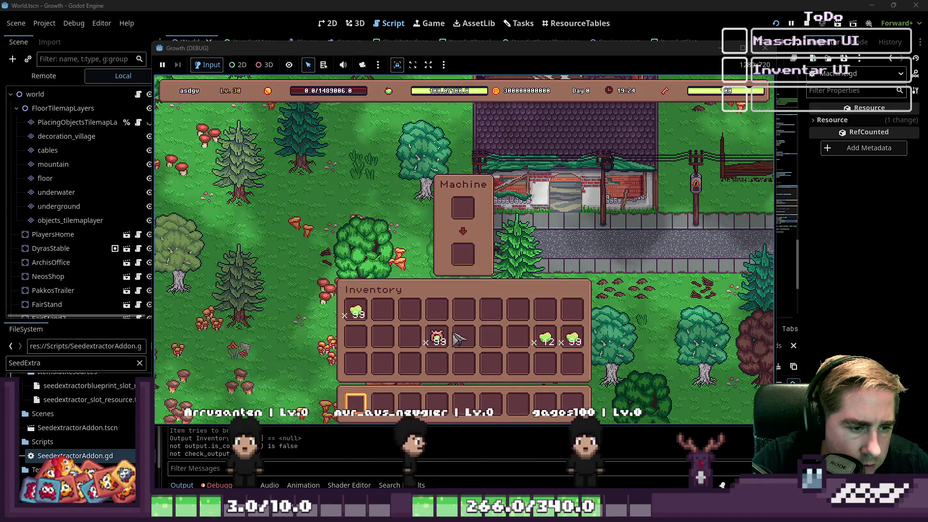
{"action": "left_click", "coordinate": [542, 342]}
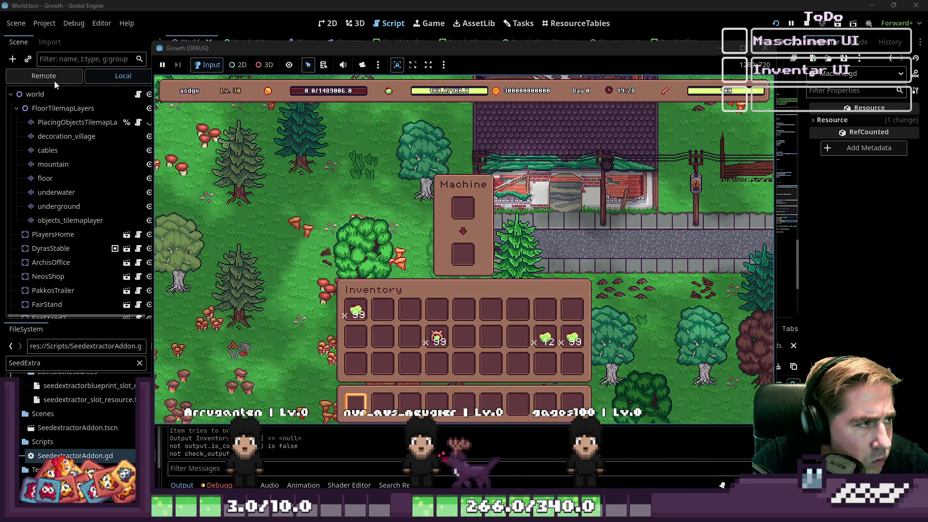
{"action": "mouse_move", "coordinate": [356, 312]}
{"action": "left_mouse_down"}
{"action": "mouse_move", "coordinate": [435, 332]}
{"action": "mouse_move", "coordinate": [409, 312]}
{"action": "mouse_move", "coordinate": [488, 315]}
{"action": "mouse_move", "coordinate": [463, 254]}
{"action": "left_mouse_up"}
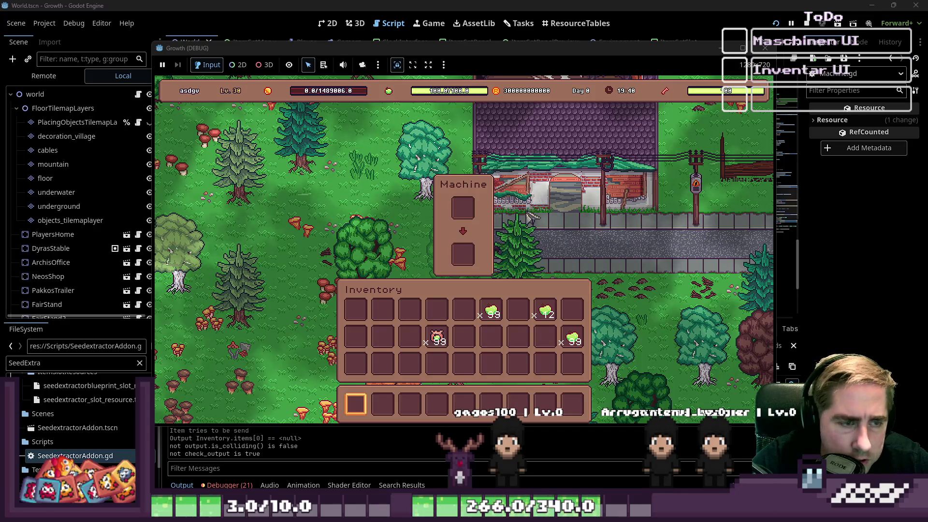
{"action": "left_click", "coordinate": [765, 48]}
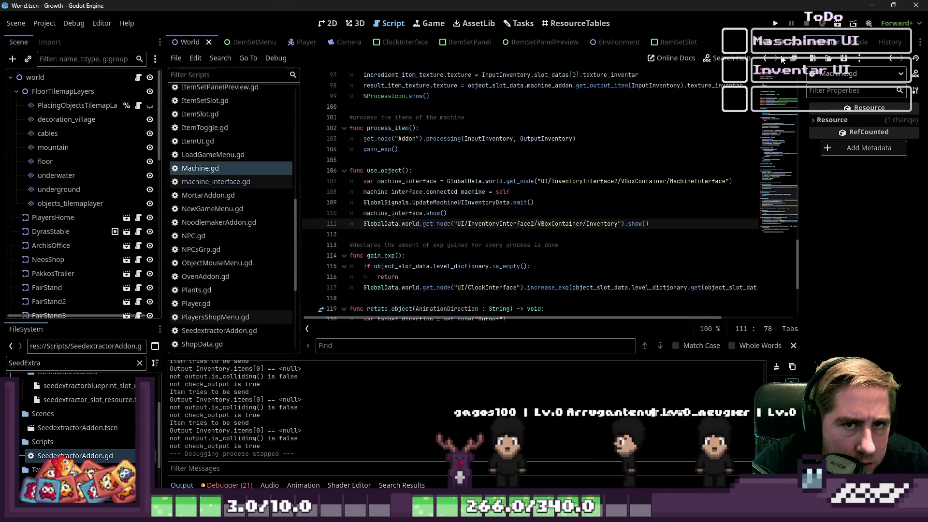
Review the signal and update_machine_inventories functions in machine_interface.gd
{"action": "left_click", "coordinate": [193, 183]}
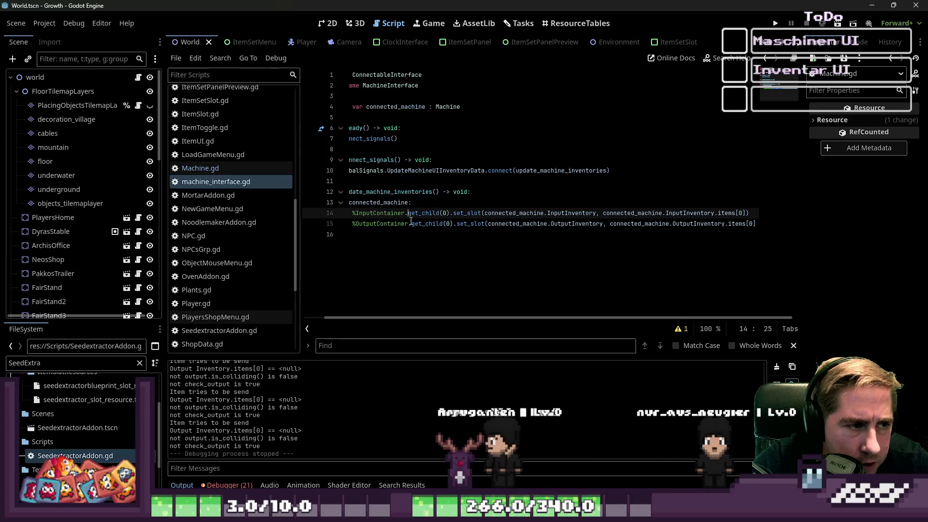
{"action": "left_click_drag", "start_coordinate": [410, 235], "coordinate": [214, 156]}
{"action": "left_click", "coordinate": [445, 246]}
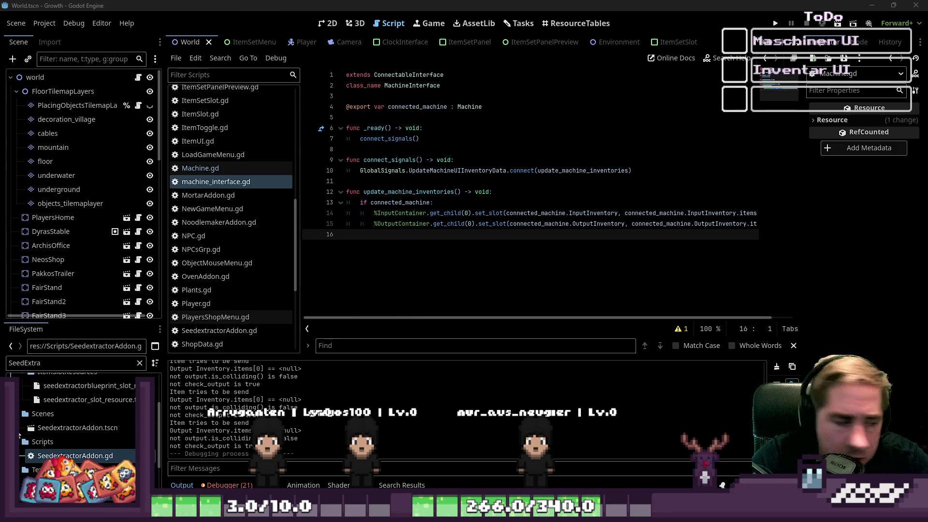
{"action": "scroll", "coordinate": [57, 282], "scroll_direction": "down", "scroll_amount": 2}
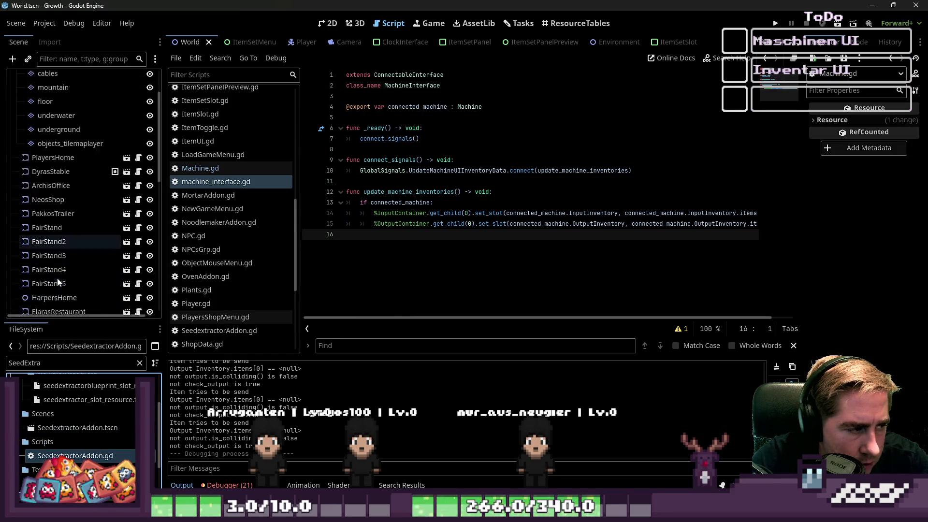
{"action": "scroll", "coordinate": [226, 263], "scroll_direction": "down", "scroll_amount": 3}
{"action": "scroll", "coordinate": [121, 266], "scroll_direction": "down", "scroll_amount": 8}
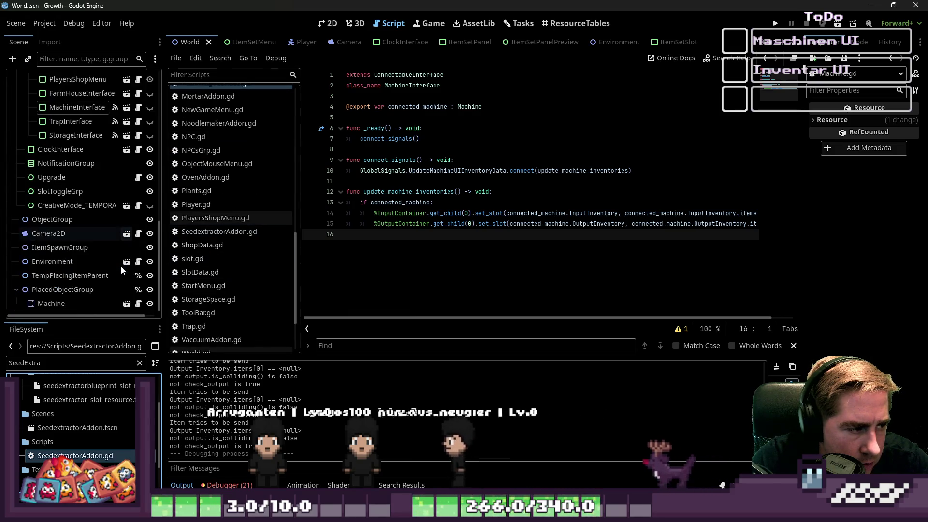
{"action": "scroll", "coordinate": [210, 259], "scroll_direction": "up", "scroll_amount": 2}
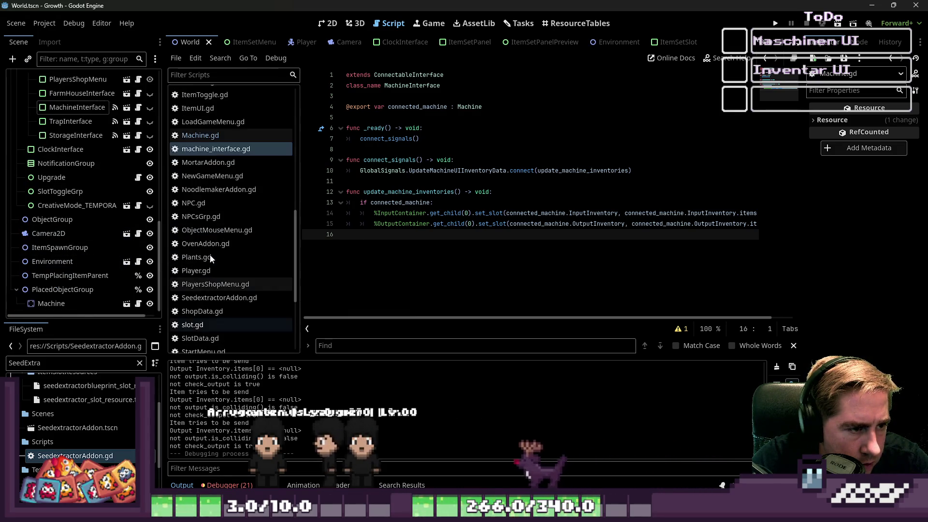
Inspect the connected_machine assignment on Machine.gd line 108, then return to machine_interface.gd
{"action": "left_click", "coordinate": [238, 135]}
{"action": "left_click", "coordinate": [425, 224]}
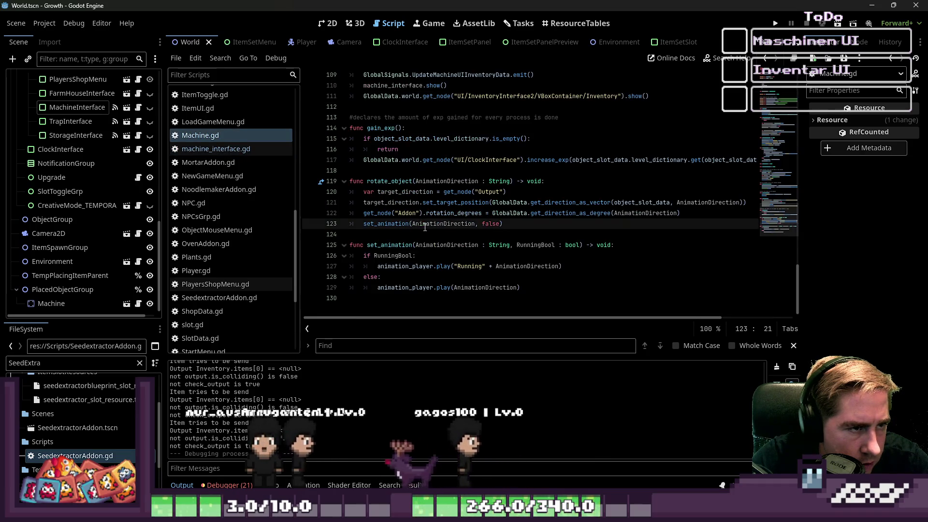
{"action": "scroll", "coordinate": [425, 228], "scroll_direction": "up", "scroll_amount": 5}
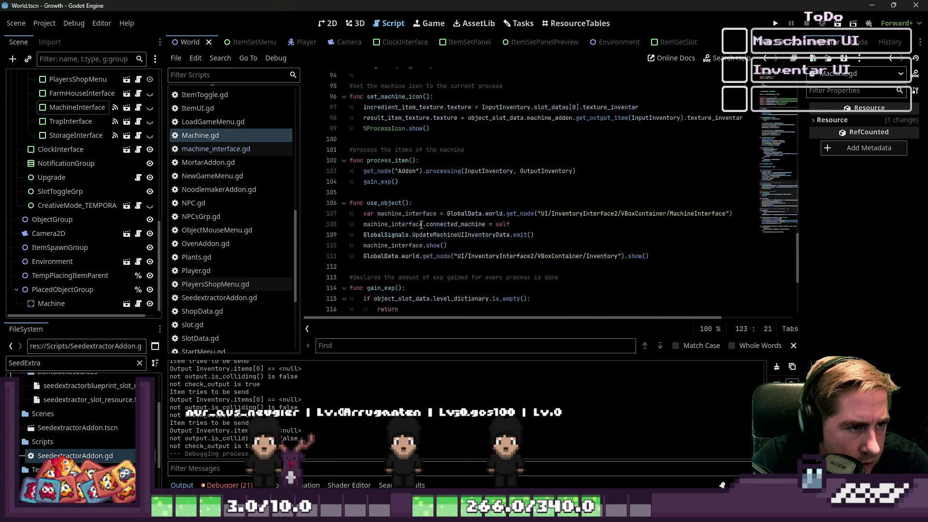
{"action": "scroll", "coordinate": [421, 224], "scroll_direction": "down", "scroll_amount": 1}
{"action": "left_click_drag", "start_coordinate": [351, 213], "coordinate": [313, 187]}
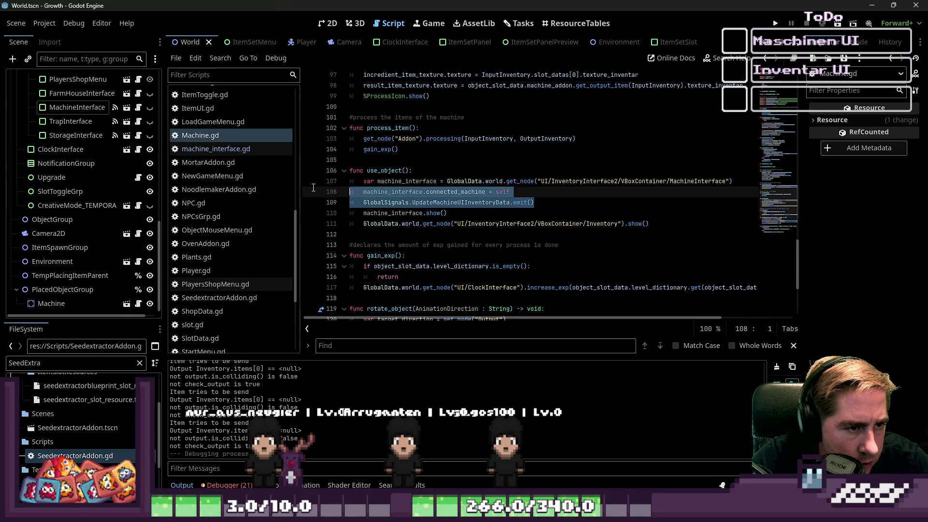
{"action": "left_click", "coordinate": [367, 180]}
{"action": "left_click", "coordinate": [605, 196]}
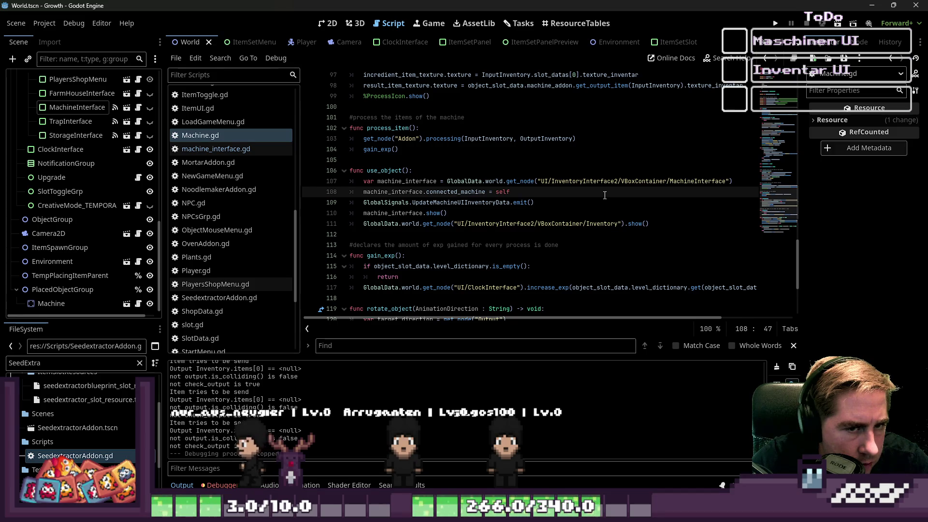
{"action": "double_click", "coordinate": [465, 192]}
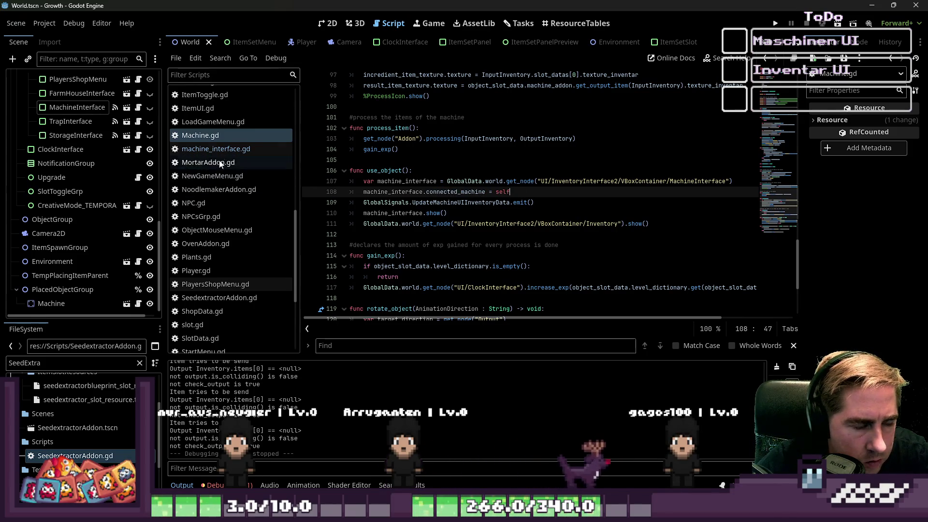
{"action": "left_click", "coordinate": [222, 148]}
{"action": "left_click", "coordinate": [221, 135]}
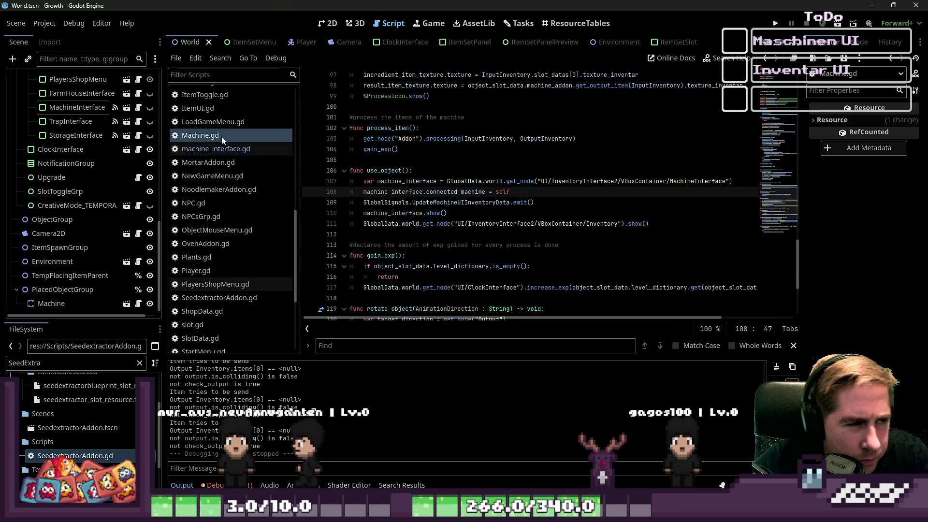
{"action": "left_click", "coordinate": [222, 147]}
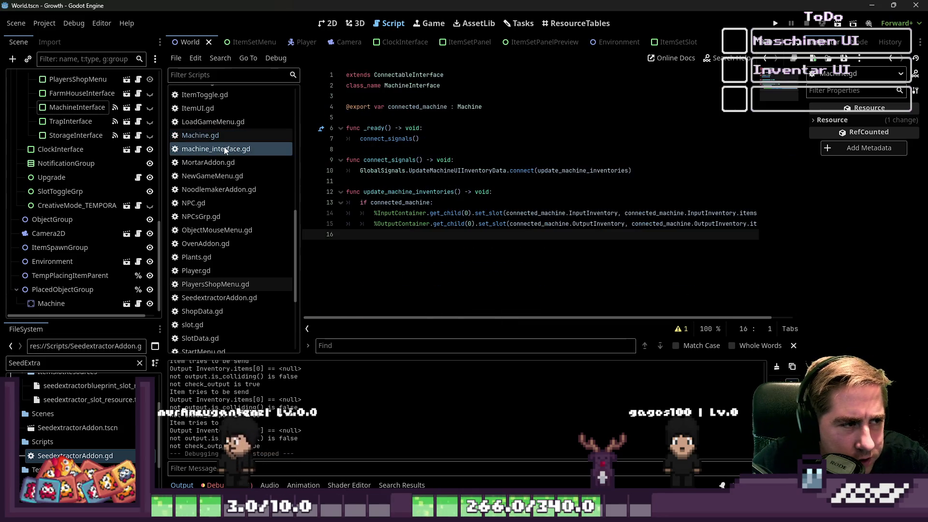
Add func set_connected_machine(NewMachine : Machine) -> void assigning connected_machine = NewMachine after connect_signals
{"action": "left_click", "coordinate": [432, 106]}
{"action": "left_click", "coordinate": [409, 154]}
{"action": "left_click", "coordinate": [483, 181]}
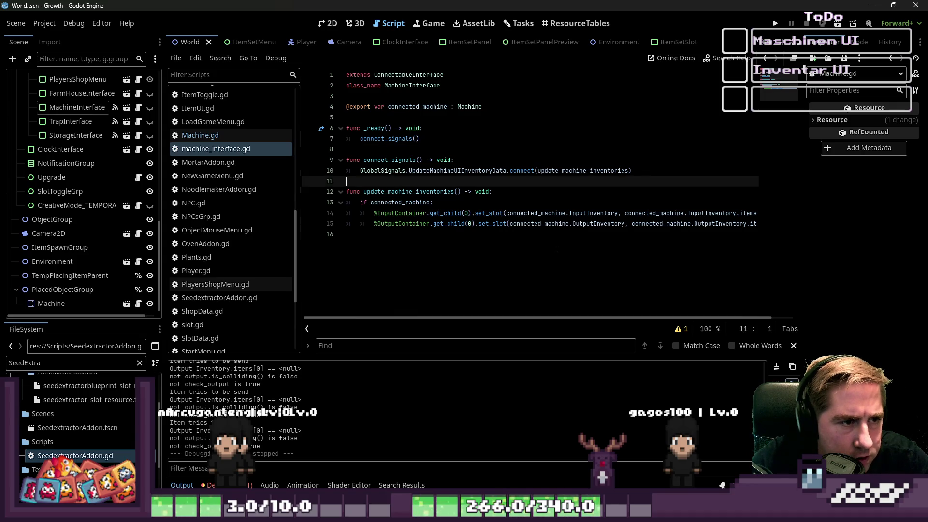
{"action": "key", "text": "Return"}
{"action": "key", "text": "Return"}
{"action": "type", "text": "func set_"}
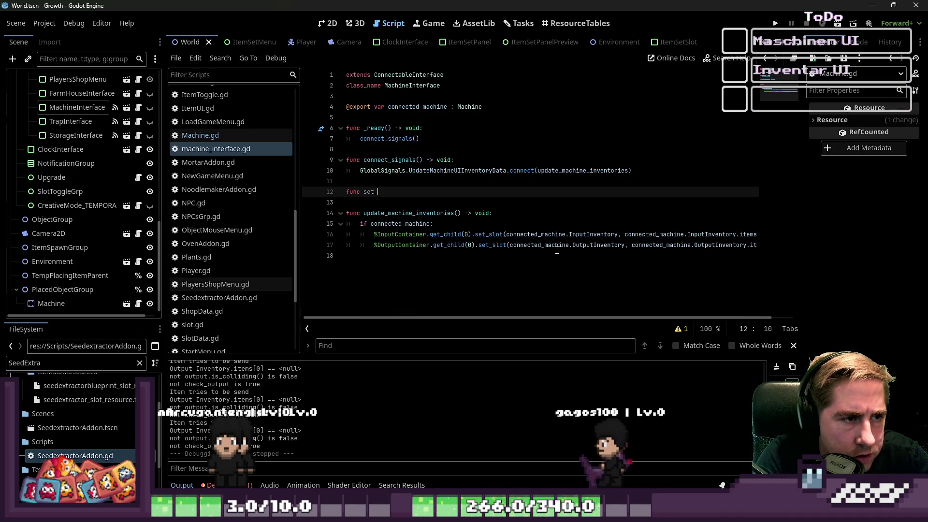
{"action": "type", "text": "connected"}
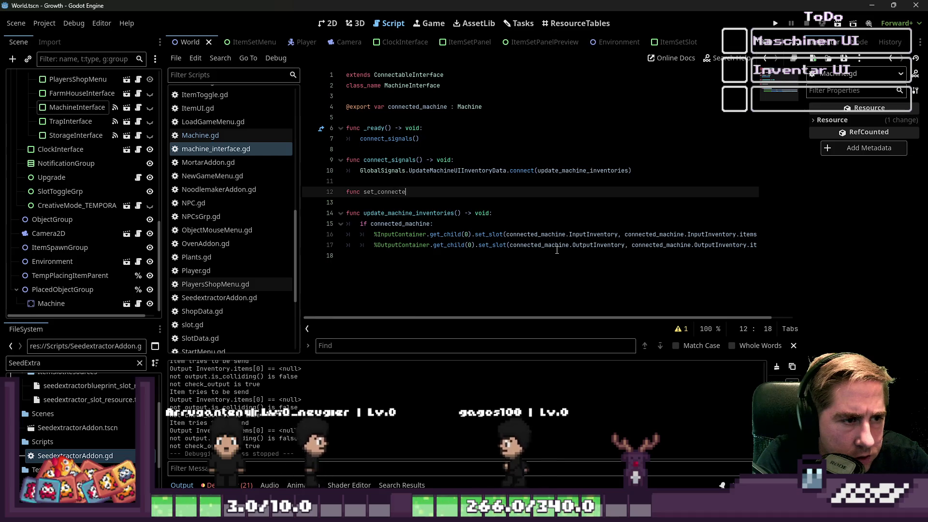
{"action": "type", "text": "_a"}
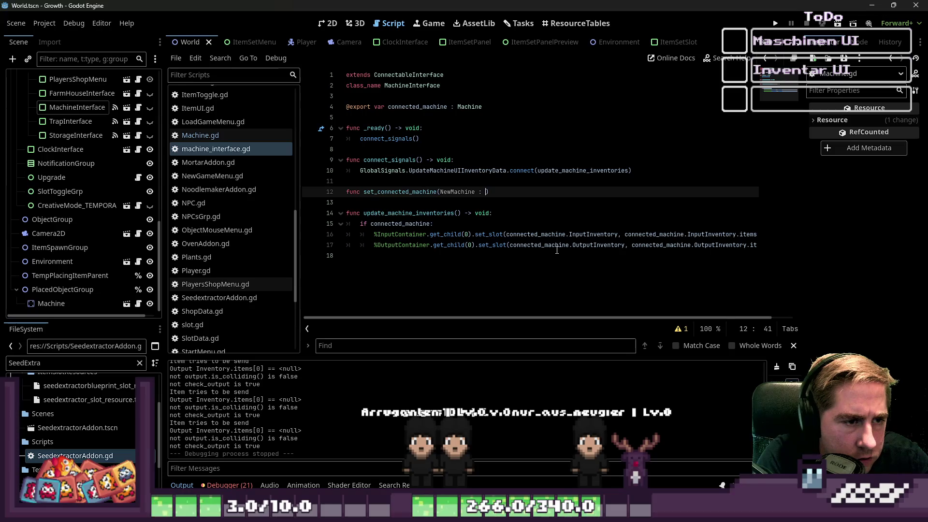
{"action": "type", "text": "Machine)"}
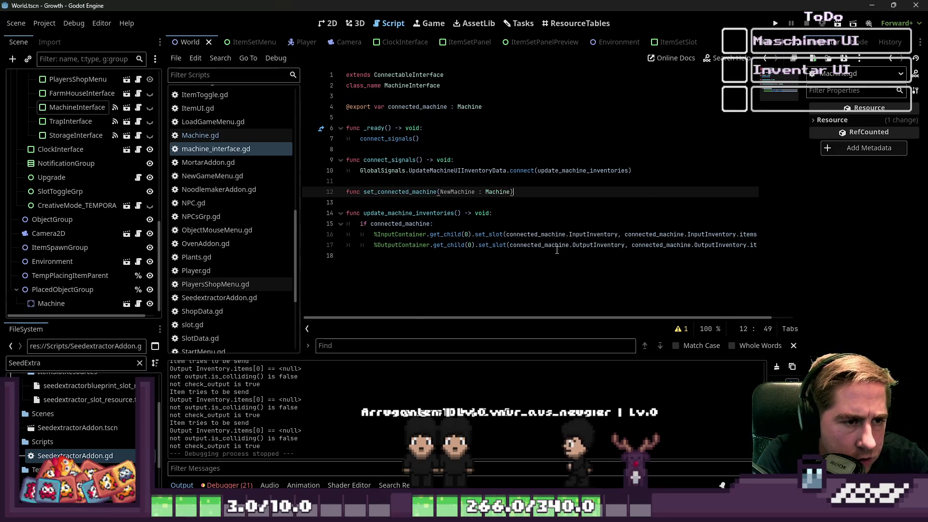
{"action": "type", "text": " -> void:"}
{"action": "key", "text": "Return"}
{"action": "type", "text": "co"}
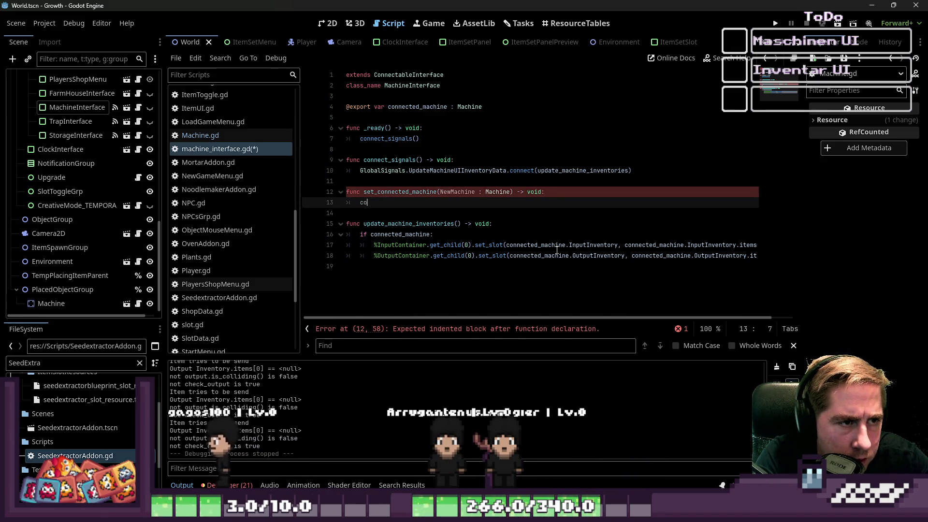
{"action": "type", "text": "nnected_machine"}
{"action": "key", "text": "Return"}
{"action": "type", "text": "="}
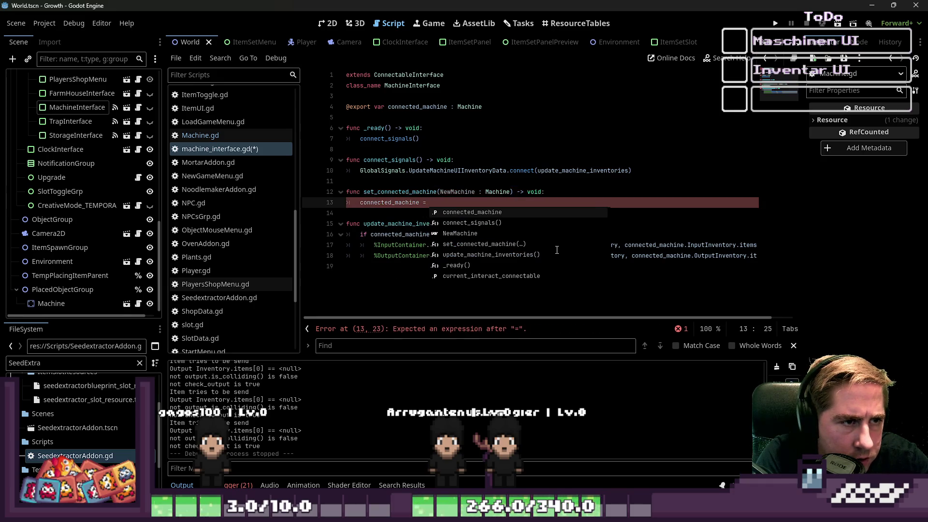
{"action": "key", "text": "BackSpace"}
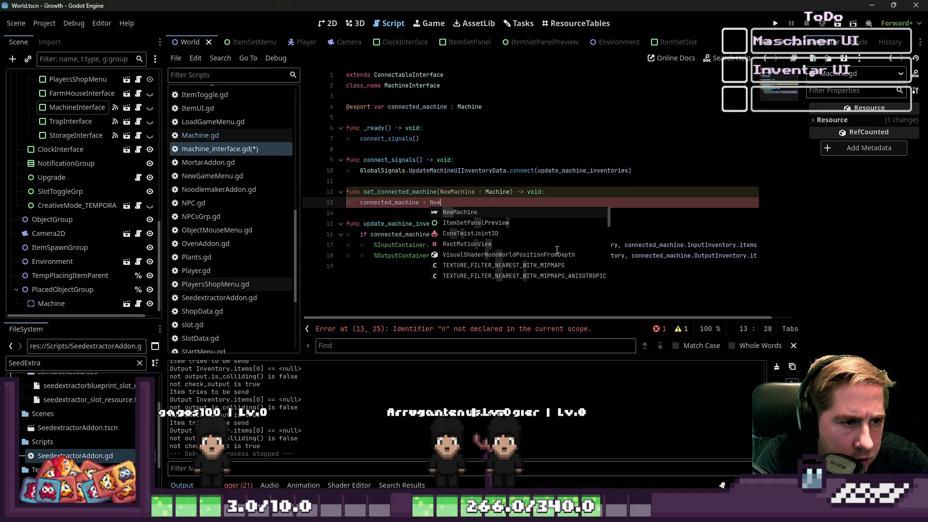
{"action": "key", "text": "Return"}
Save machine_interface.gd and change Machine.gd line 108 to call set_connected_machine(self)
{"action": "double_click", "coordinate": [412, 192]}
{"action": "key", "text": "ctrl+c"}
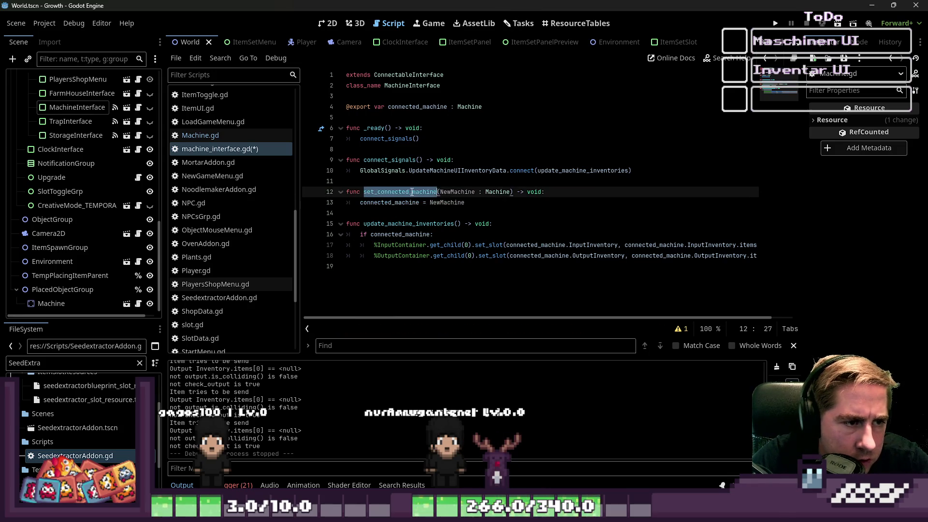
{"action": "key", "text": "Down"}
{"action": "key", "text": "Down"}
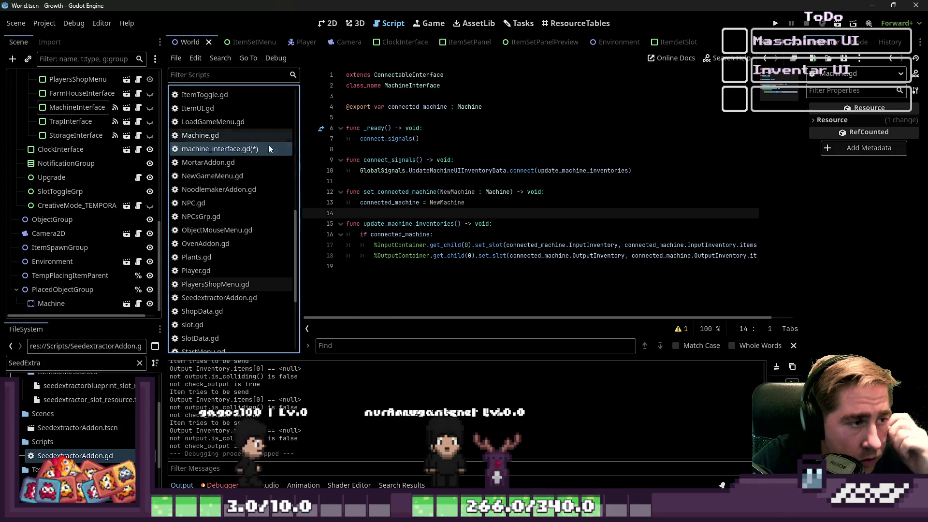
{"action": "key", "text": "ctrl+s"}
{"action": "left_click", "coordinate": [213, 135]}
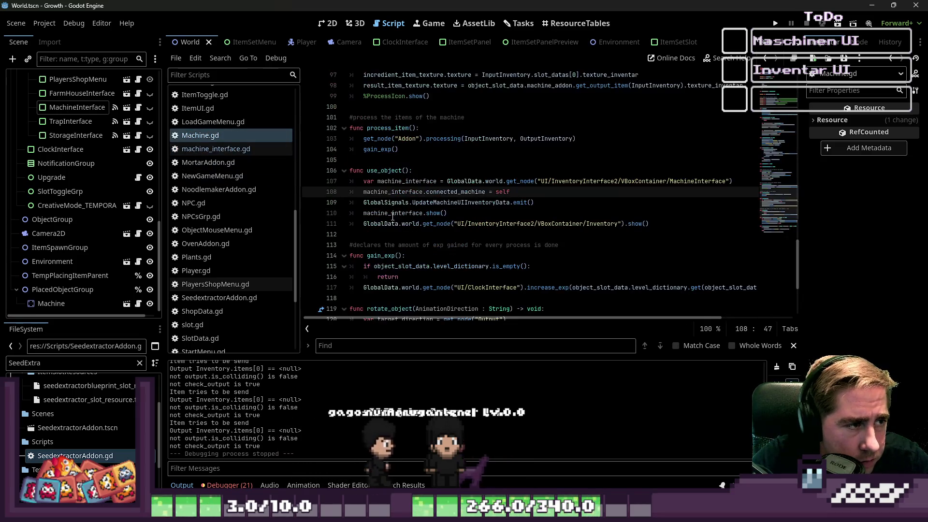
{"action": "double_click", "coordinate": [478, 191]}
{"action": "key", "text": "ctrl+v"}
{"action": "type", "text": "("}
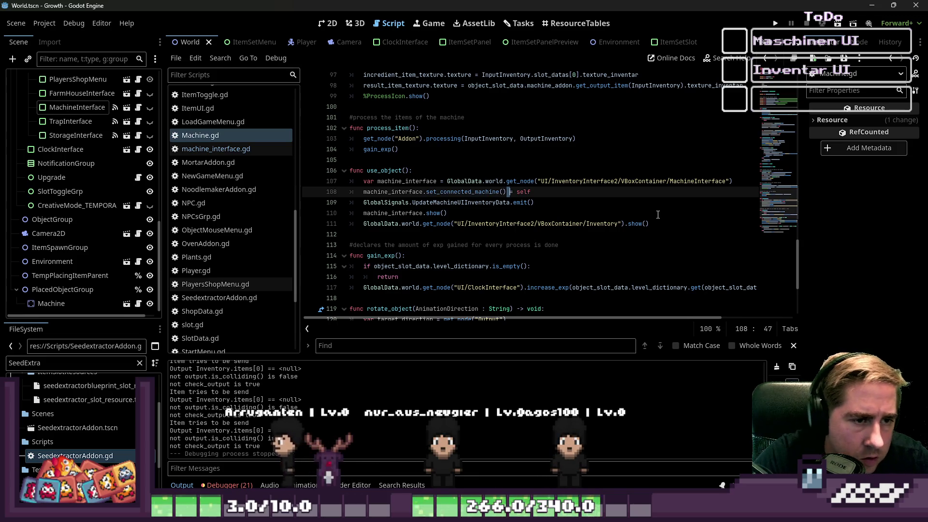
{"action": "key", "text": "shift+Right"}
{"action": "key", "text": "shift+Right"}
{"action": "key", "text": "shift+Right"}
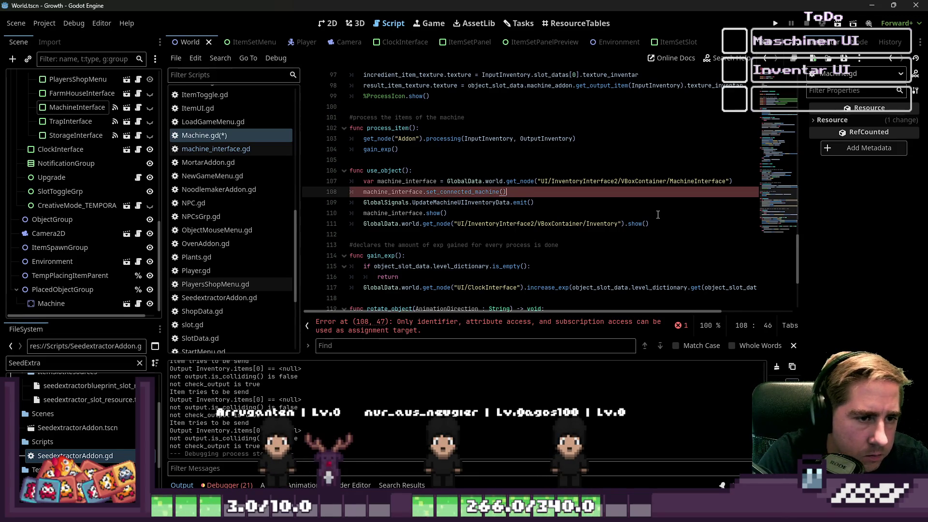
{"action": "key", "text": "Left"}
{"action": "type", "text": "sel"}
{"action": "left_click", "coordinate": [596, 152]}
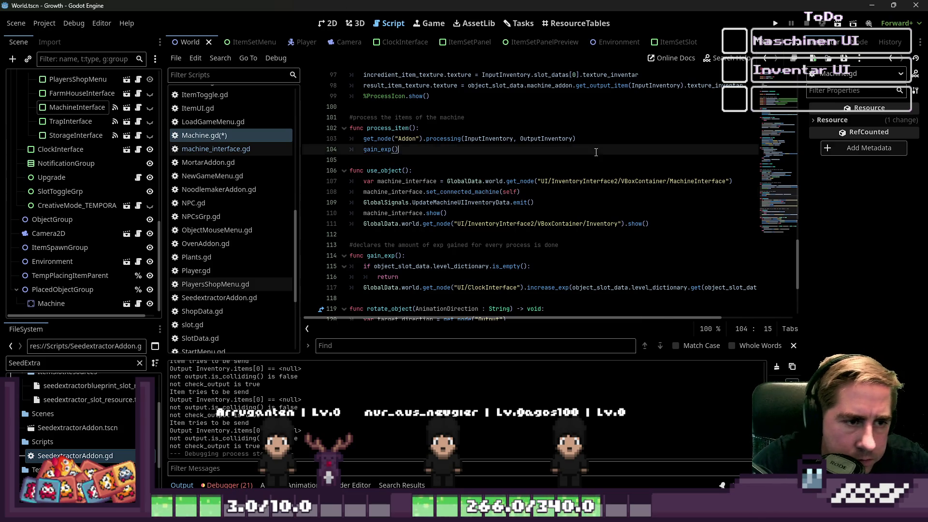
Delete the if connected_machine check, unindent both set_slot lines, and run the game
{"action": "left_click", "coordinate": [216, 149]}
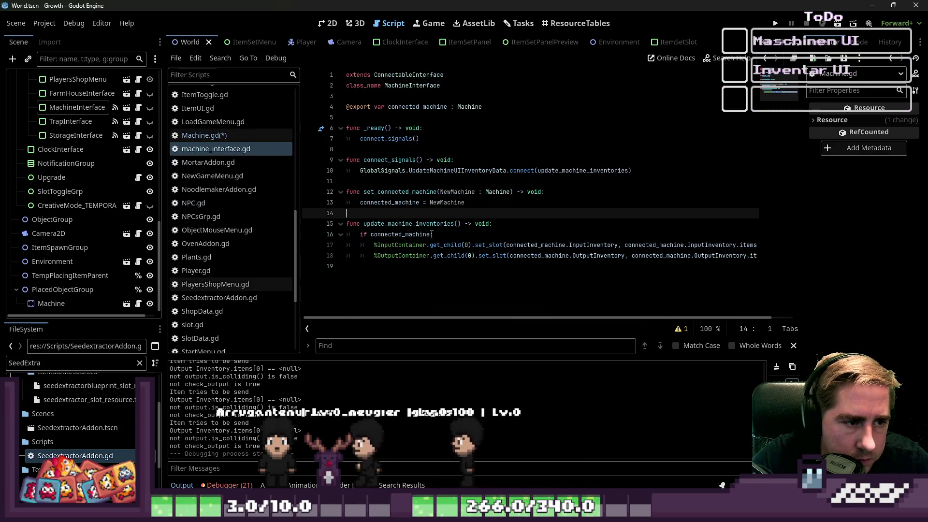
{"action": "left_click_drag", "start_coordinate": [435, 234], "coordinate": [331, 226]}
{"action": "left_click", "coordinate": [341, 235]}
{"action": "key", "text": "ctrl+shift+k"}
{"action": "key", "text": "shift+Tab"}
{"action": "left_click", "coordinate": [774, 27]}
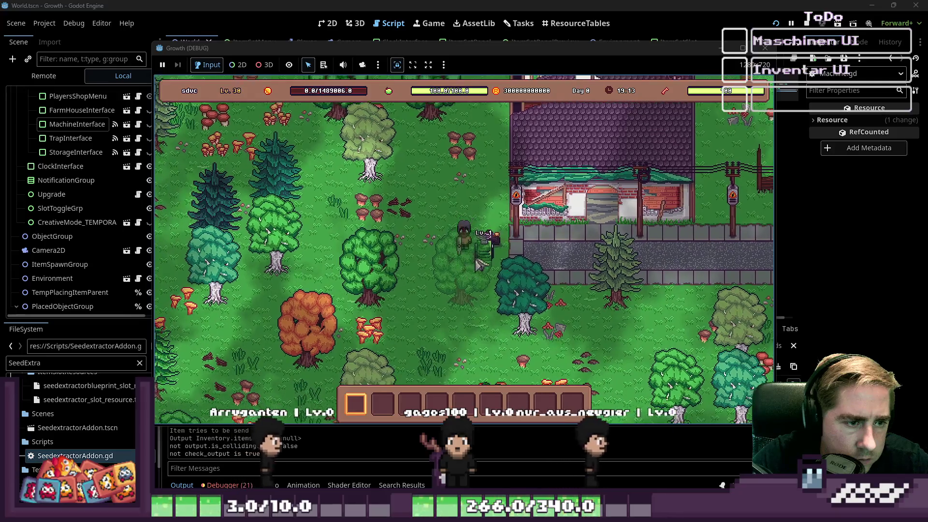
Reproduce the InputInventory error and add print_stack() at the top of update_machine_inventories
{"action": "left_click", "coordinate": [478, 264]}
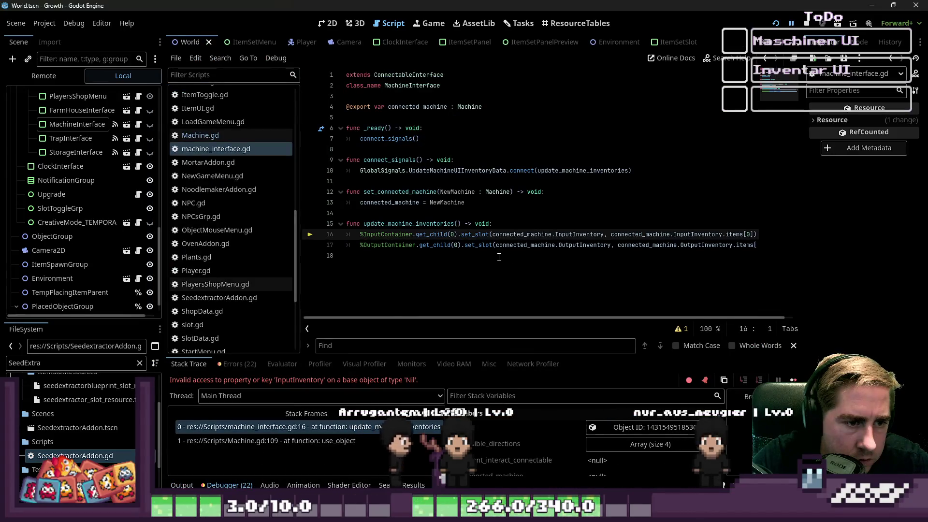
{"action": "left_click", "coordinate": [496, 258]}
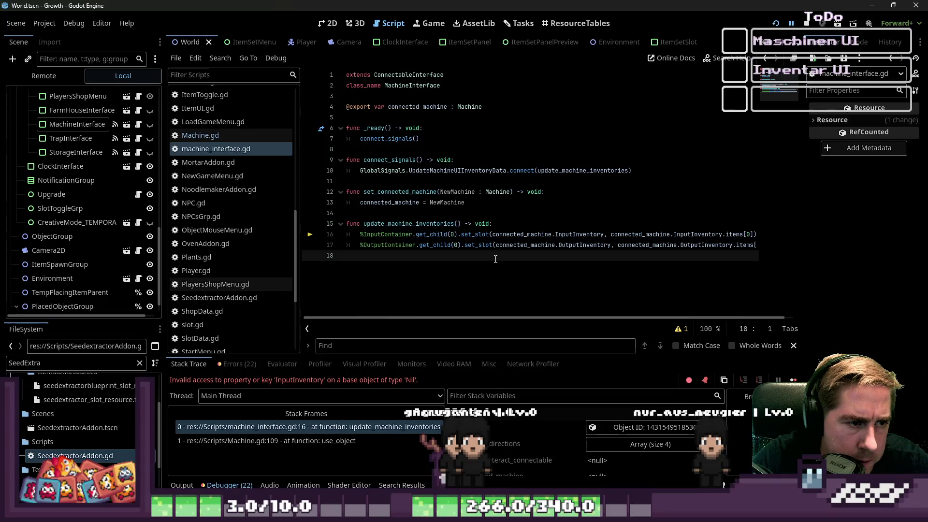
{"action": "left_click", "coordinate": [182, 485]}
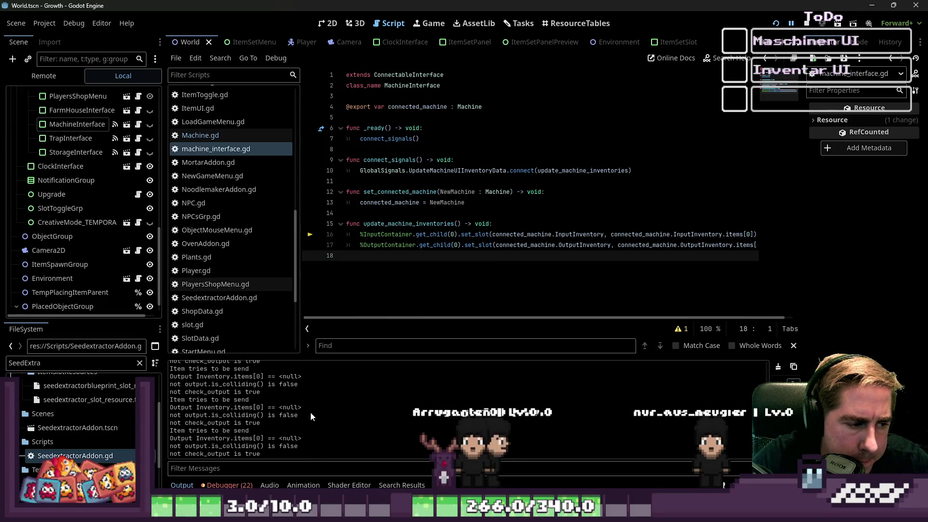
{"action": "left_click", "coordinate": [504, 223]}
{"action": "key", "text": "Return"}
{"action": "type", "text": "print_stack()"}
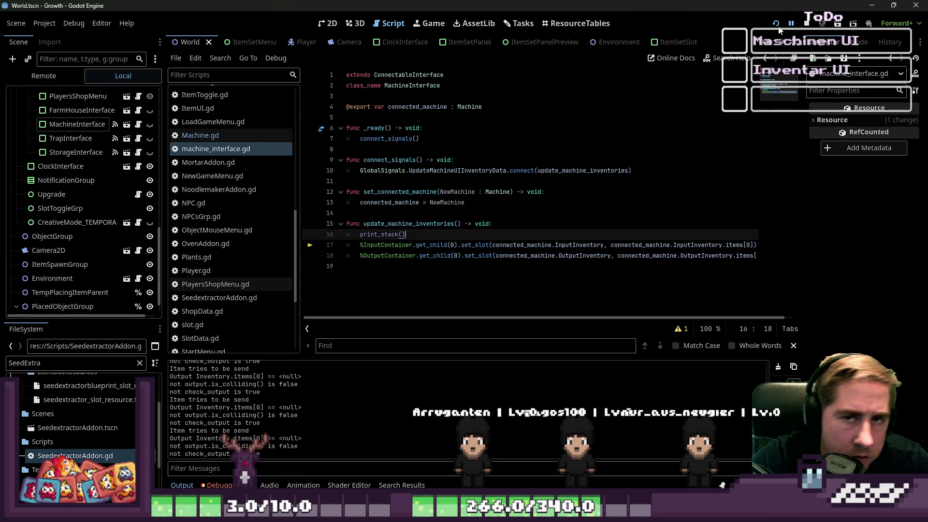
Relaunch, start a new game as 'xyc', use the machine, and read the stack in Output
{"action": "left_click", "coordinate": [777, 24]}
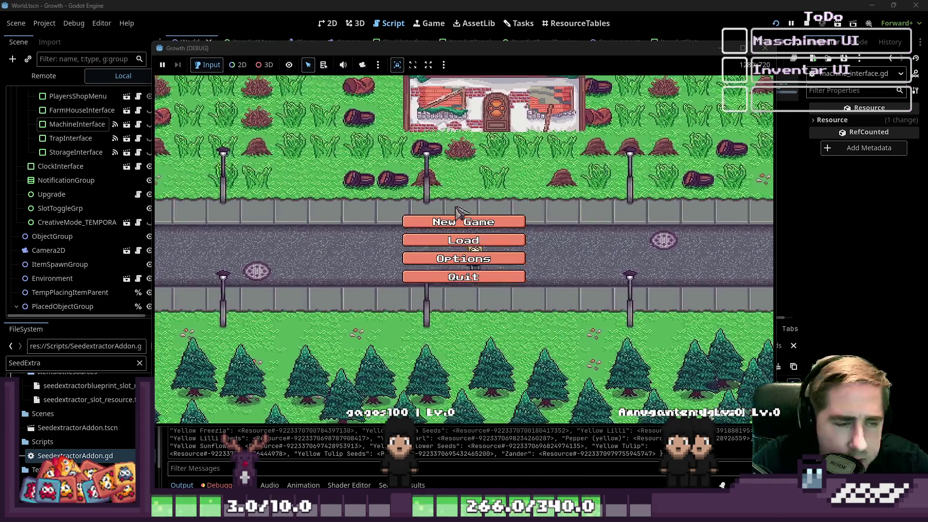
{"action": "left_click", "coordinate": [464, 218]}
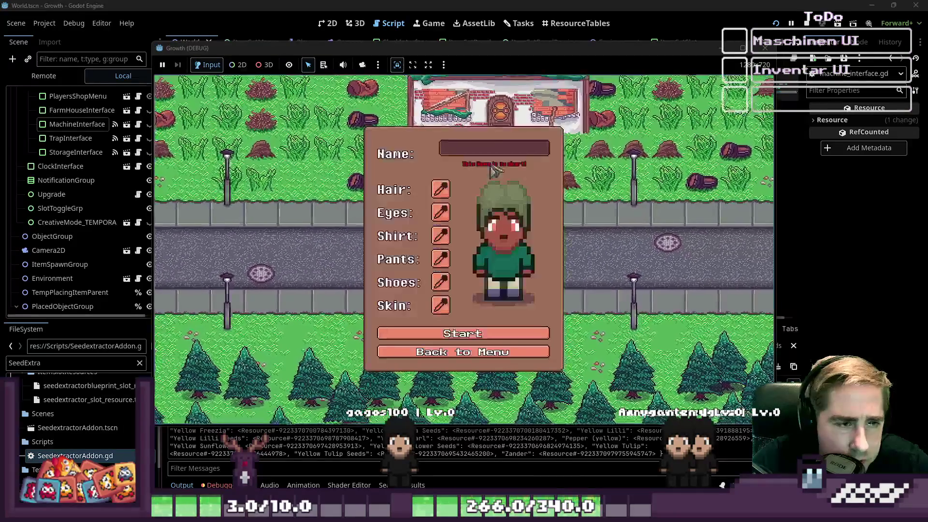
{"action": "type", "text": "xyc"}
{"action": "left_click", "coordinate": [498, 328]}
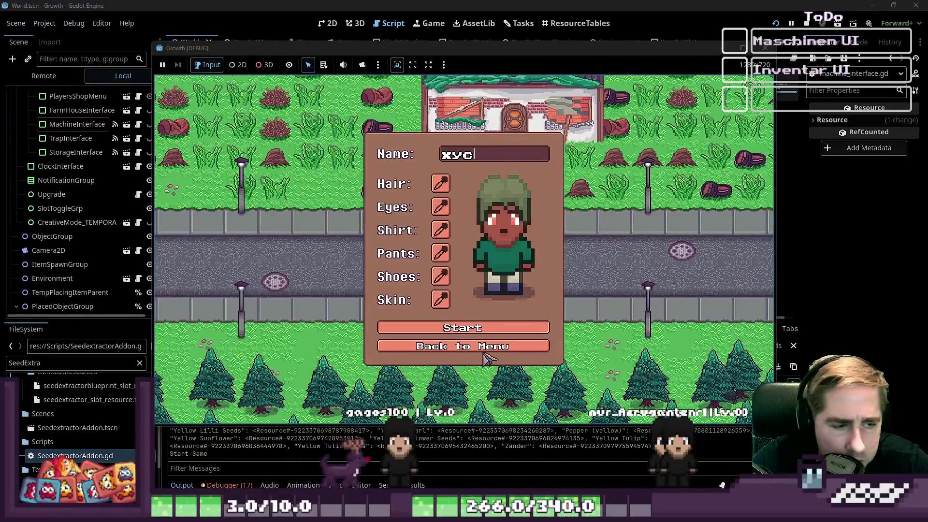
{"action": "key", "text": "Tab"}
{"action": "key", "text": "a"}
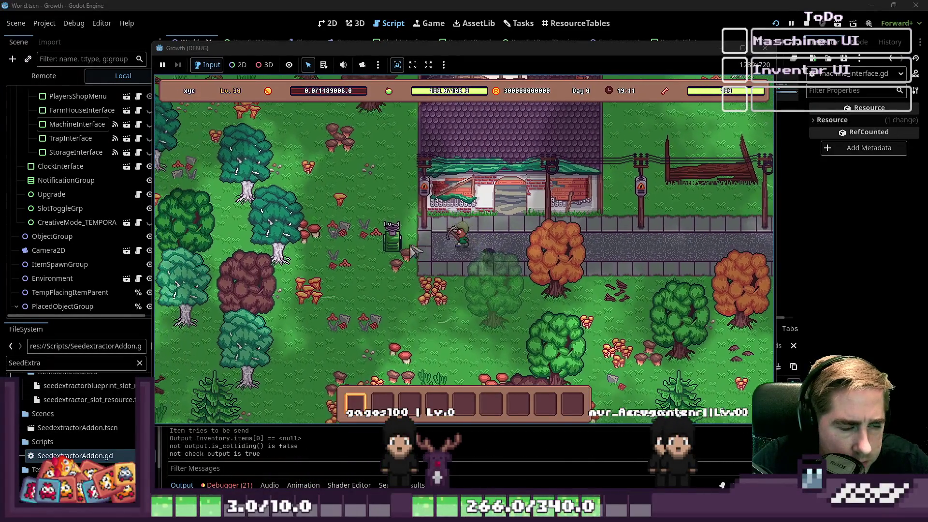
{"action": "left_click", "coordinate": [459, 247]}
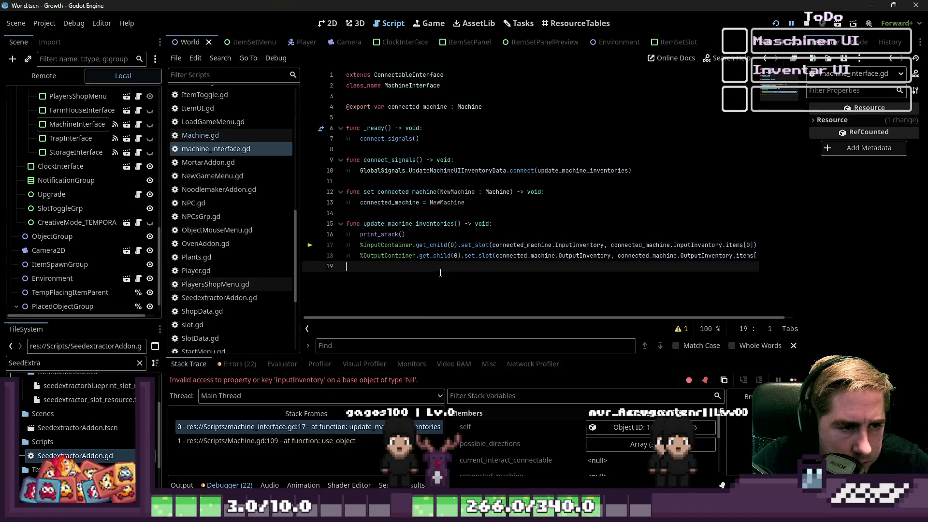
{"action": "left_click", "coordinate": [193, 485]}
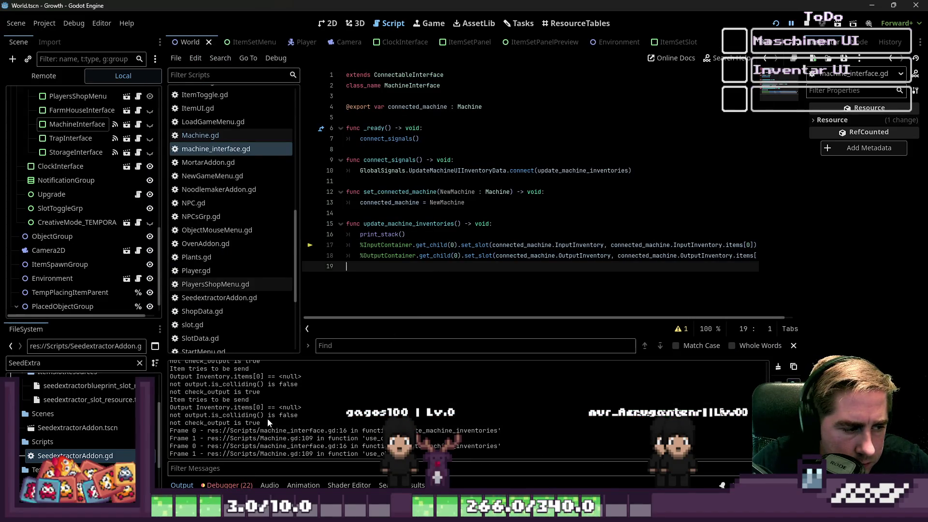
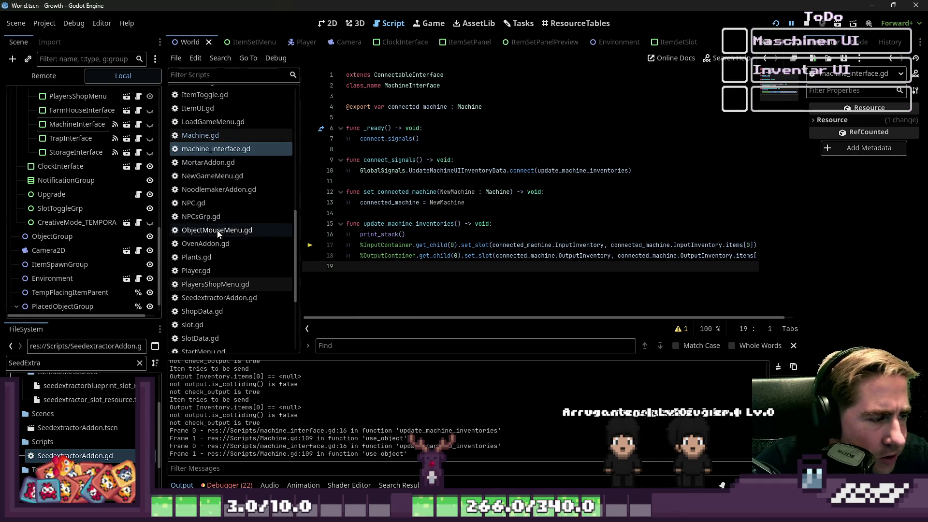
Open Machine.gd from the script list and place the caret inside use_object
{"action": "scroll", "coordinate": [218, 234], "scroll_direction": "up", "scroll_amount": 5}
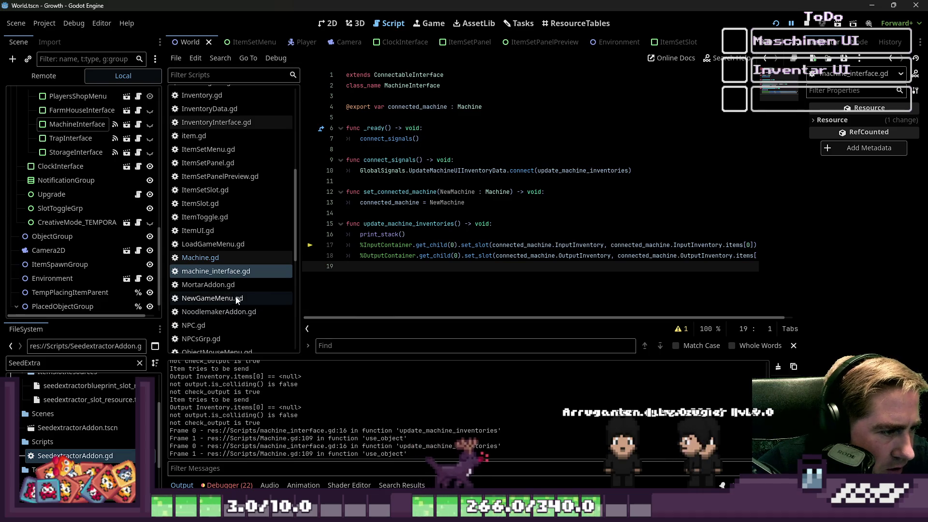
{"action": "scroll", "coordinate": [236, 296], "scroll_direction": "down", "scroll_amount": 8}
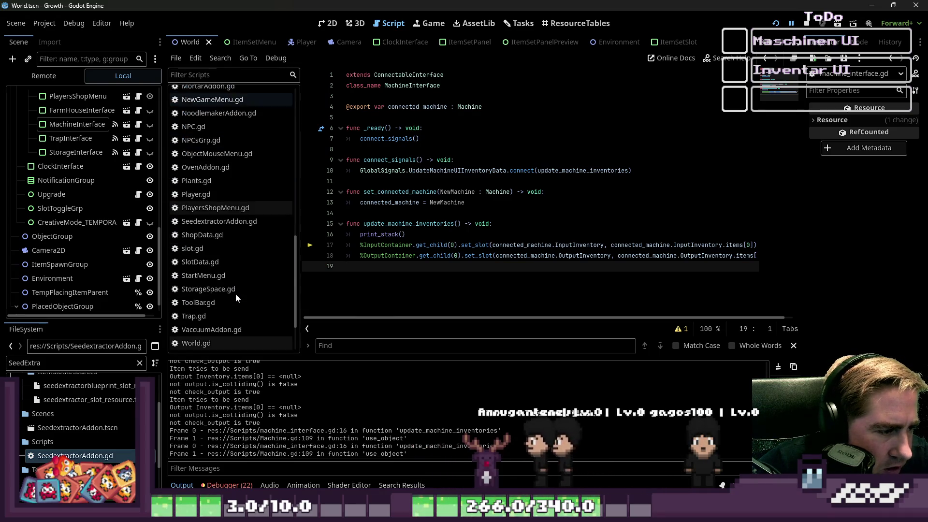
{"action": "scroll", "coordinate": [242, 179], "scroll_direction": "up", "scroll_amount": 5}
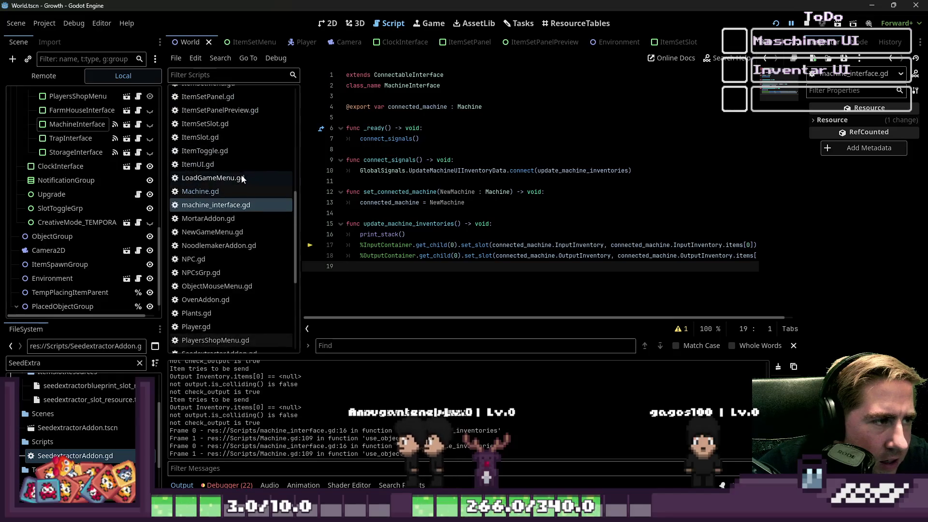
{"action": "left_click", "coordinate": [218, 191]}
{"action": "left_click", "coordinate": [462, 180]}
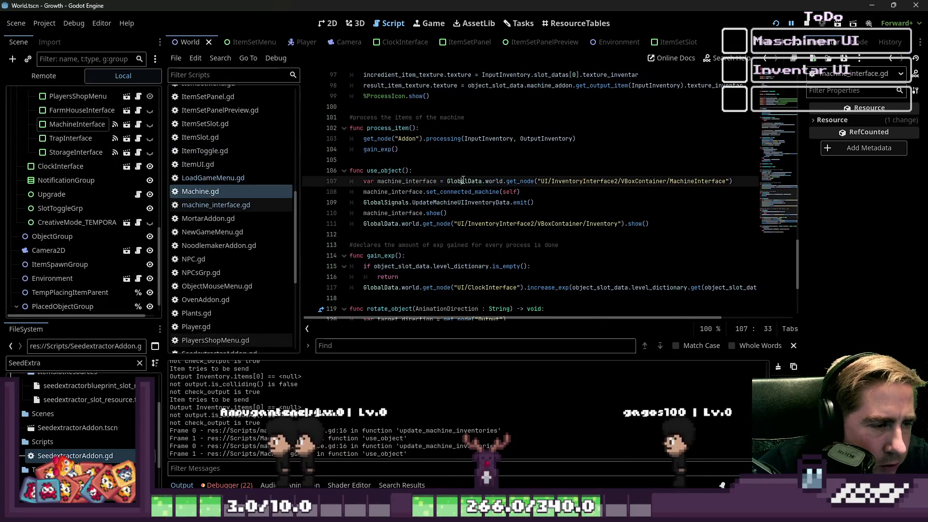
Read through Machine.gd's signal code up to line 1 and jump to the Connectable base script
{"action": "scroll", "coordinate": [462, 179], "scroll_direction": "down", "scroll_amount": 4}
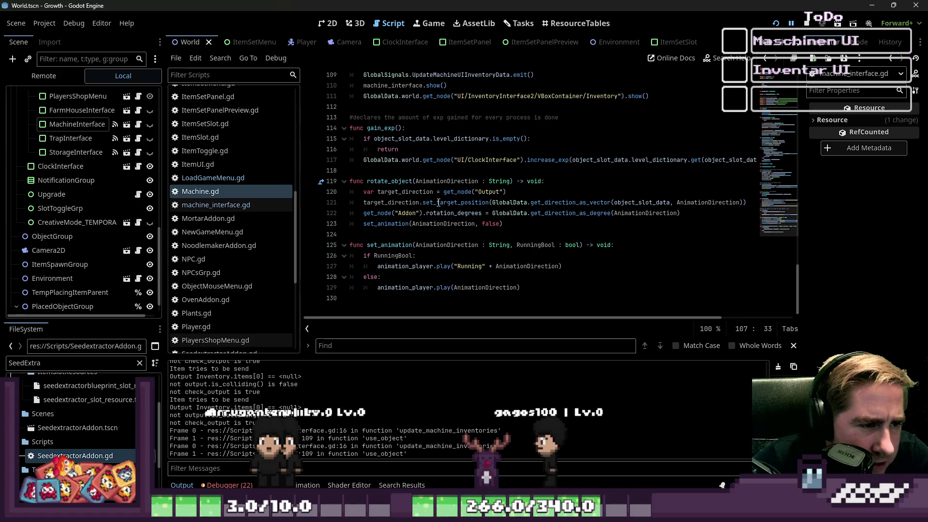
{"action": "scroll", "coordinate": [445, 203], "scroll_direction": "up", "scroll_amount": 14}
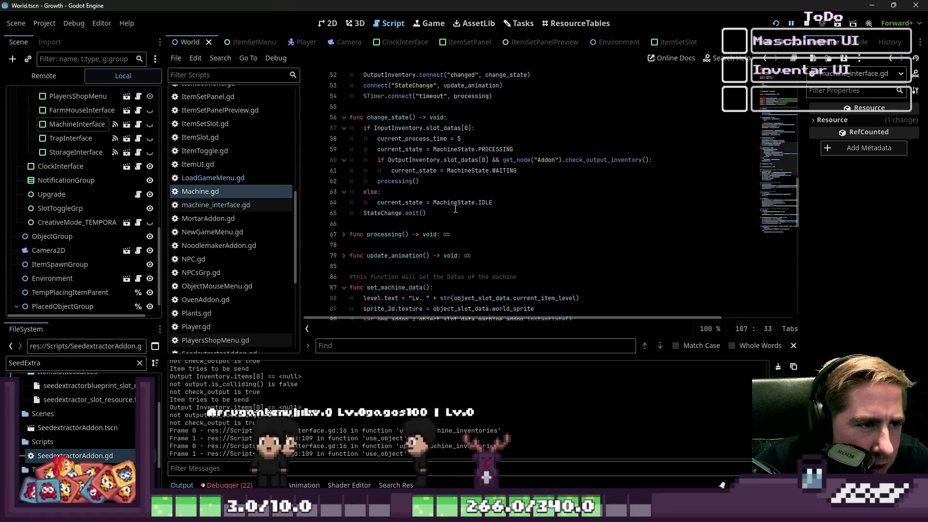
{"action": "scroll", "coordinate": [455, 208], "scroll_direction": "up", "scroll_amount": 3}
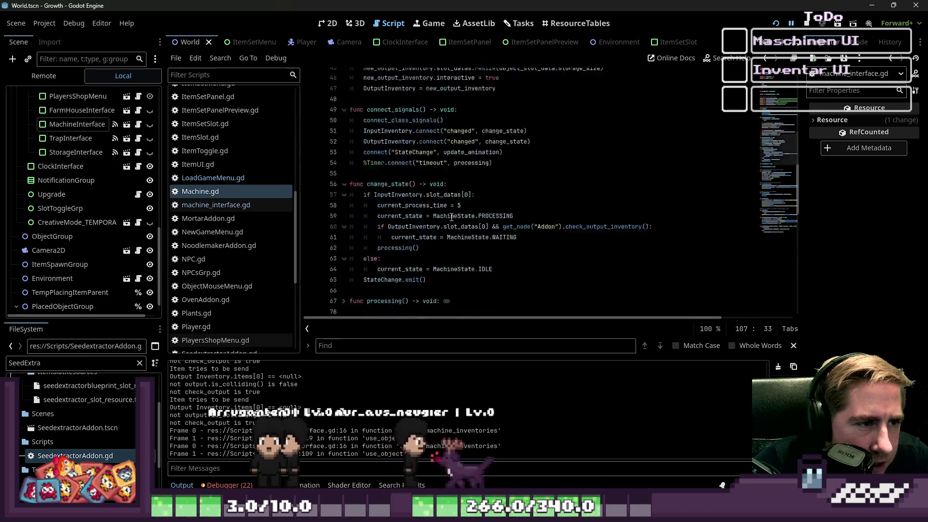
{"action": "scroll", "coordinate": [451, 217], "scroll_direction": "down", "scroll_amount": 19}
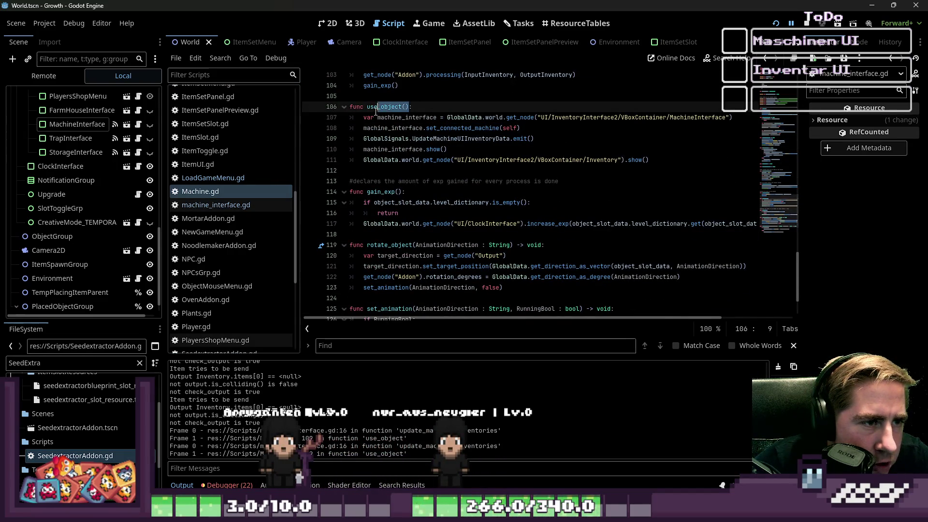
{"action": "scroll", "coordinate": [440, 151], "scroll_direction": "up", "scroll_amount": 4}
{"action": "scroll", "coordinate": [442, 152], "scroll_direction": "down", "scroll_amount": 5}
{"action": "scroll", "coordinate": [443, 152], "scroll_direction": "up", "scroll_amount": 12}
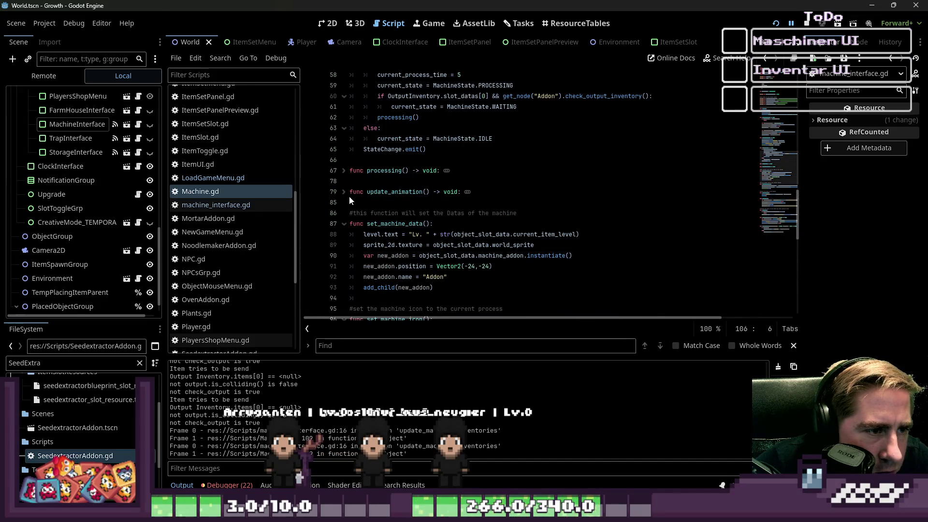
{"action": "scroll", "coordinate": [374, 190], "scroll_direction": "up", "scroll_amount": 3}
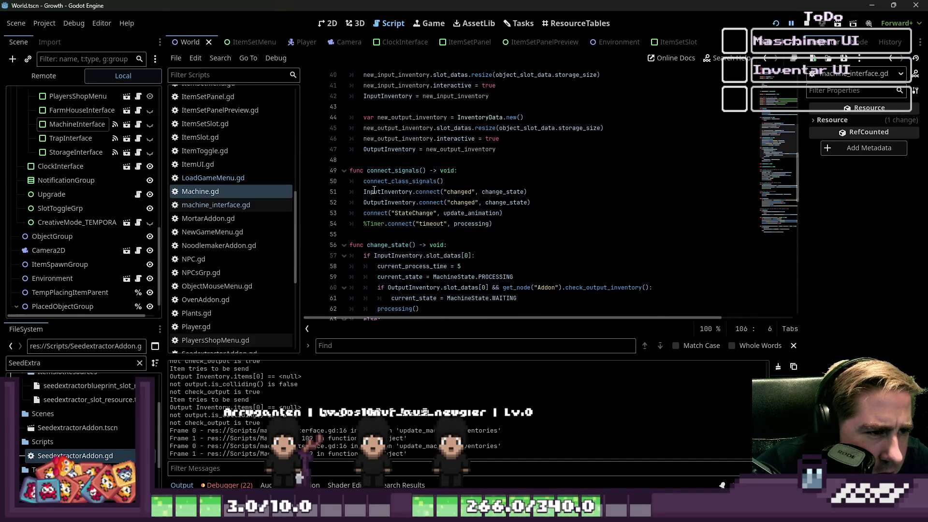
{"action": "scroll", "coordinate": [374, 190], "scroll_direction": "up", "scroll_amount": 3}
{"action": "scroll", "coordinate": [374, 190], "scroll_direction": "up", "scroll_amount": 5}
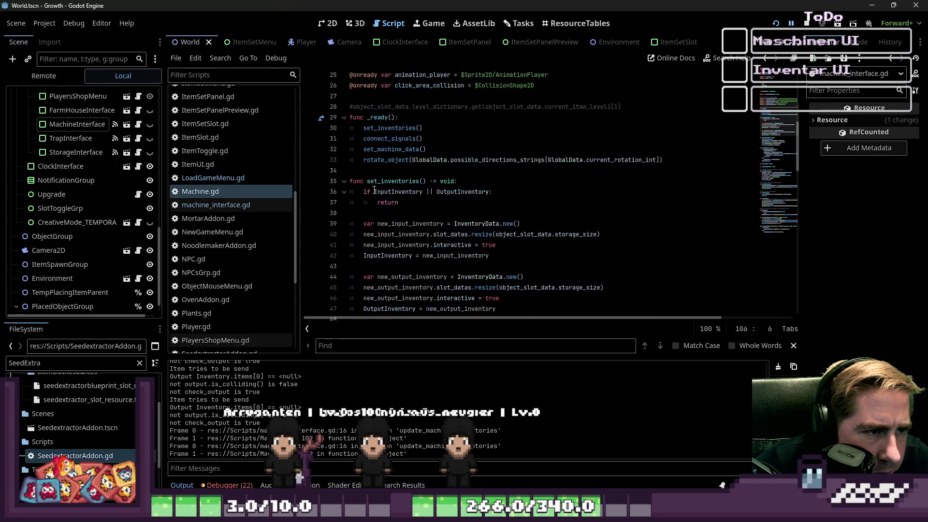
{"action": "scroll", "coordinate": [379, 184], "scroll_direction": "down", "scroll_amount": 9}
{"action": "scroll", "coordinate": [381, 182], "scroll_direction": "up", "scroll_amount": 14}
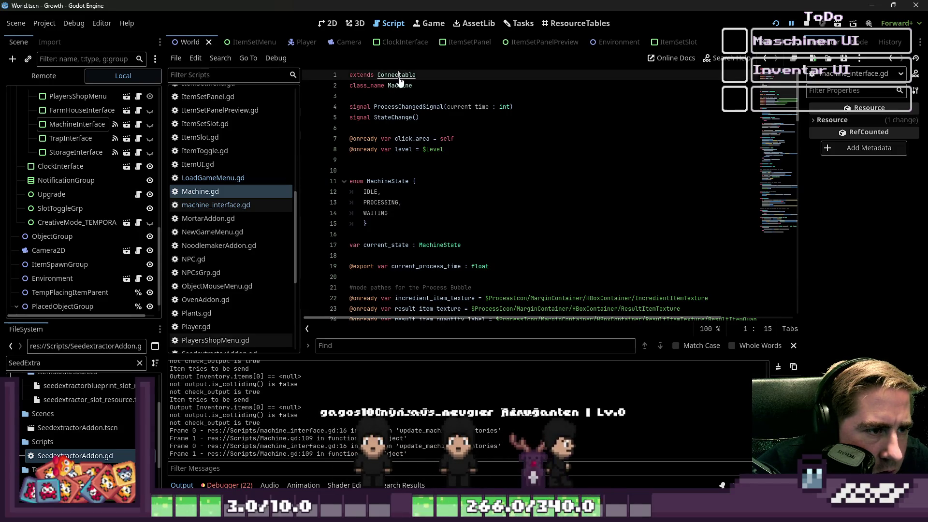
{"action": "left_click", "coordinate": [396, 76], "text": "ctrl"}
Scroll the Connectable script to its interact and send_item functions
{"action": "scroll", "coordinate": [440, 170], "scroll_direction": "down", "scroll_amount": 3}
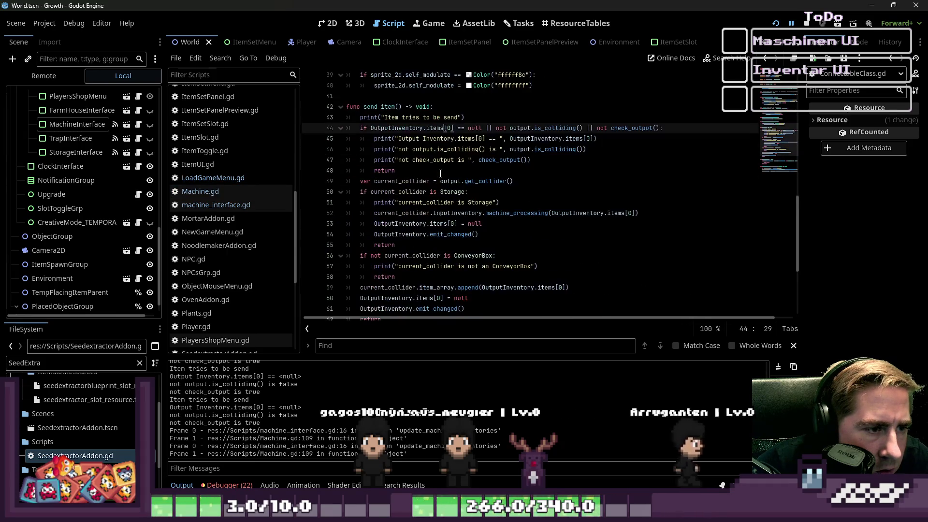
{"action": "scroll", "coordinate": [440, 173], "scroll_direction": "down", "scroll_amount": 3}
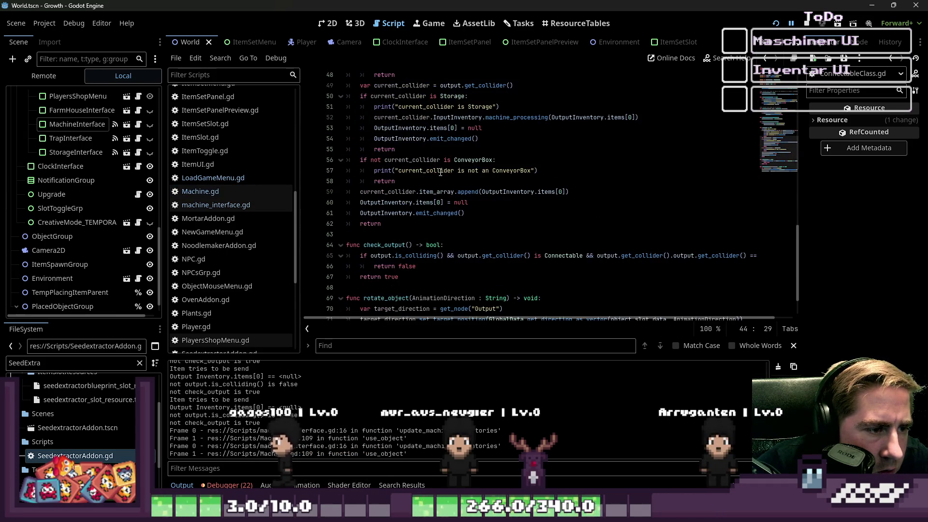
{"action": "scroll", "coordinate": [441, 172], "scroll_direction": "up", "scroll_amount": 8}
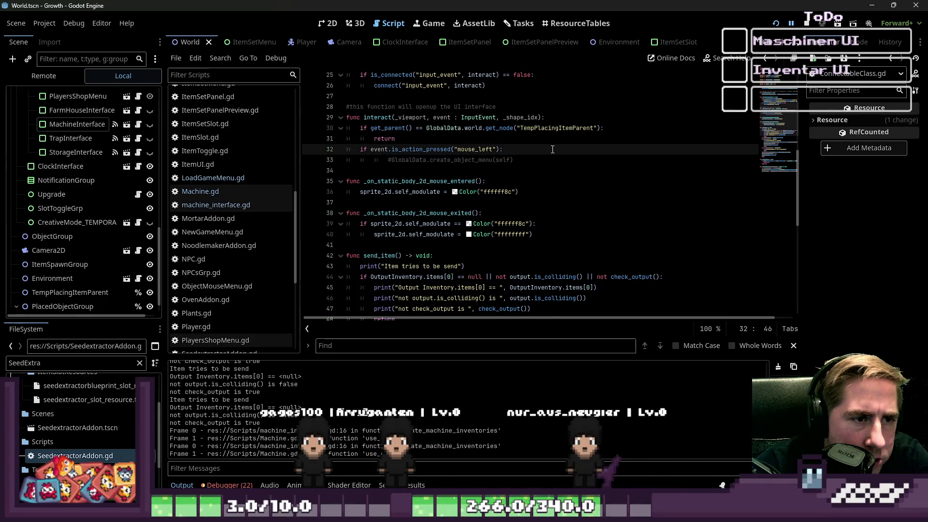
Add a use_object() call under the mouse_left check in interact and adjust its indentation
{"action": "key", "text": "Return"}
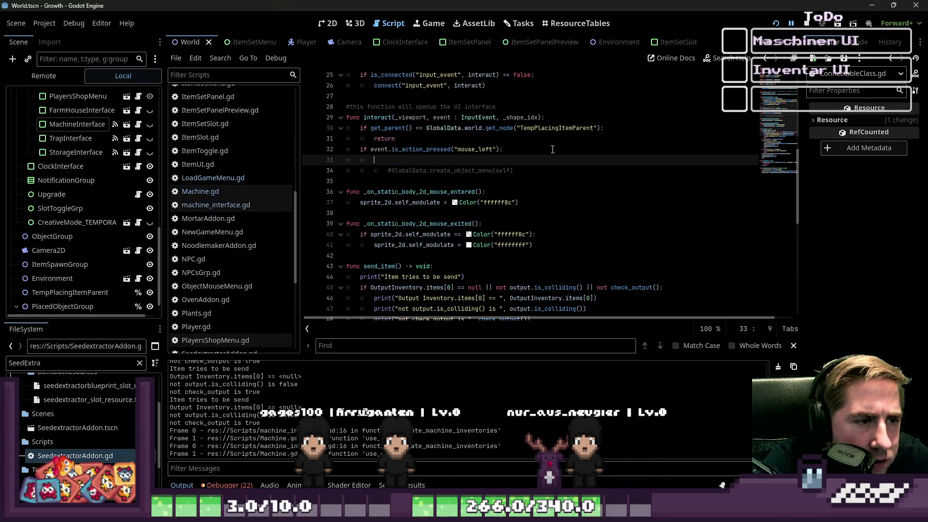
{"action": "type", "text": "use_object()"}
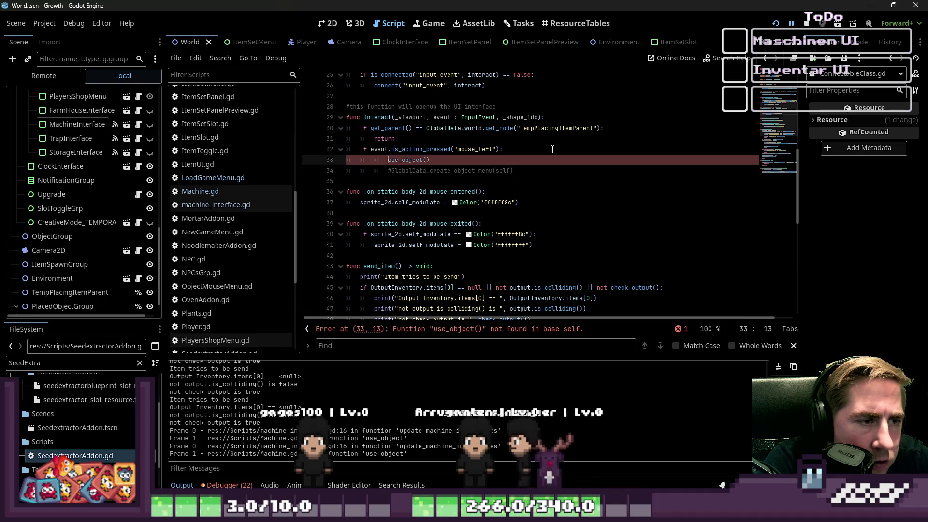
{"action": "key", "text": "BackSpace"}
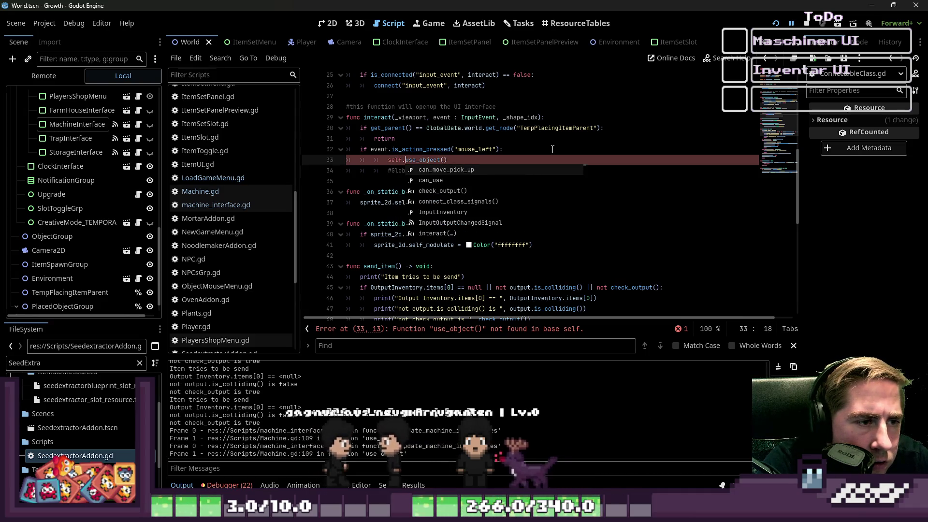
{"action": "key", "text": "BackSpace"}
{"action": "key", "text": "BackSpace"}
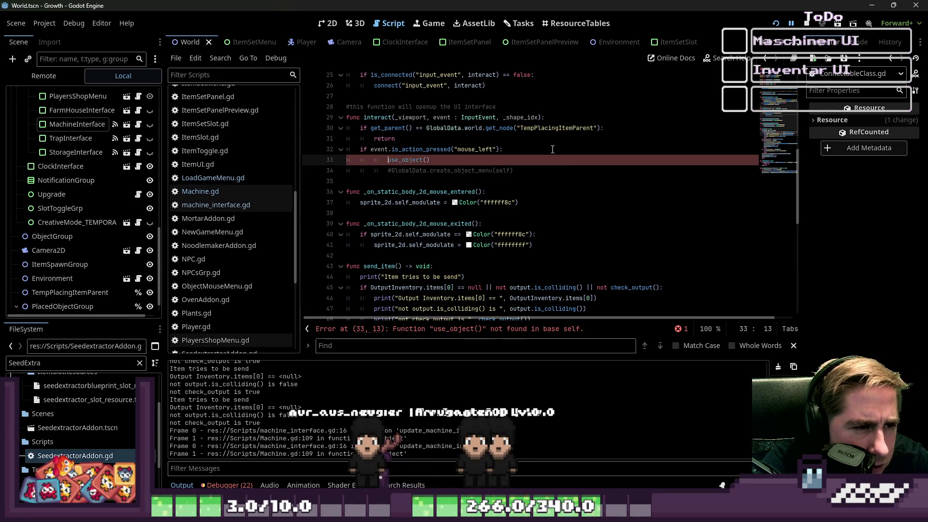
{"action": "key", "text": "shift+End"}
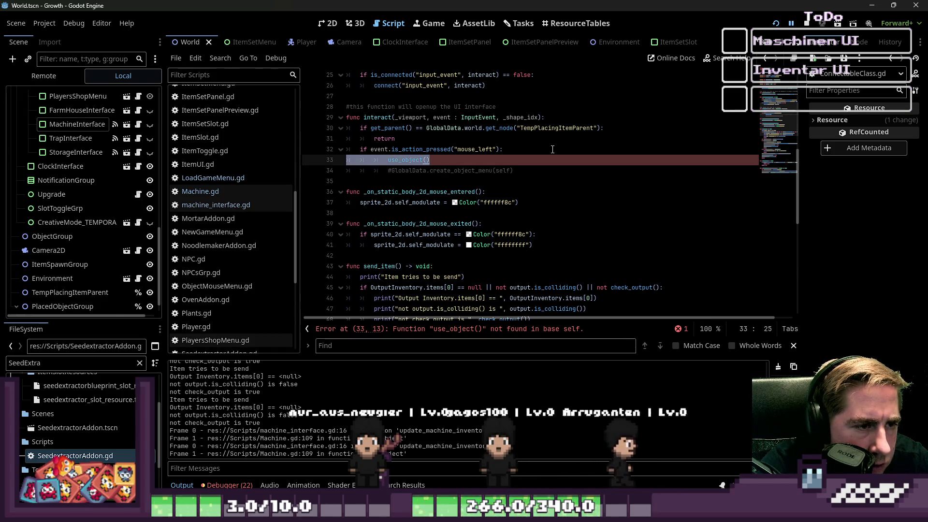
{"action": "key", "text": "shift+Tab"}
{"action": "key", "text": "Home"}
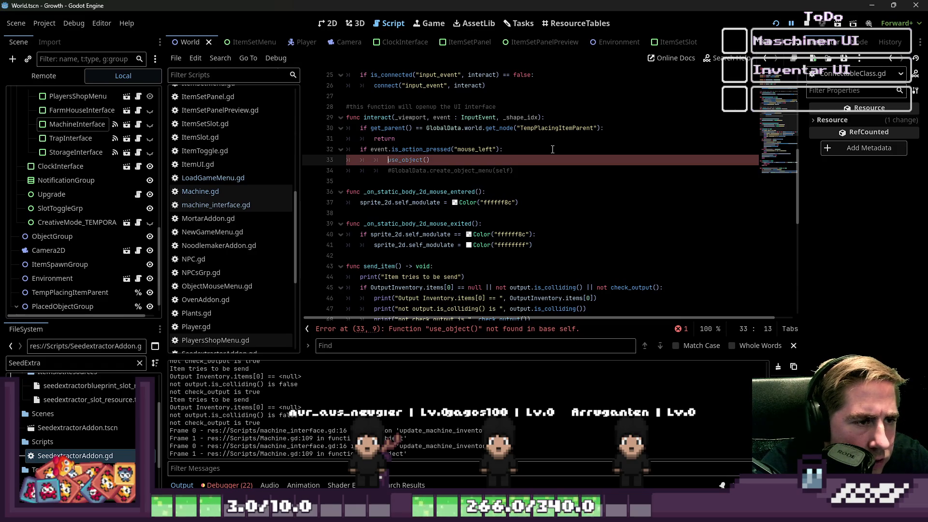
{"action": "key", "text": "Up"}
{"action": "key", "text": "Up"}
{"action": "key", "text": "Up"}
{"action": "key", "text": "Home"}
{"action": "key", "text": "Down"}
{"action": "key", "text": "shift+Down"}
{"action": "key", "text": "shift+Down"}
{"action": "key", "text": "shift+Down"}
{"action": "key", "text": "shift+Down"}
{"action": "key", "text": "shift+End"}
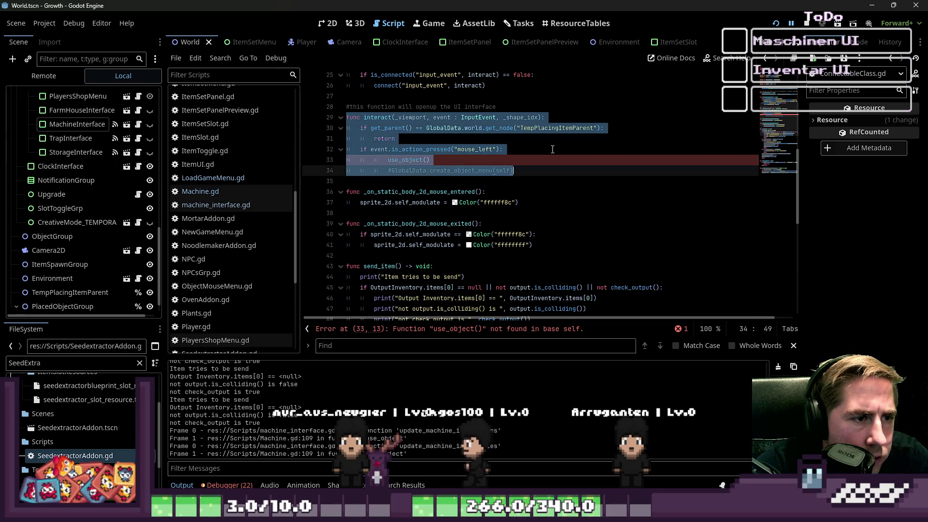
Delete the use_object() line again, leaving a new indented line under the left-click check
{"action": "scroll", "coordinate": [553, 150], "scroll_direction": "up", "scroll_amount": 1}
{"action": "left_click", "coordinate": [390, 191]}
{"action": "type", "text": "elf"}
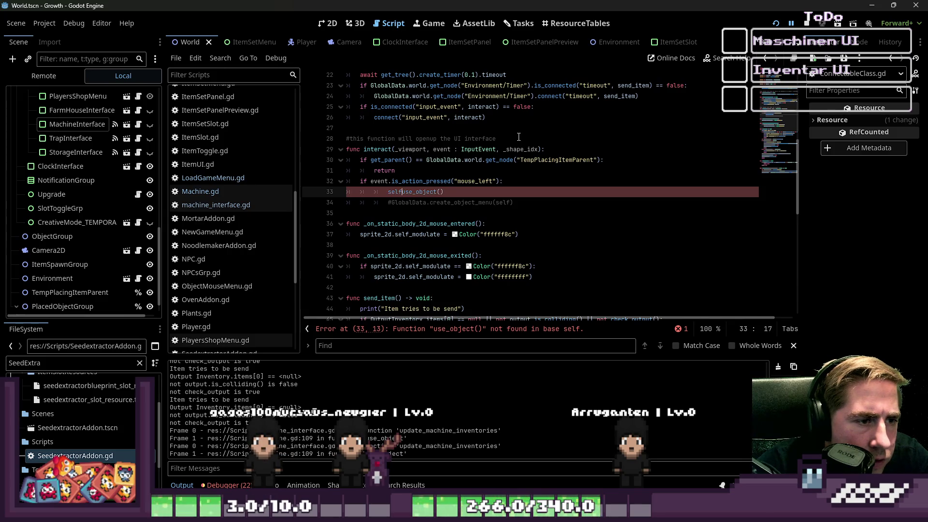
{"action": "key", "text": "BackSpace"}
{"action": "key", "text": "BackSpace"}
{"action": "key", "text": "BackSpace"}
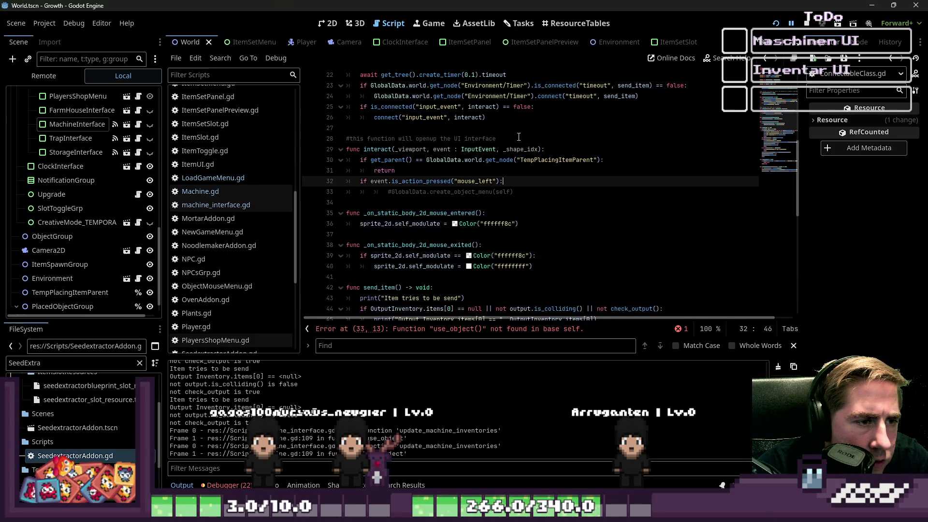
{"action": "scroll", "coordinate": [513, 145], "scroll_direction": "up", "scroll_amount": 7}
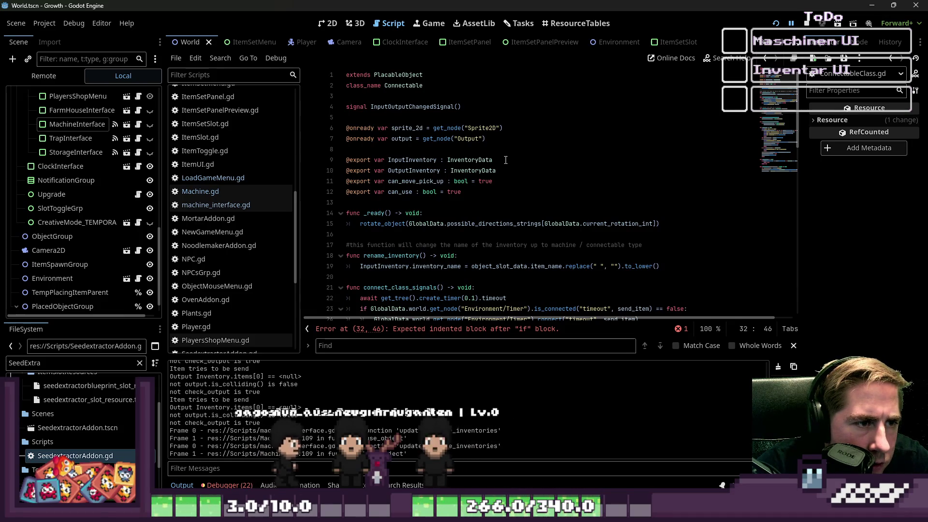
{"action": "scroll", "coordinate": [505, 160], "scroll_direction": "down", "scroll_amount": 3}
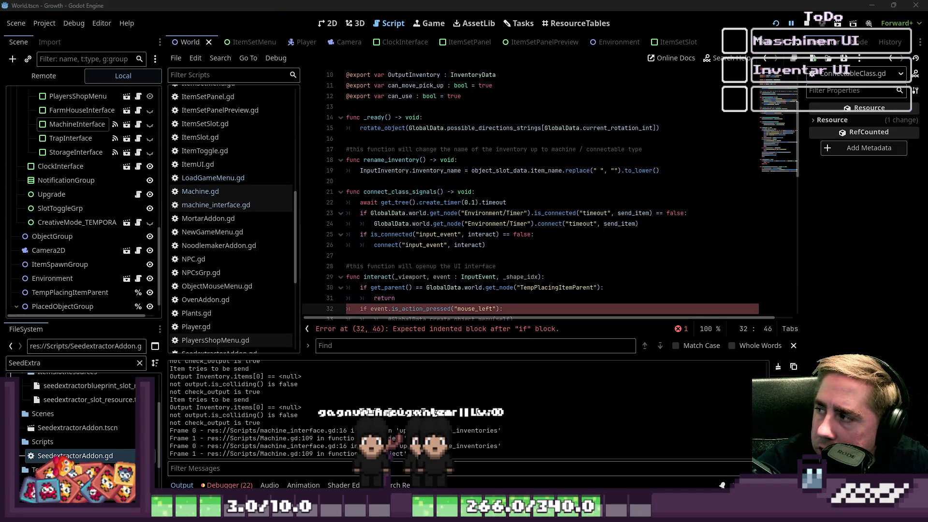
{"action": "scroll", "coordinate": [548, 163], "scroll_direction": "down", "scroll_amount": 5}
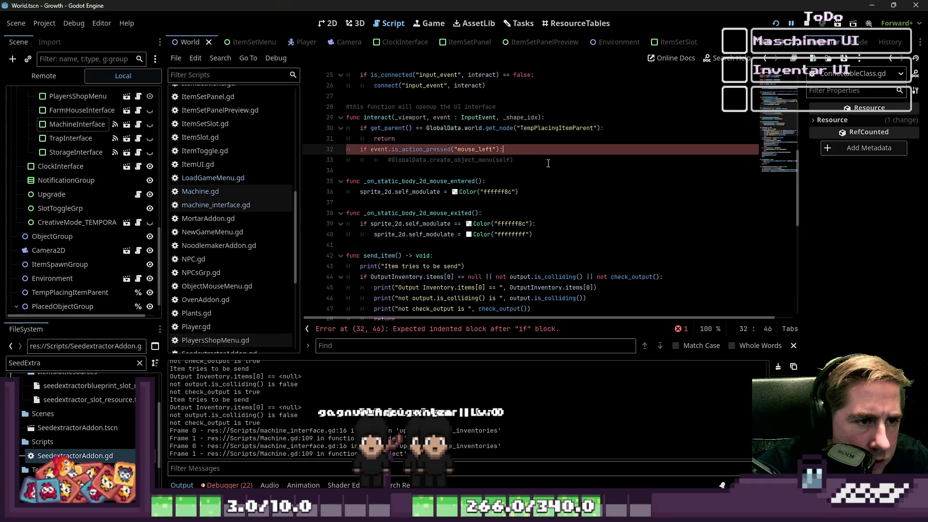
{"action": "key", "text": "Return"}
{"action": "type", "text": "pass"}
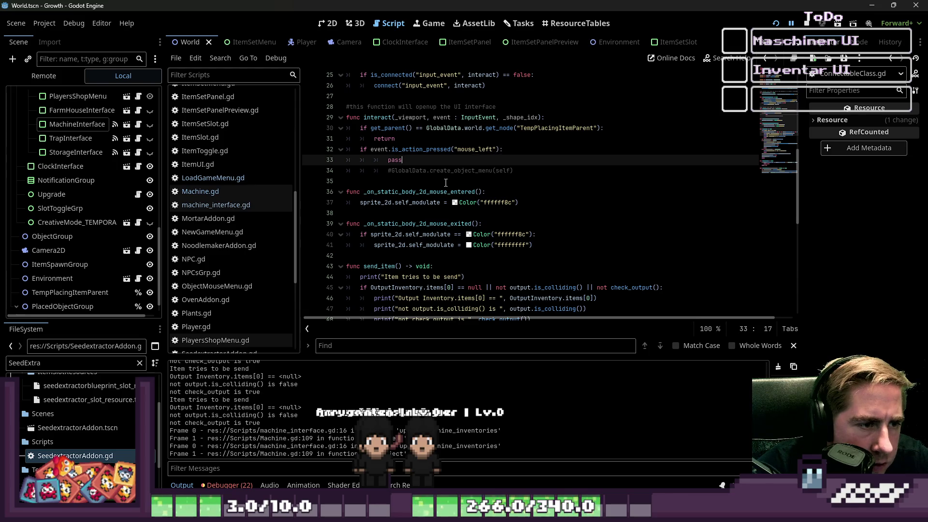
Inspect the modulate colour code in the mouse-entered and mouse-exited handlers
{"action": "left_click", "coordinate": [419, 192]}
{"action": "left_click_drag", "start_coordinate": [519, 203], "coordinate": [422, 207]}
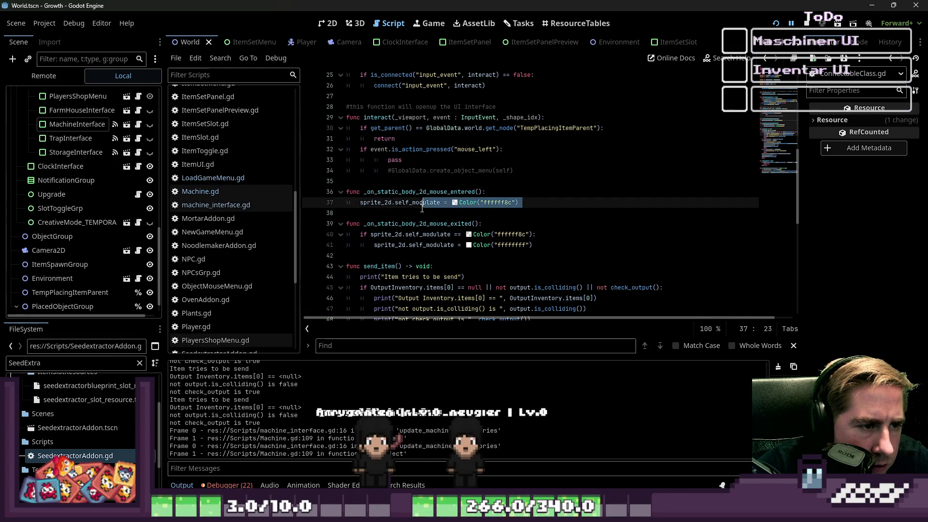
{"action": "scroll", "coordinate": [432, 206], "scroll_direction": "down", "scroll_amount": 1}
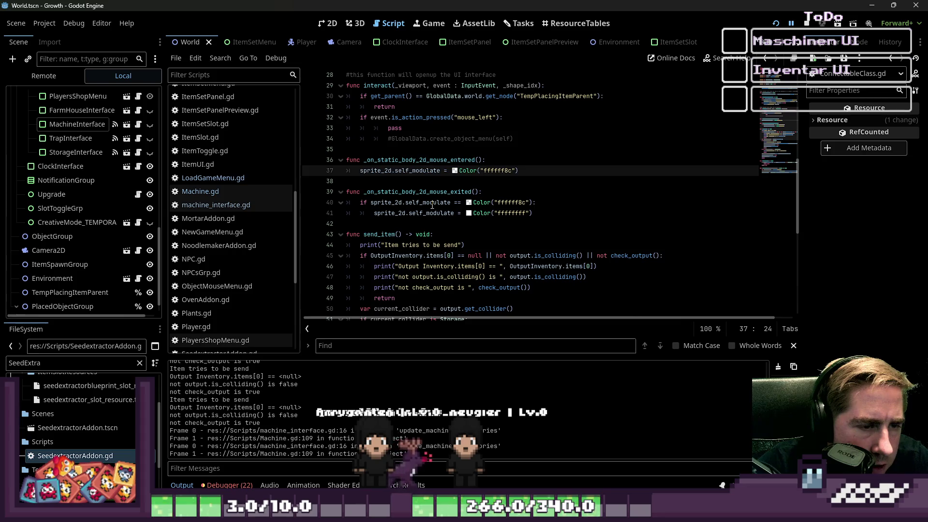
{"action": "scroll", "coordinate": [432, 205], "scroll_direction": "down", "scroll_amount": 1}
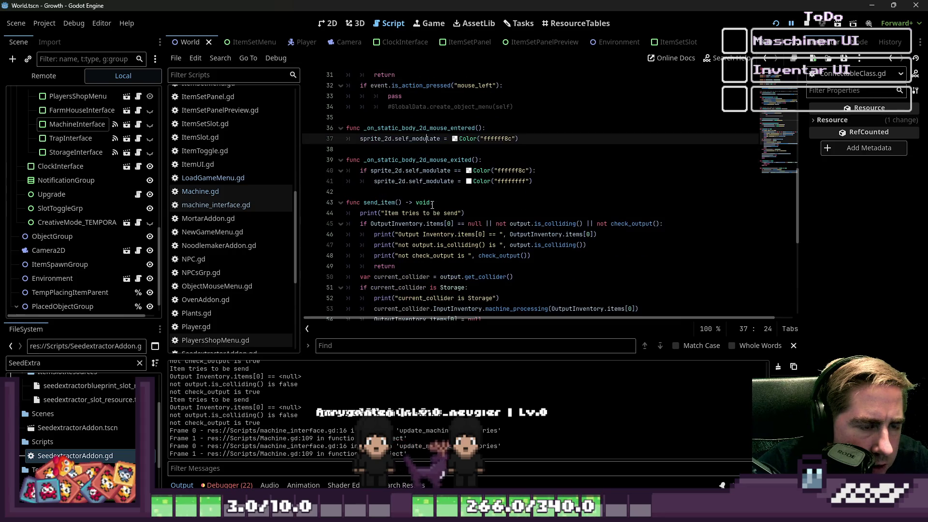
{"action": "double_click", "coordinate": [418, 171]}
{"action": "scroll", "coordinate": [436, 224], "scroll_direction": "down", "scroll_amount": 5}
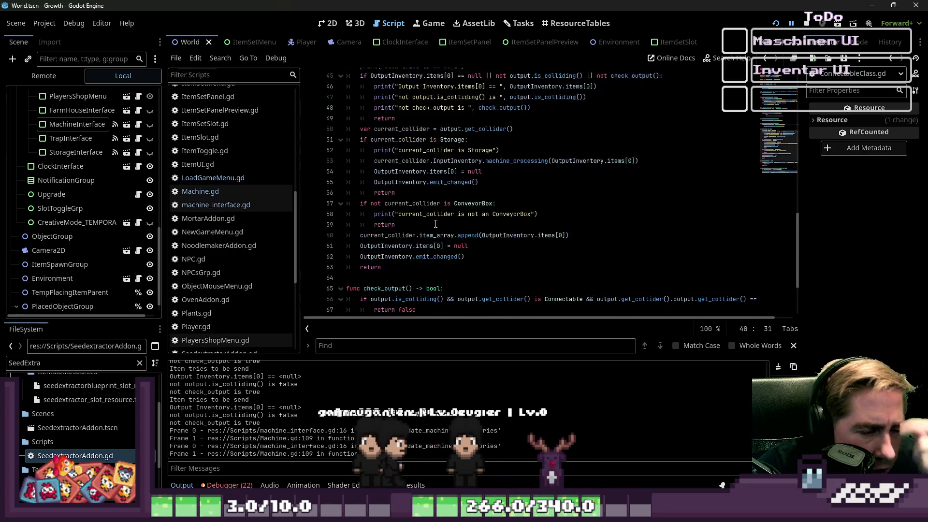
{"action": "scroll", "coordinate": [436, 224], "scroll_direction": "up", "scroll_amount": 2}
Collapse the send_item, rotate_object and check_output functions
{"action": "left_click", "coordinate": [340, 107]}
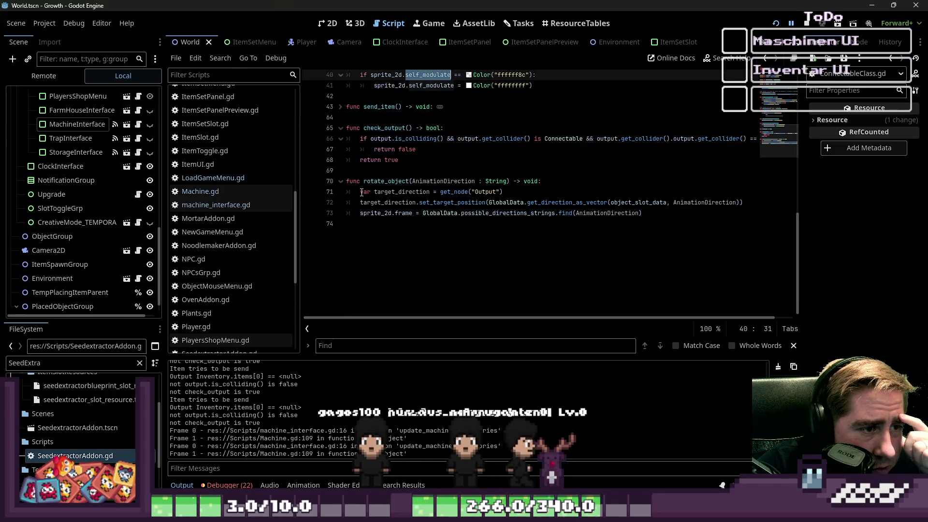
{"action": "scroll", "coordinate": [353, 194], "scroll_direction": "up", "scroll_amount": 3}
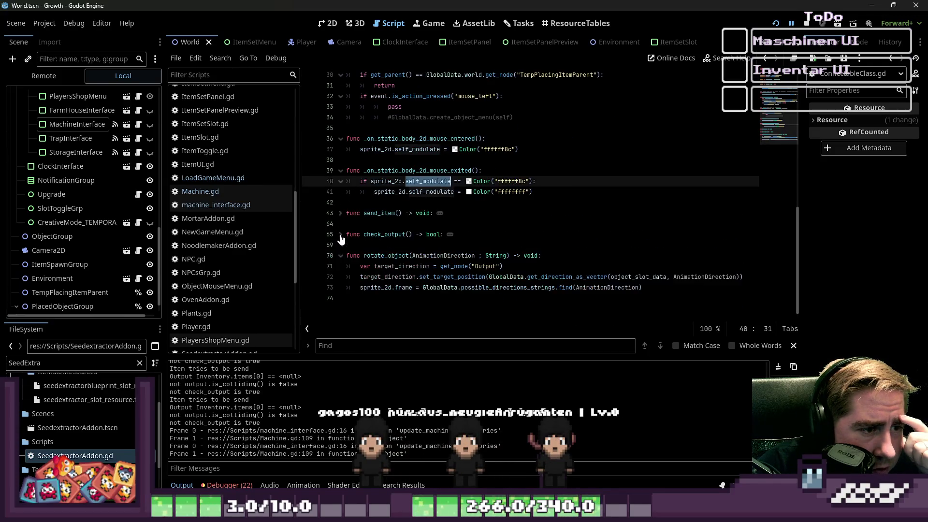
{"action": "left_click", "coordinate": [340, 292], "text": "shift"}
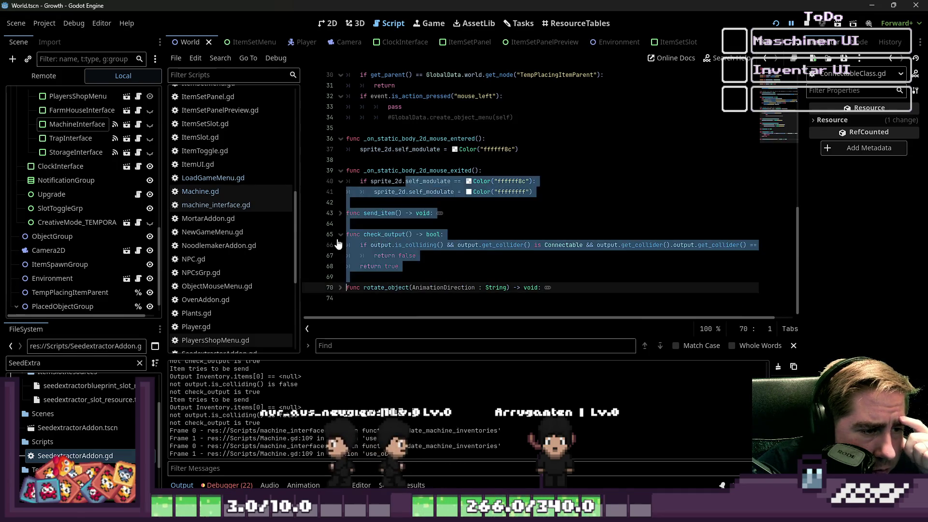
{"action": "left_click", "coordinate": [358, 236]}
{"action": "left_click", "coordinate": [341, 234]}
{"action": "scroll", "coordinate": [420, 294], "scroll_direction": "up", "scroll_amount": 7}
{"action": "scroll", "coordinate": [429, 262], "scroll_direction": "down", "scroll_amount": 2}
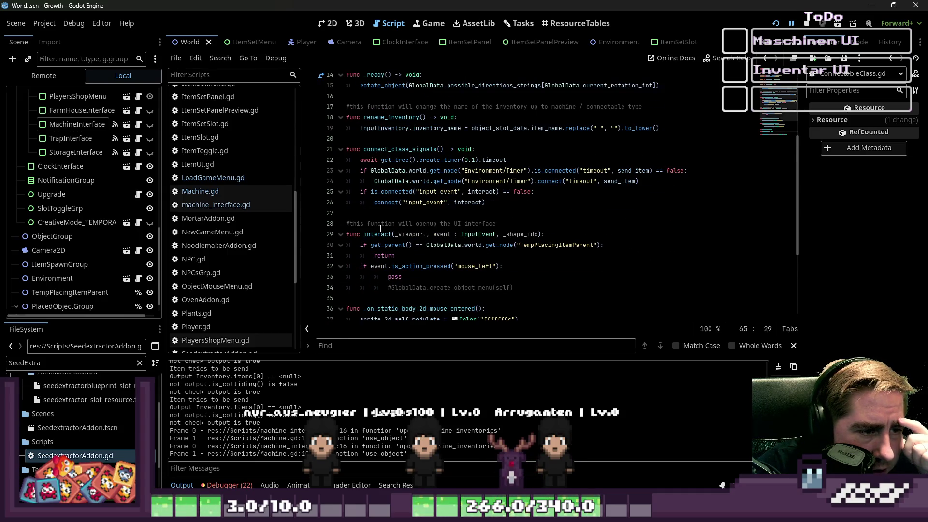
Highlight uses of interact and review the input_event connection check on lines 25-26
{"action": "double_click", "coordinate": [380, 235]}
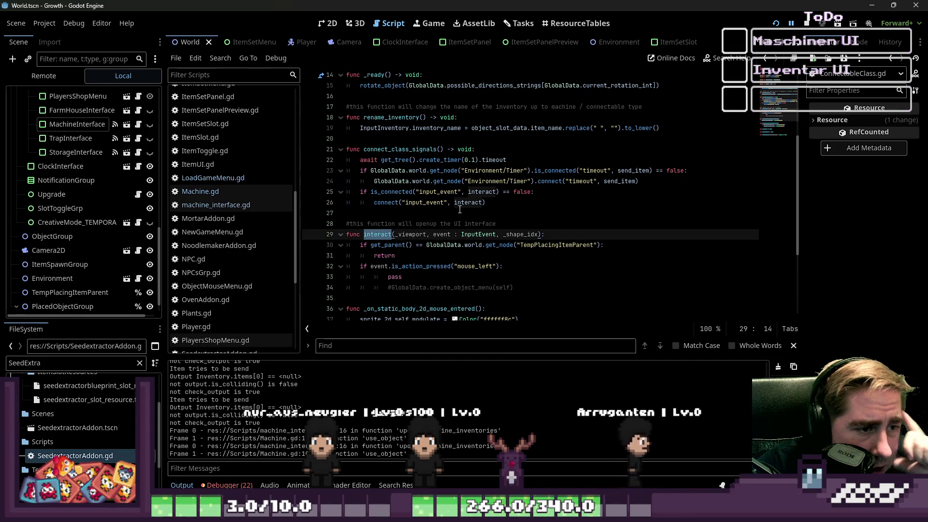
{"action": "left_click", "coordinate": [440, 192]}
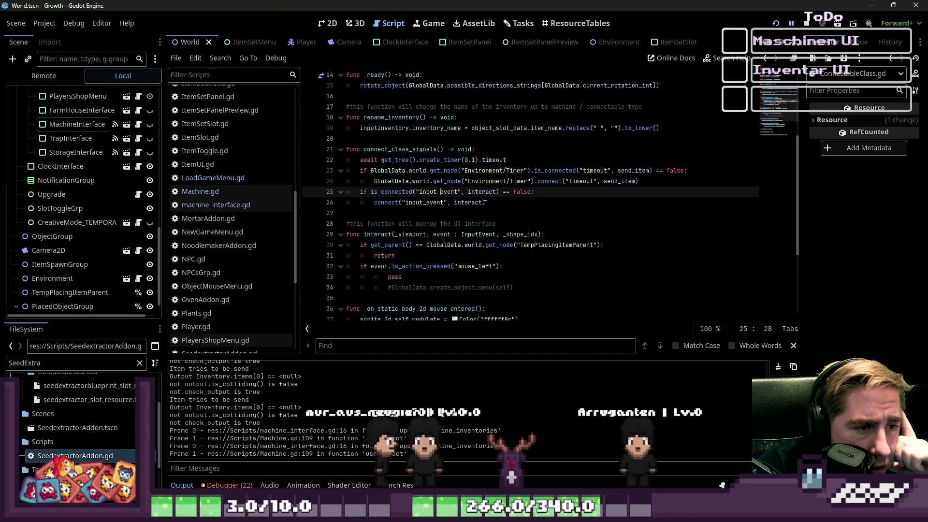
{"action": "left_click", "coordinate": [520, 192]}
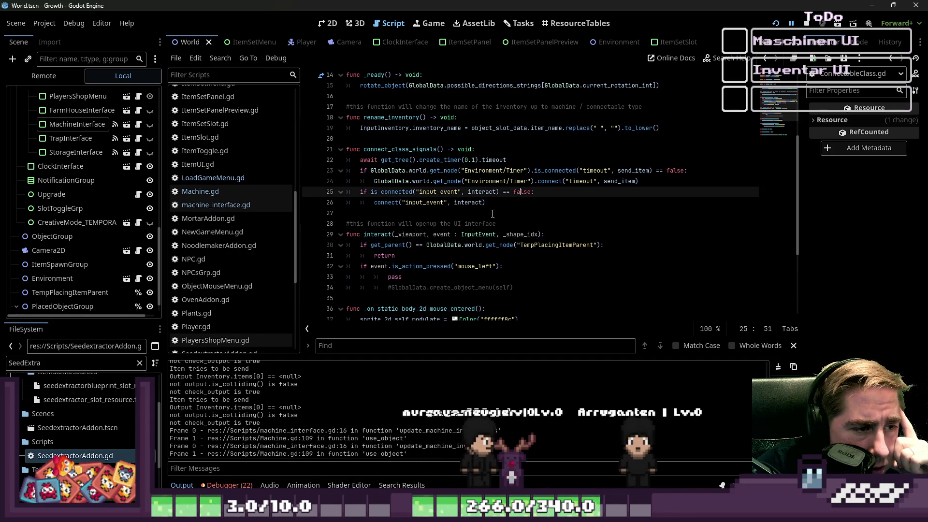
{"action": "double_click", "coordinate": [386, 203]}
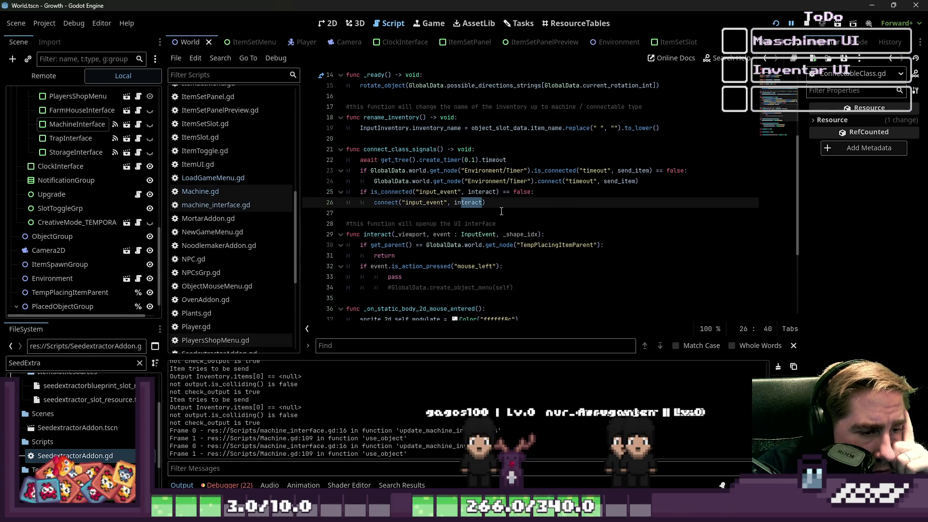
{"action": "scroll", "coordinate": [501, 211], "scroll_direction": "down", "scroll_amount": 1}
{"action": "left_click", "coordinate": [388, 203]}
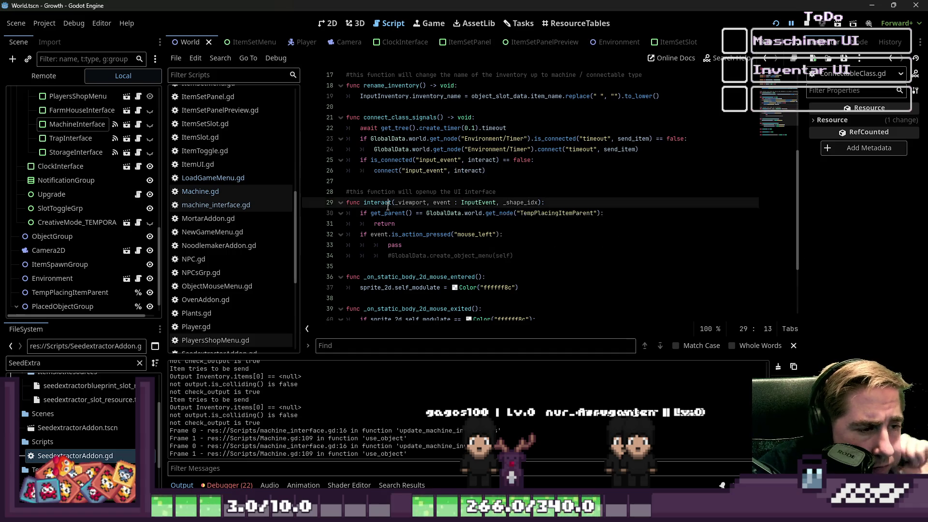
{"action": "mouse_move", "coordinate": [453, 234]}
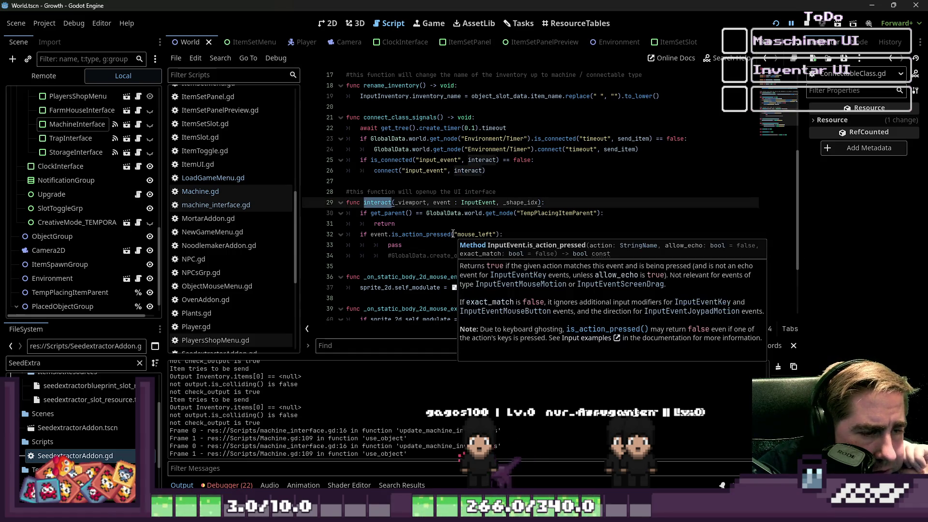
{"action": "left_click", "coordinate": [475, 224]}
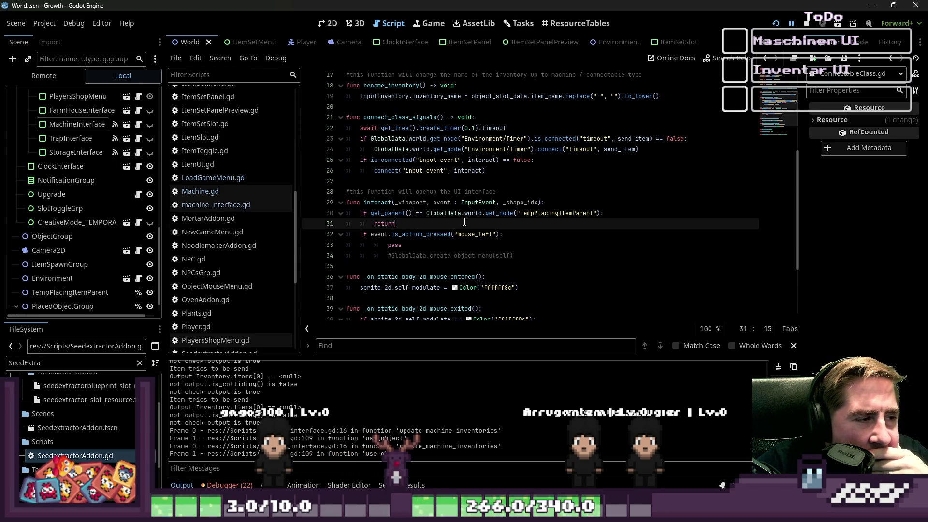
Select the pass placeholder on line 33 below the commented create_object_menu call
{"action": "left_click", "coordinate": [413, 252]}
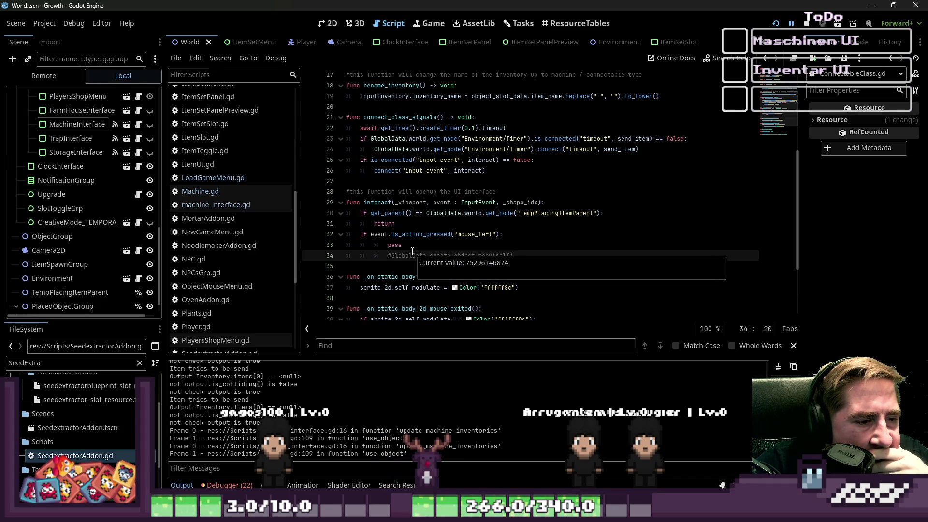
{"action": "left_click_drag", "start_coordinate": [402, 245], "coordinate": [388, 247]}
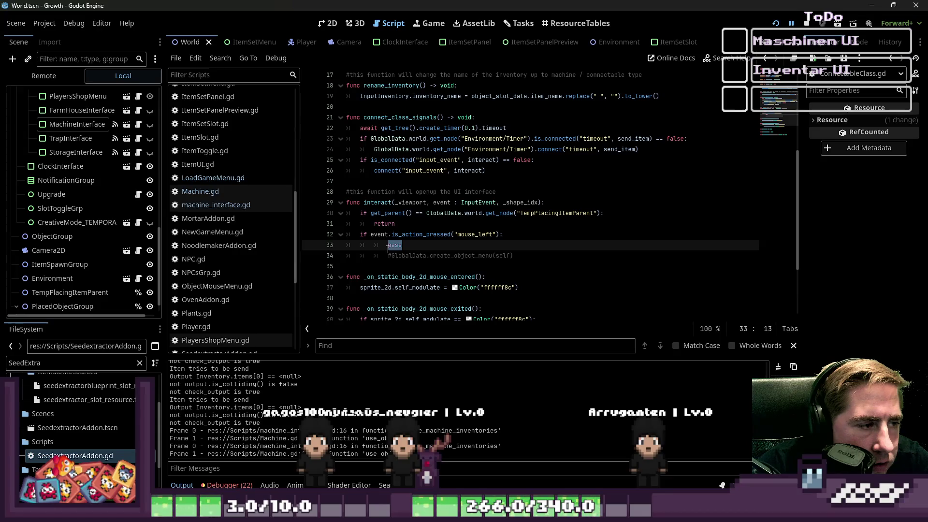
{"action": "scroll", "coordinate": [261, 232], "scroll_direction": "up", "scroll_amount": 10}
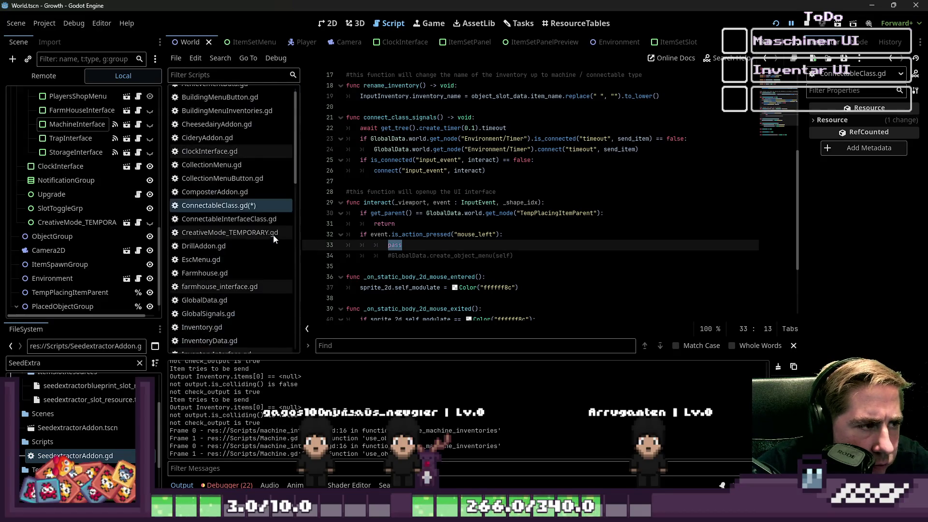
{"action": "scroll", "coordinate": [237, 218], "scroll_direction": "down", "scroll_amount": 10}
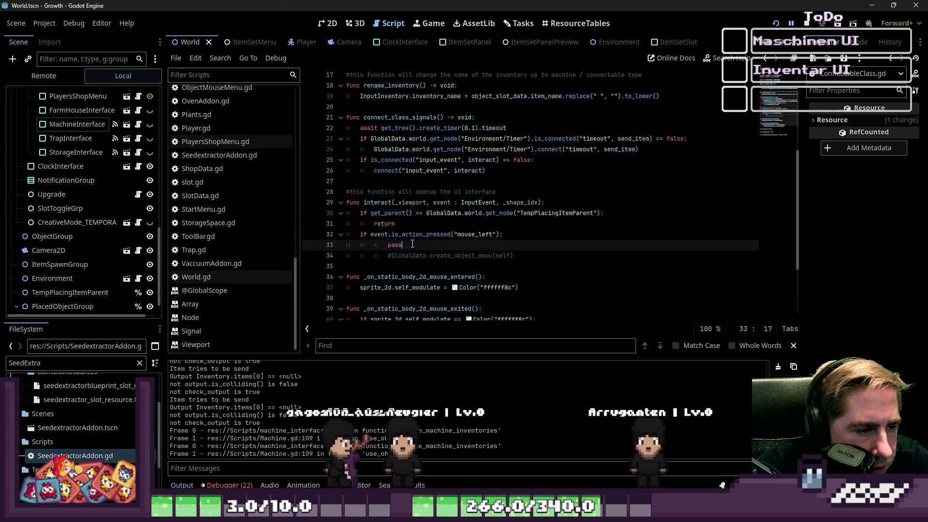
{"action": "key", "text": "shift+alt+Down"}
{"action": "key", "text": "Escape"}
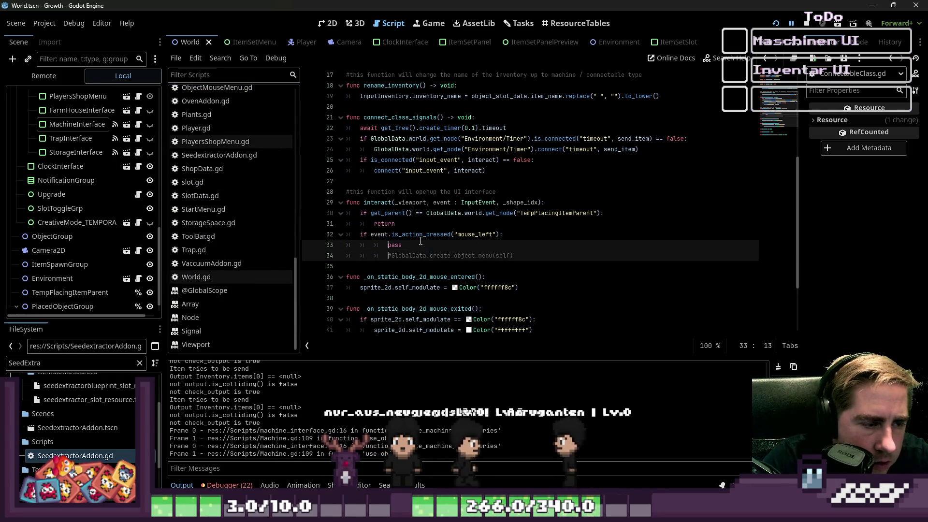
Replace pass on line 33 with GlobalSignals.OpenMachine.emit() using autocomplete
{"action": "key", "text": "Up"}
{"action": "double_click", "coordinate": [421, 241]}
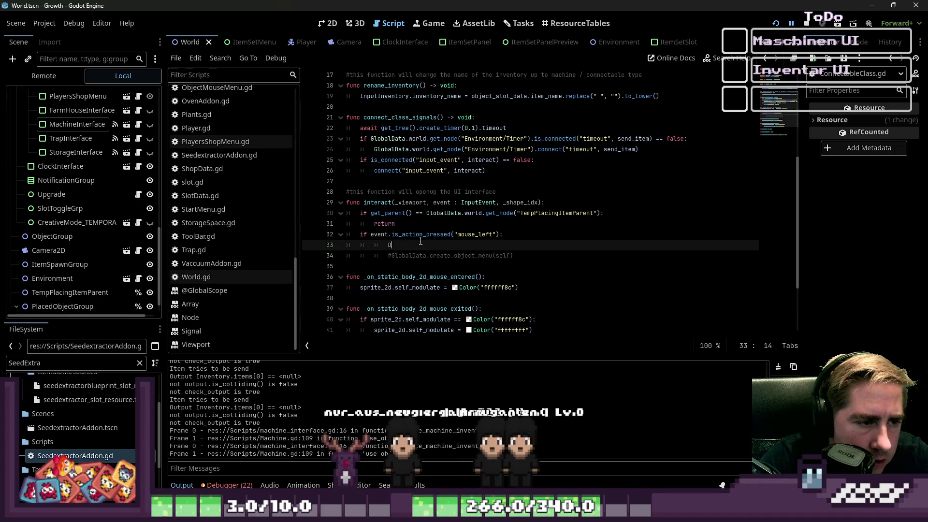
{"action": "key", "text": "BackSpace"}
{"action": "key", "text": "BackSpace"}
{"action": "key", "text": "BackSpace"}
{"action": "key", "text": "BackSpace"}
{"action": "type", "text": "lobalSignals"}
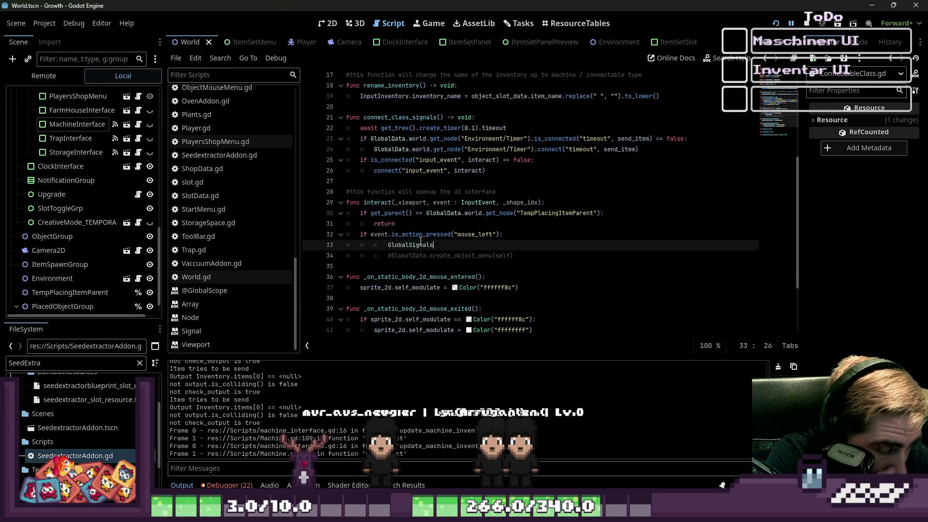
{"action": "type", "text": ".OpenMachine("}
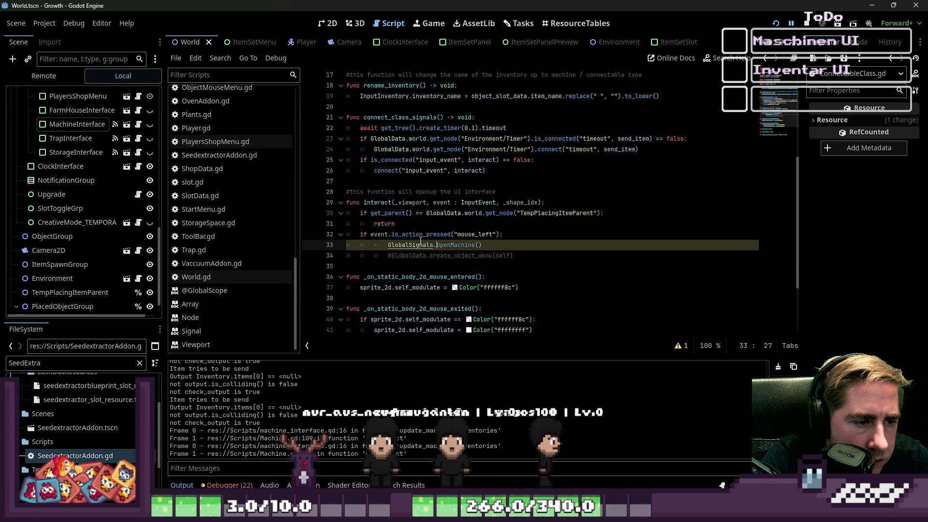
{"action": "key", "text": "BackSpace"}
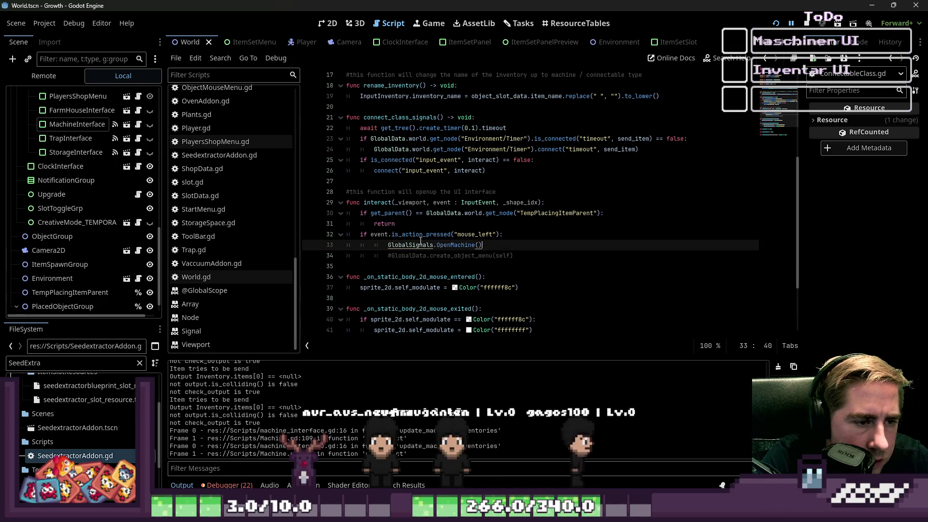
{"action": "type", "text": ".emit"}
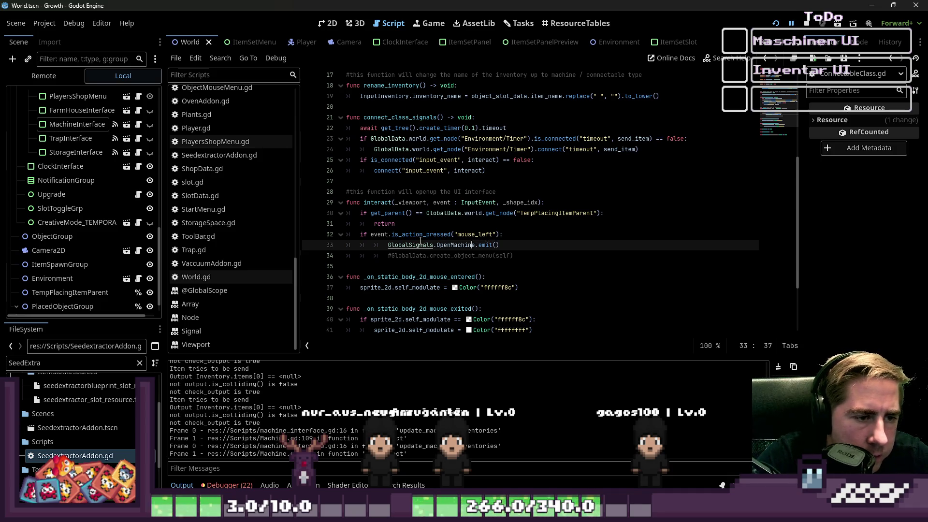
{"action": "scroll", "coordinate": [232, 181], "scroll_direction": "up", "scroll_amount": 6}
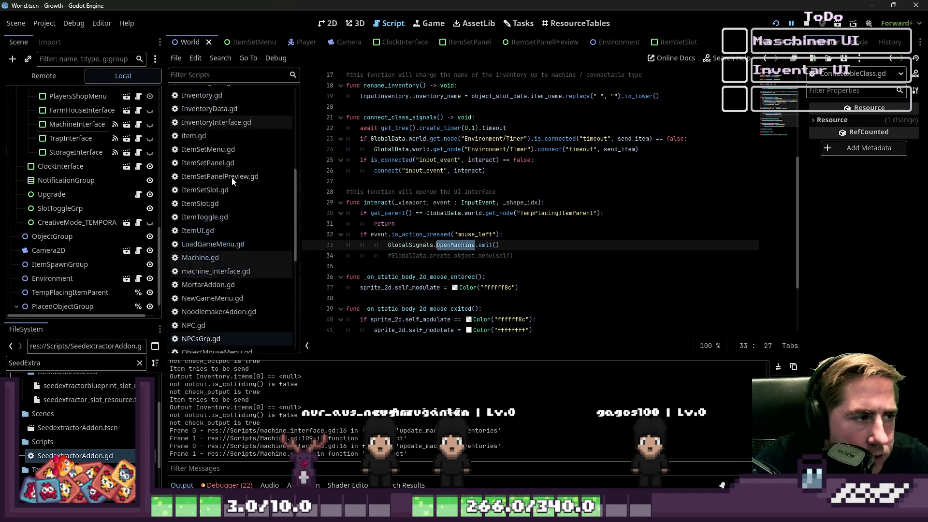
{"action": "scroll", "coordinate": [226, 184], "scroll_direction": "down", "scroll_amount": 4}
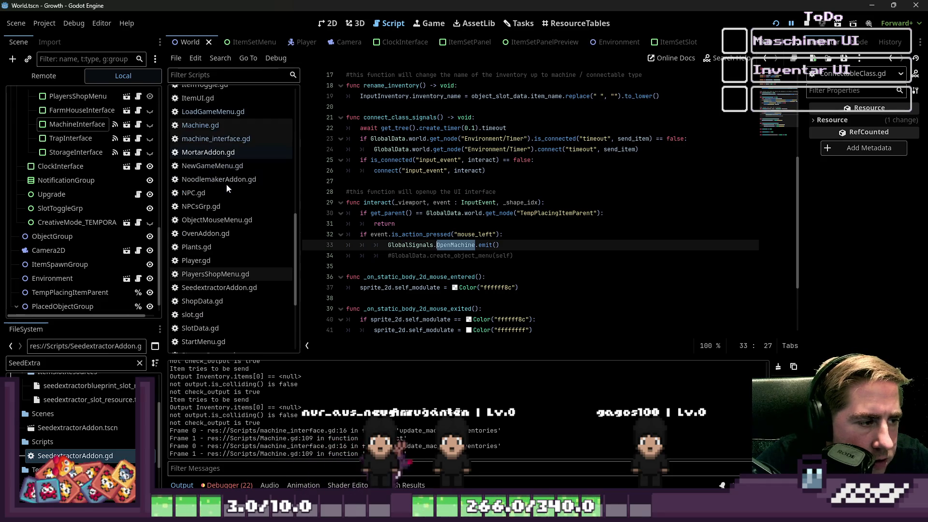
{"action": "scroll", "coordinate": [219, 261], "scroll_direction": "up", "scroll_amount": 10}
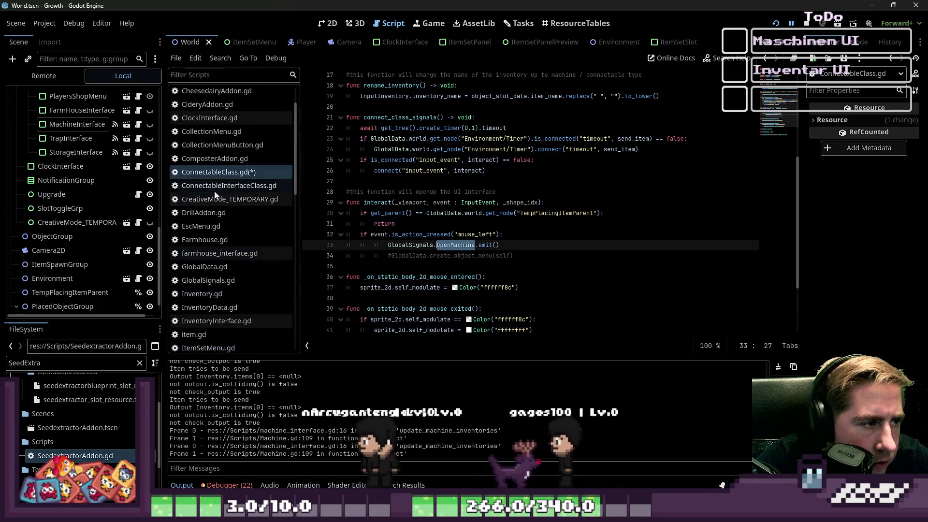
Declare signal OpenMachine in GlobalSignals.gd and save the scripts
{"action": "left_click", "coordinate": [220, 282]}
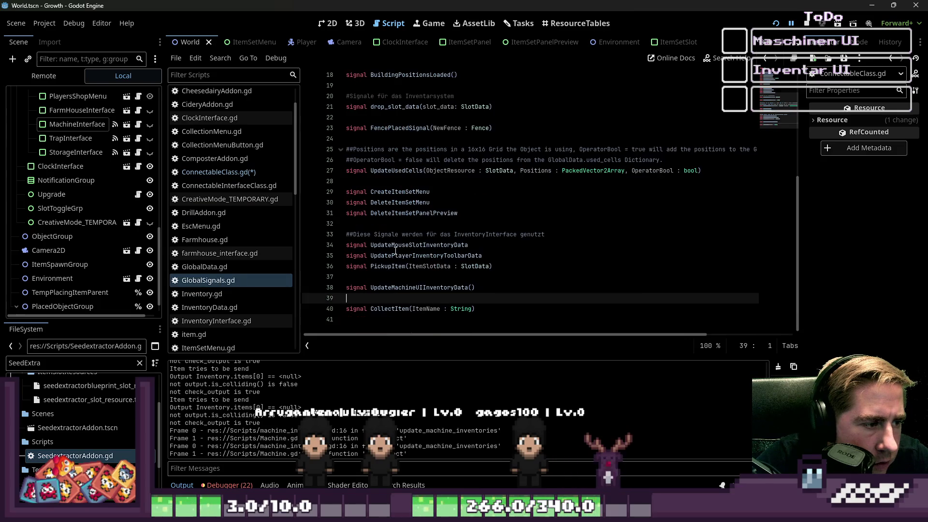
{"action": "left_click", "coordinate": [408, 319]}
{"action": "key", "text": "Return"}
{"action": "type", "text": "sug"}
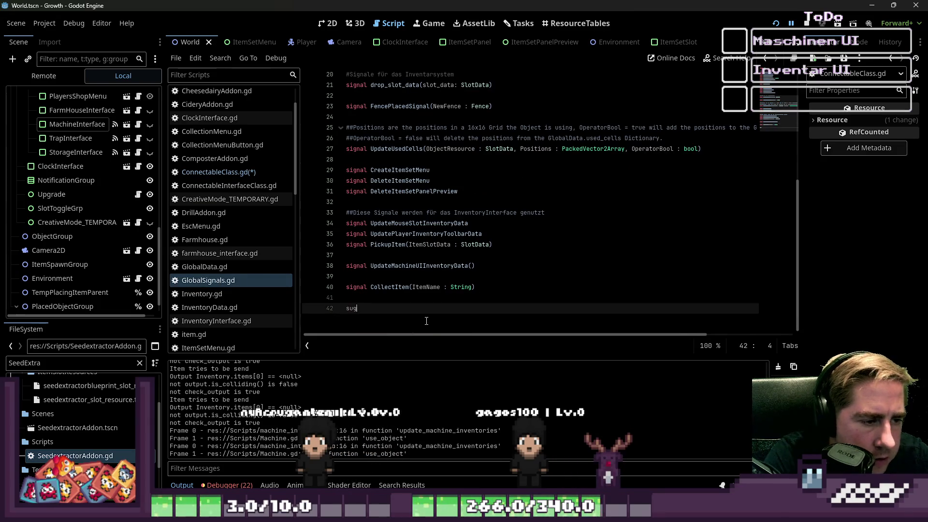
{"action": "key", "text": "Return"}
{"action": "type", "text": "OpenMachine"}
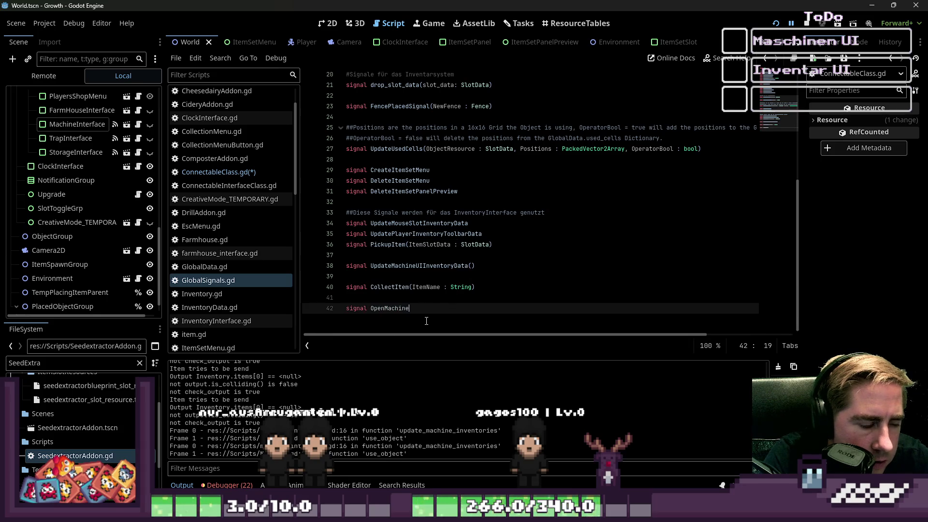
{"action": "key", "text": "ctrl+s"}
{"action": "left_click", "coordinate": [397, 310]}
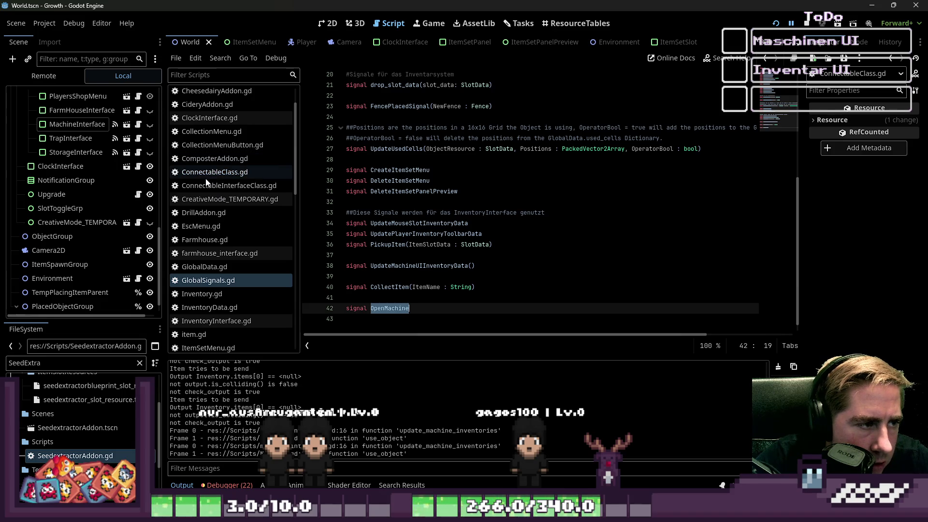
Scroll the script list and open Machine.gd
{"action": "scroll", "coordinate": [205, 179], "scroll_direction": "down", "scroll_amount": 3}
{"action": "scroll", "coordinate": [208, 203], "scroll_direction": "down", "scroll_amount": 3}
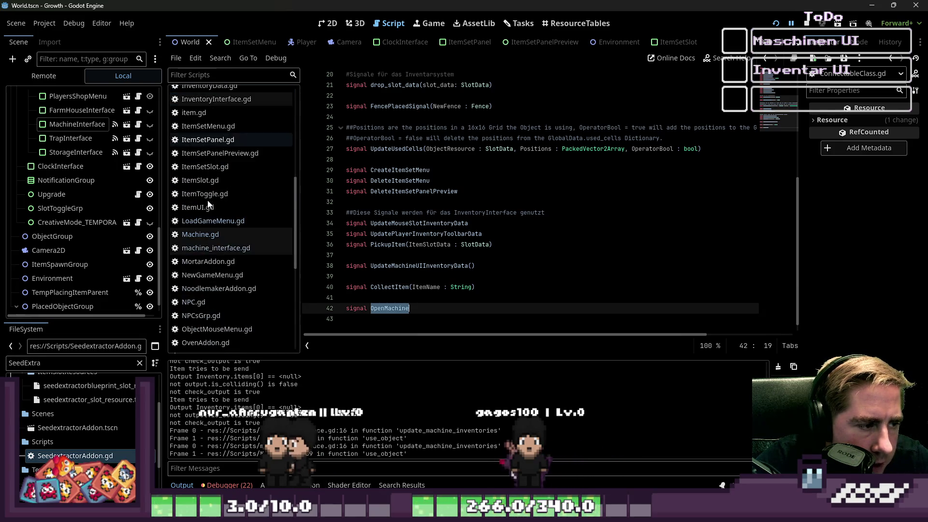
{"action": "left_click", "coordinate": [203, 235]}
Add GlobalSignals.OpenMachine.connect(use_object) to connect_signals in Machine.gd and run the project
{"action": "scroll", "coordinate": [415, 261], "scroll_direction": "down", "scroll_amount": 5}
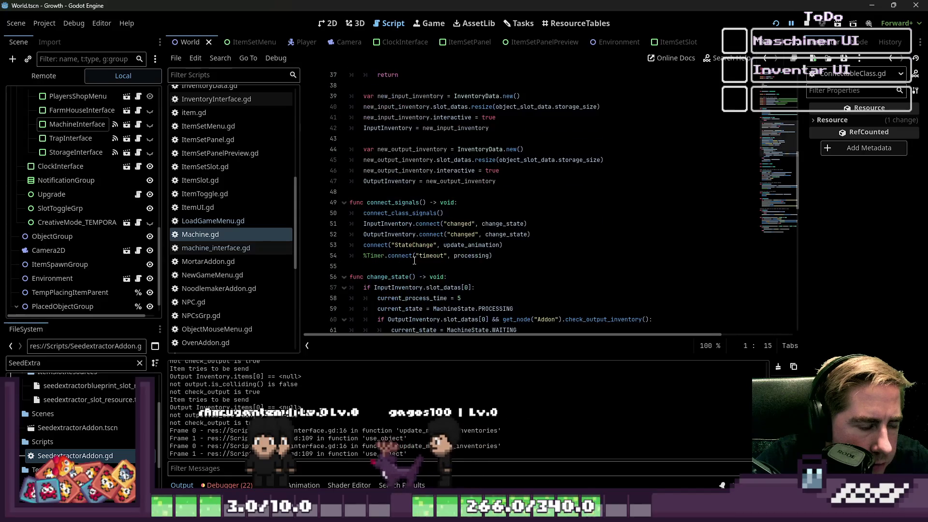
{"action": "left_click", "coordinate": [505, 227]}
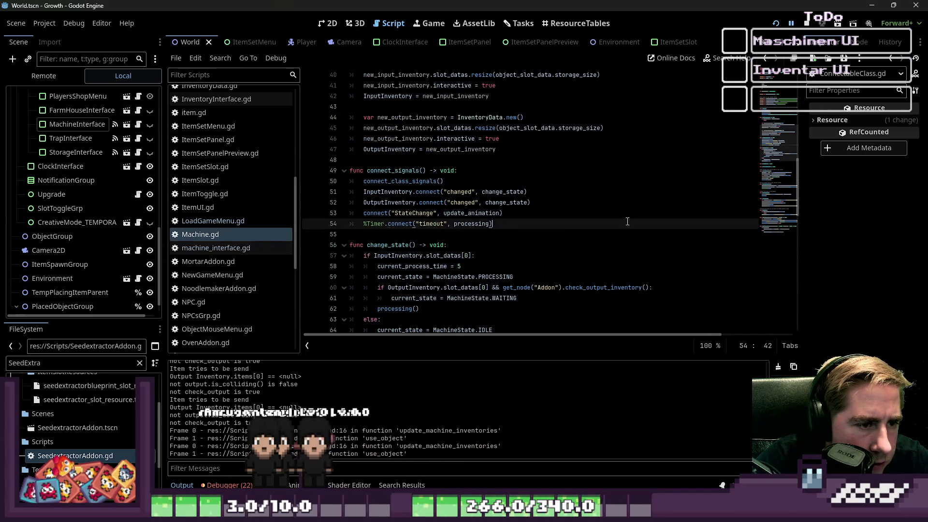
{"action": "key", "text": "Return"}
{"action": "type", "text": "Global"}
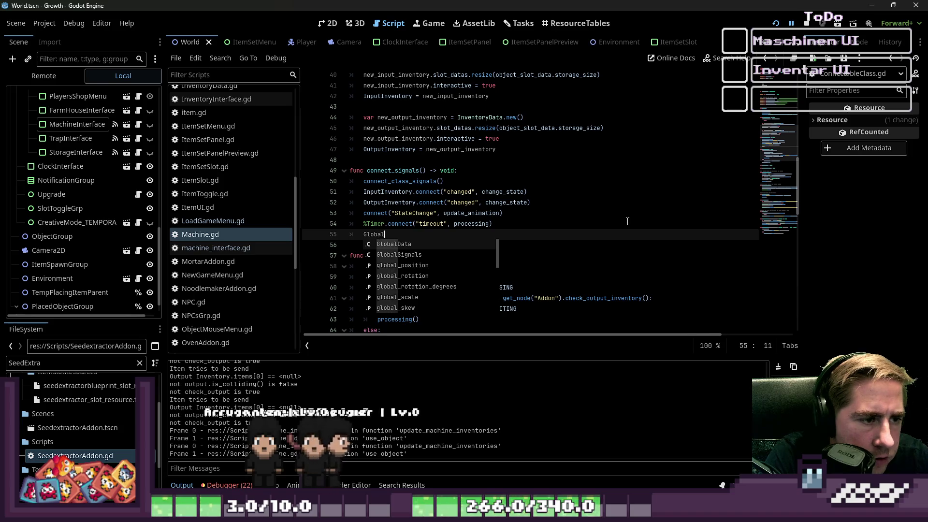
{"action": "type", "text": "Signals.OpenMachine"}
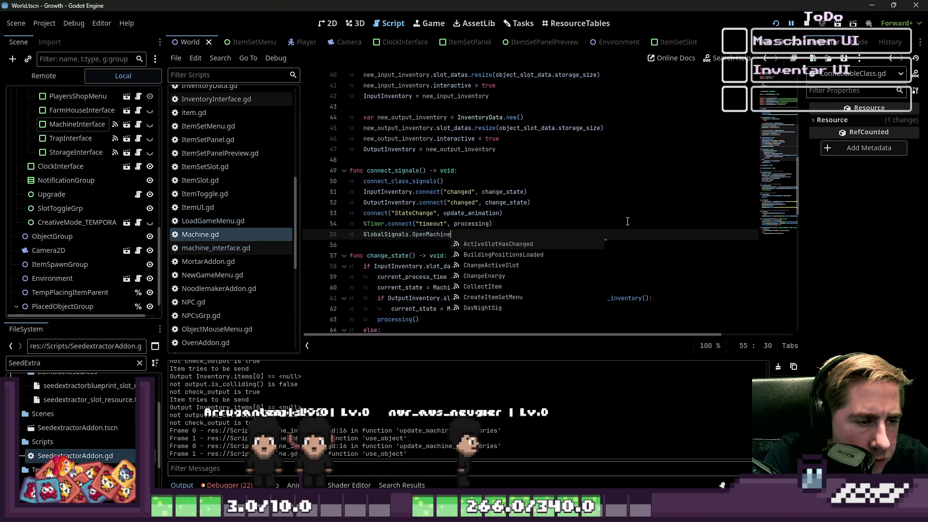
{"action": "type", "text": "/(connect("}
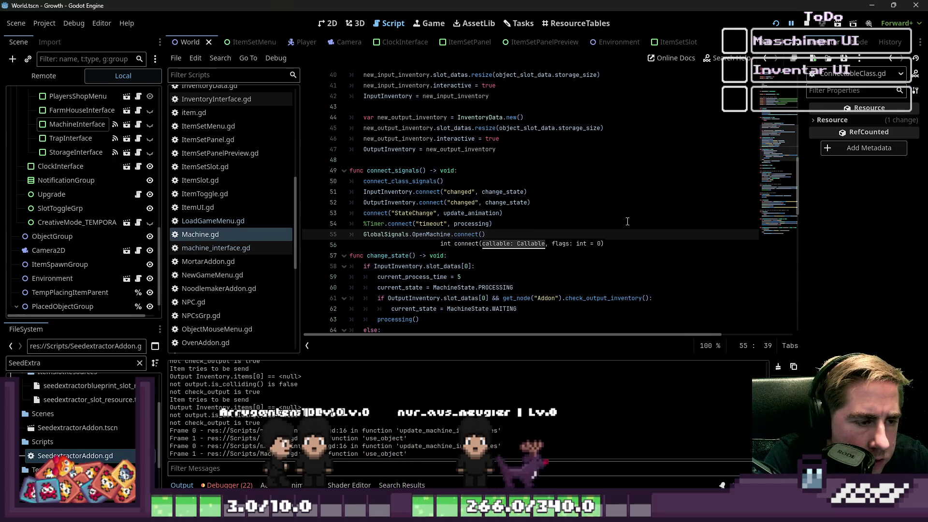
{"action": "type", "text": "upse_"}
{"action": "key", "text": "BackSpace"}
{"action": "key", "text": "BackSpace"}
{"action": "key", "text": "BackSpace"}
{"action": "type", "text": "se_o"}
{"action": "key", "text": "Return"}
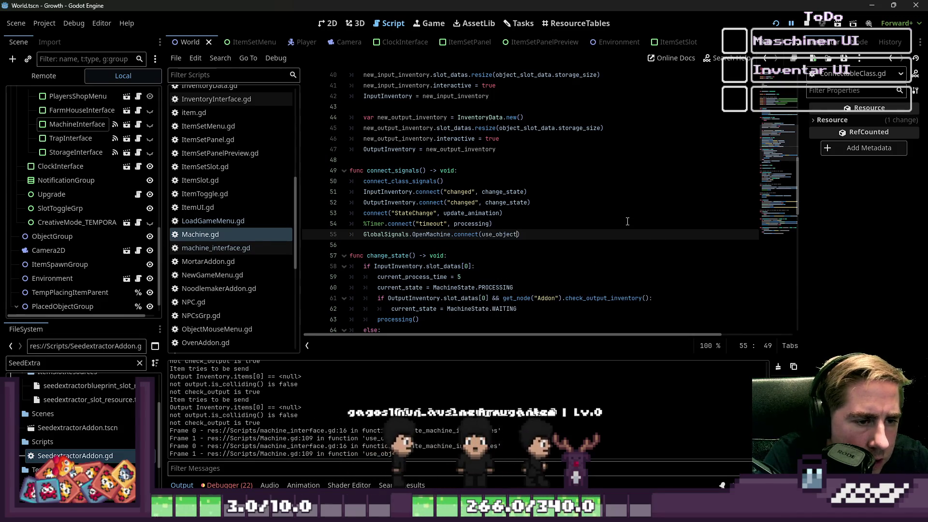
{"action": "left_click", "coordinate": [623, 202]}
{"action": "left_click", "coordinate": [805, 24]}
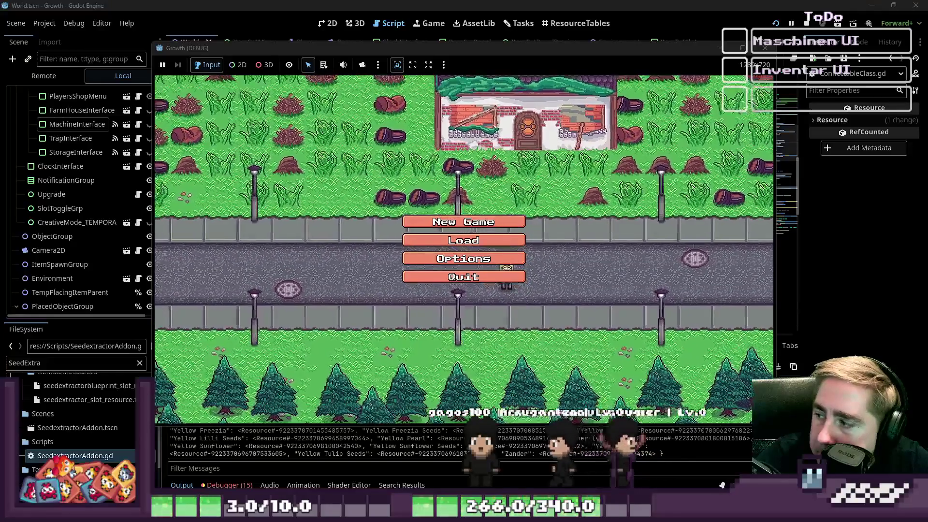
Start a new game with a newly named character, close the inventory, and click the machine
{"action": "left_click", "coordinate": [471, 223]}
{"action": "type", "text": "a"}
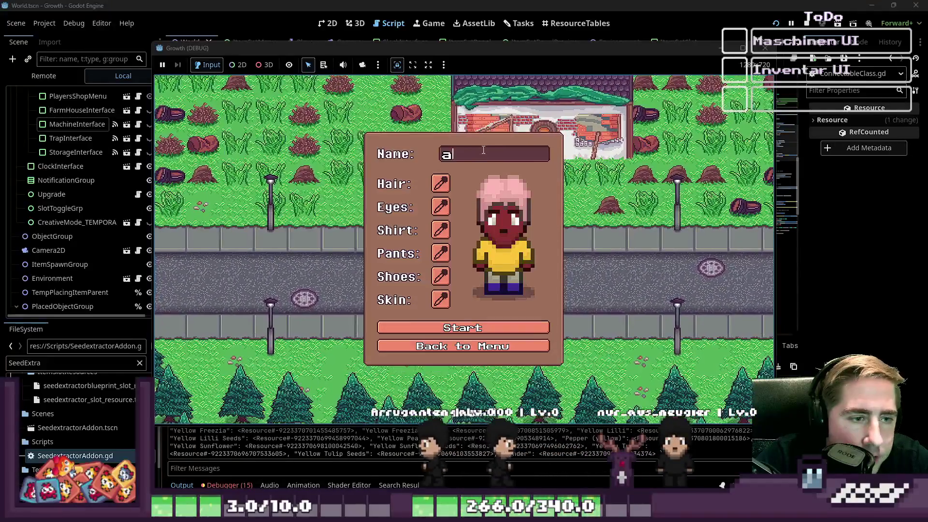
{"action": "type", "text": "sdv"}
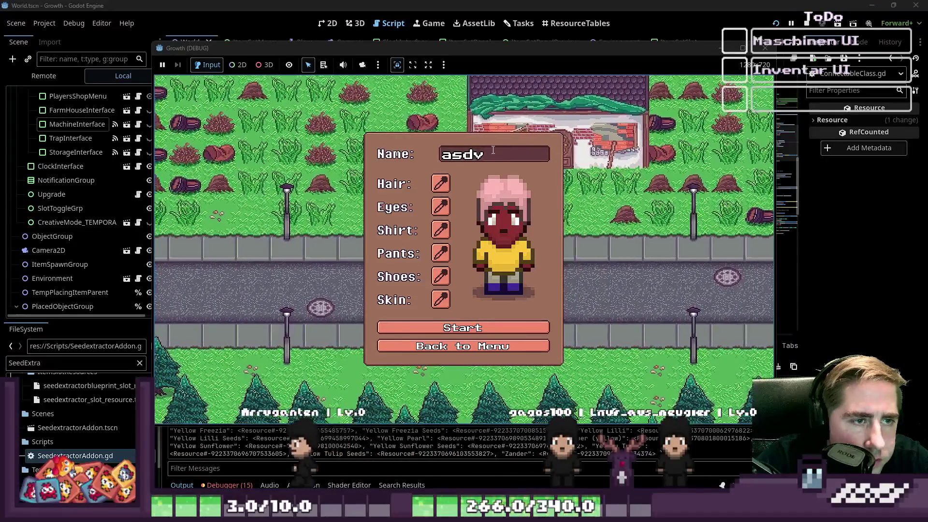
{"action": "left_click", "coordinate": [462, 333]}
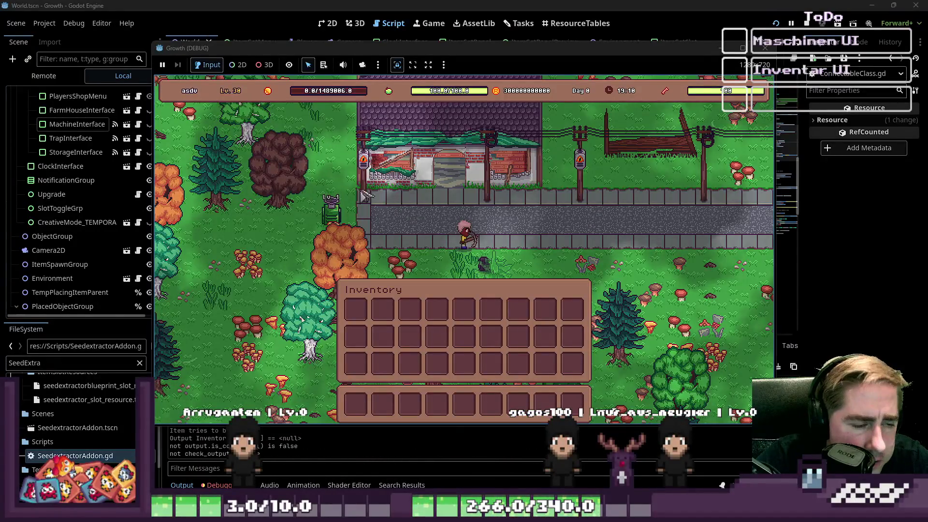
{"action": "key", "text": "i"}
{"action": "key", "text": "a"}
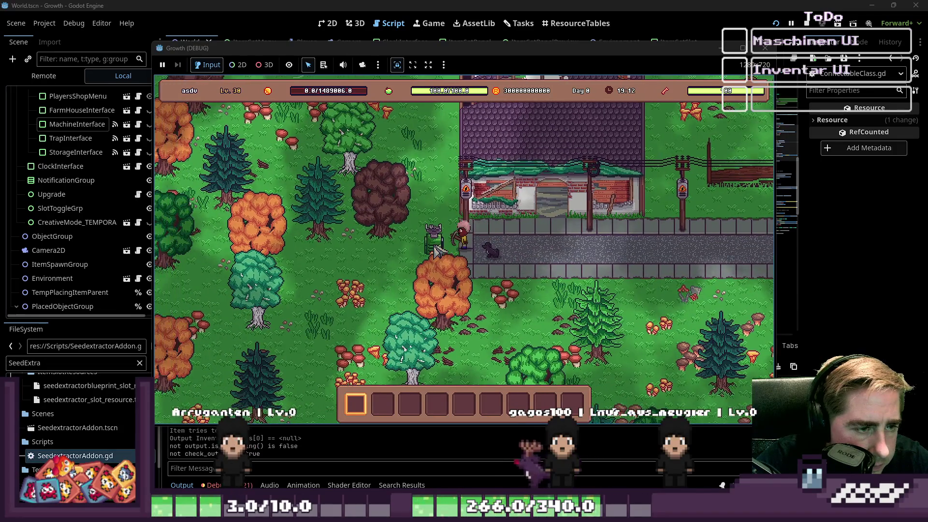
{"action": "left_click", "coordinate": [433, 244]}
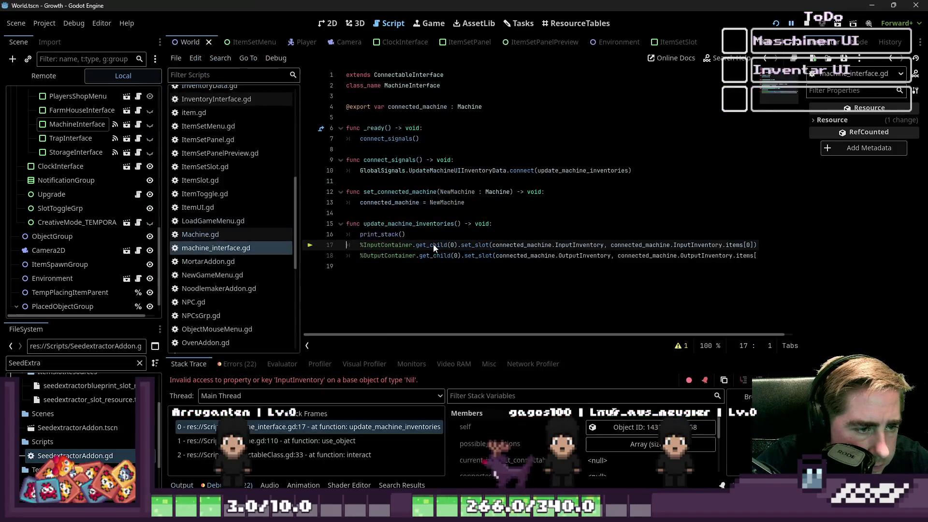
Show the Output log and select update_machine_inventories in the printed stack trace
{"action": "left_click", "coordinate": [182, 485]}
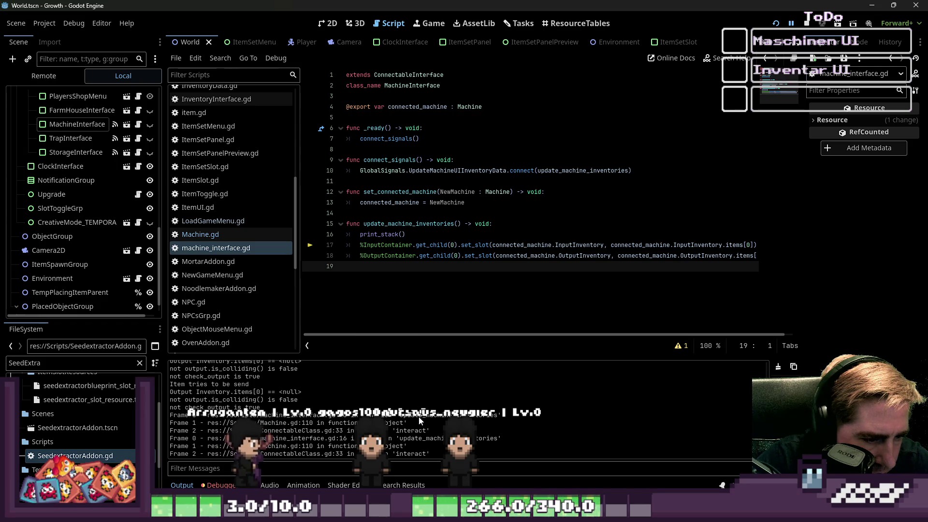
{"action": "double_click", "coordinate": [422, 224]}
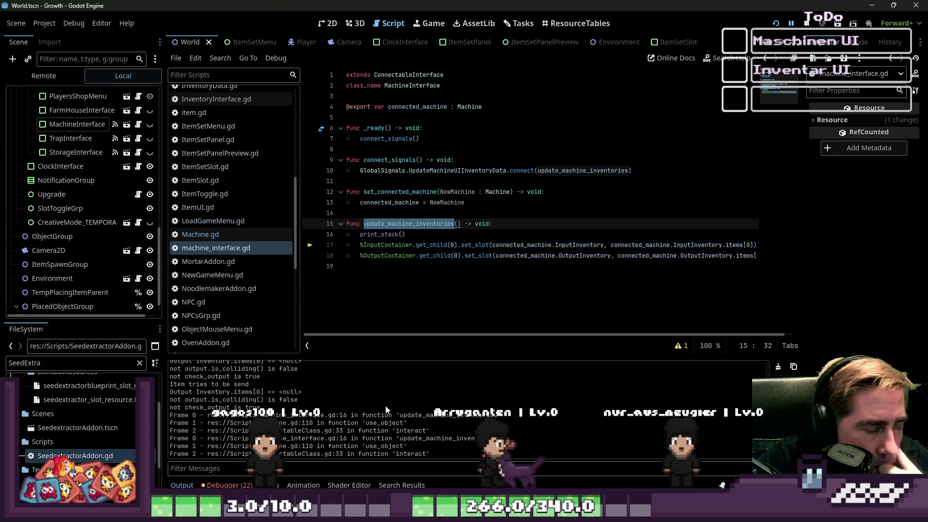
{"action": "scroll", "coordinate": [51, 254], "scroll_direction": "down", "scroll_amount": 1}
Inspect the placed Machine node under PlacedObjectGroup, then reopen Machine.gd
{"action": "left_click", "coordinate": [69, 304]}
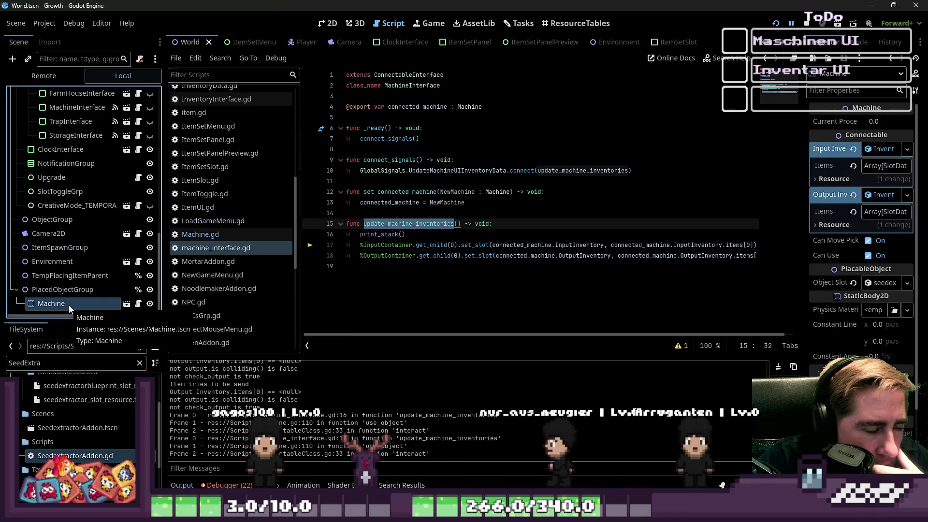
{"action": "left_click", "coordinate": [329, 23]}
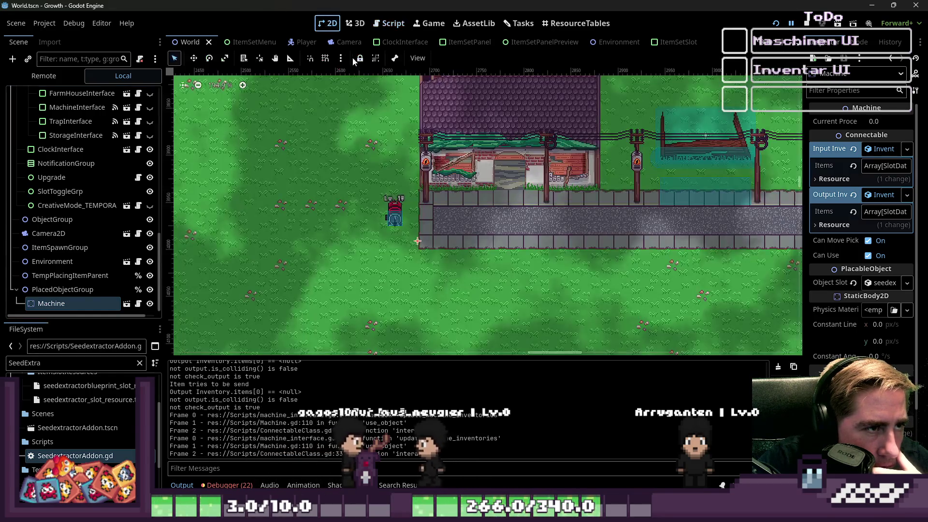
{"action": "left_click", "coordinate": [390, 23]}
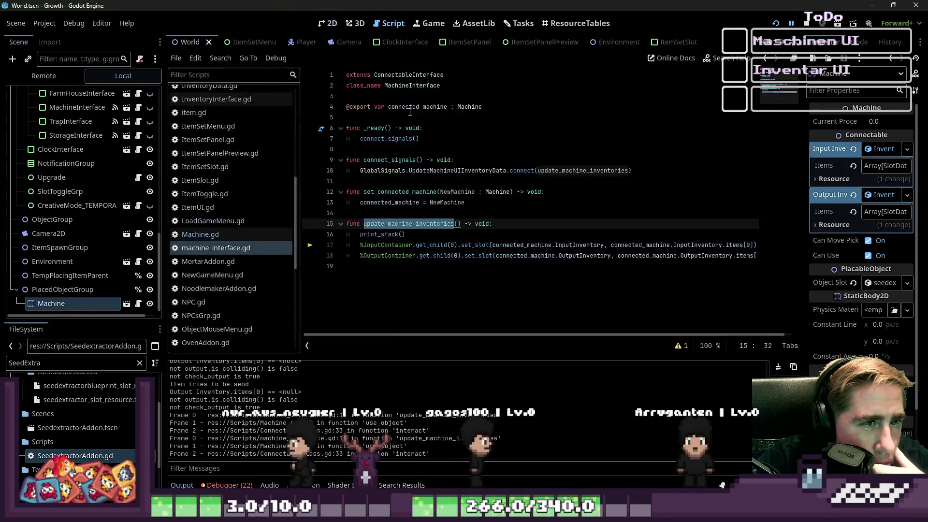
{"action": "left_click", "coordinate": [250, 237]}
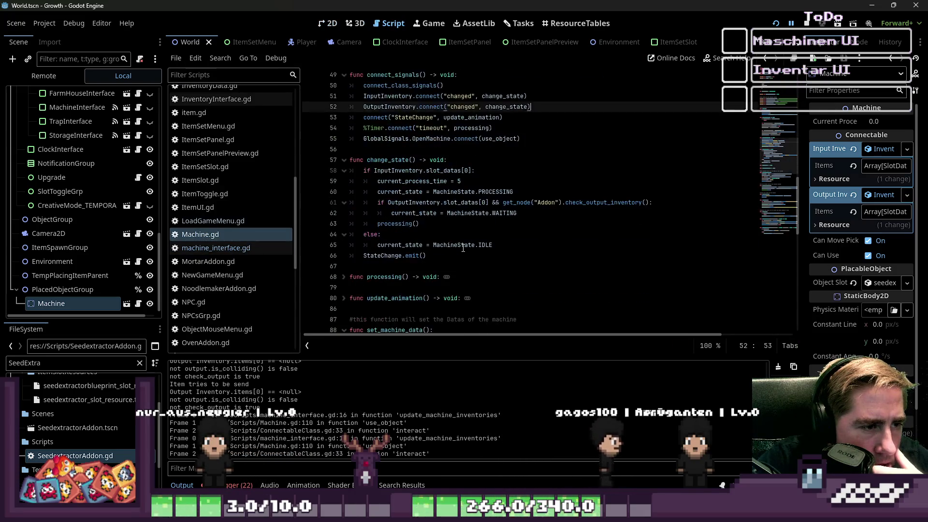
{"action": "left_click", "coordinate": [495, 139]}
{"action": "scroll", "coordinate": [495, 151], "scroll_direction": "down", "scroll_amount": 10}
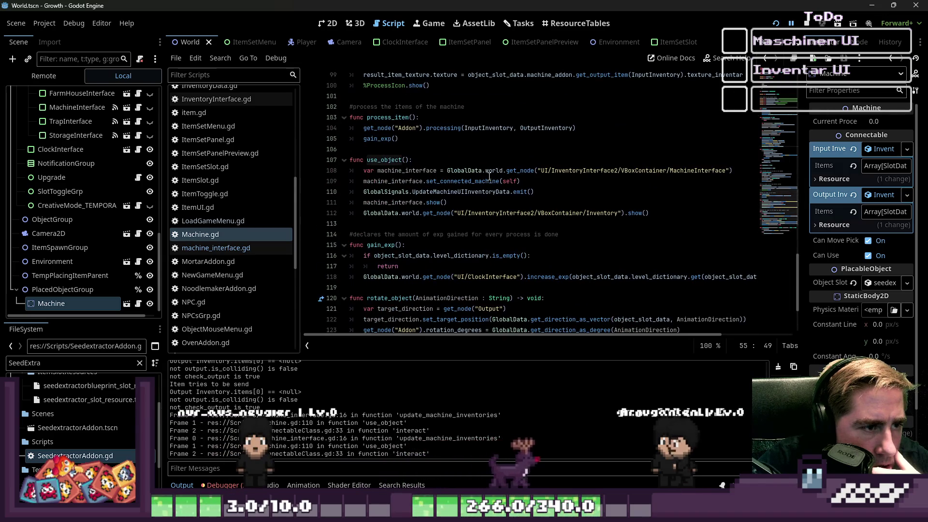
{"action": "scroll", "coordinate": [489, 176], "scroll_direction": "up", "scroll_amount": 5}
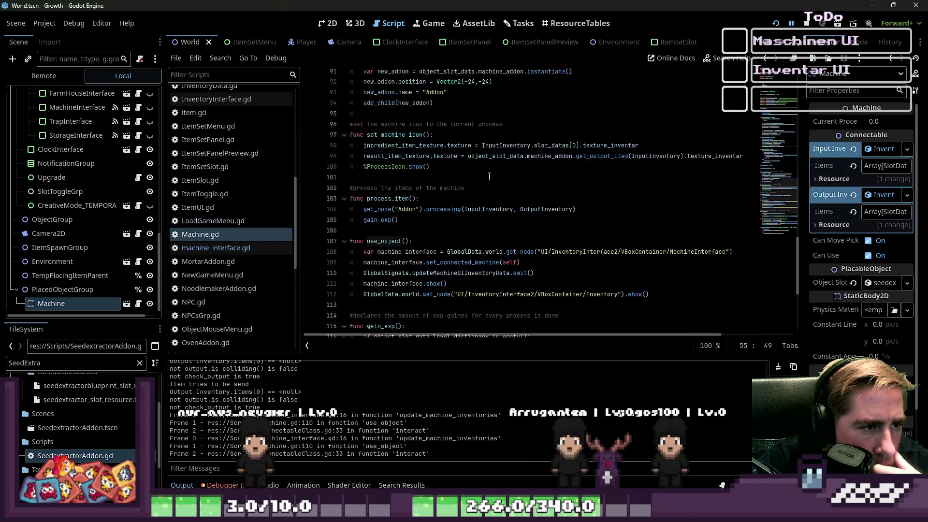
{"action": "scroll", "coordinate": [489, 176], "scroll_direction": "up", "scroll_amount": 5}
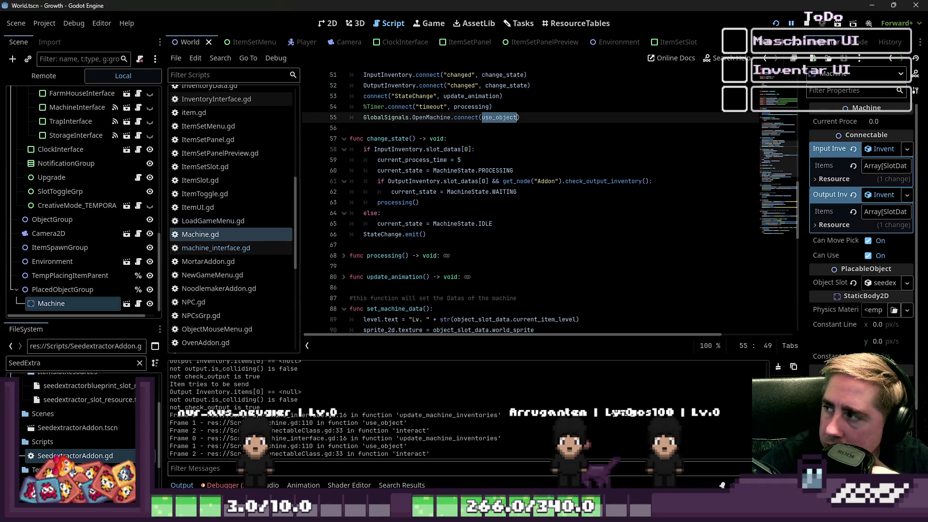
{"action": "left_click", "coordinate": [503, 191]}
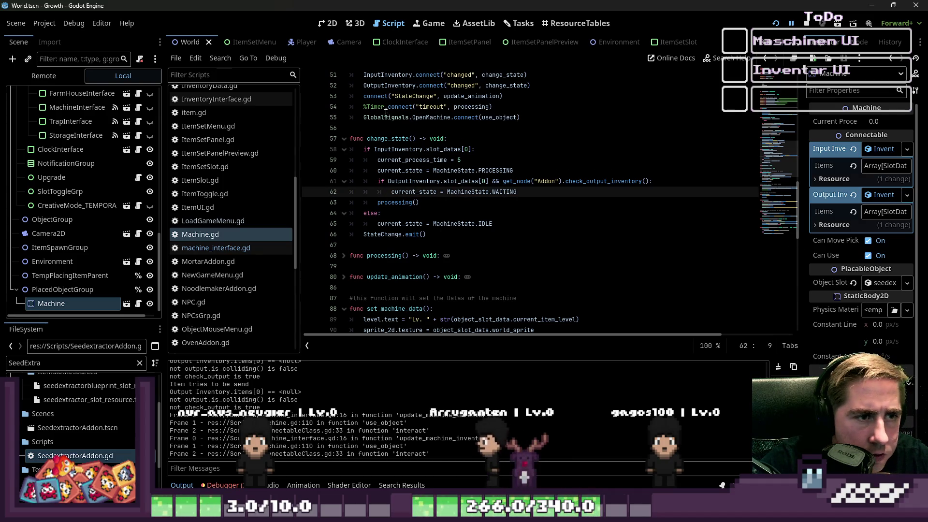
{"action": "left_click", "coordinate": [386, 117]}
{"action": "double_click", "coordinate": [385, 117]}
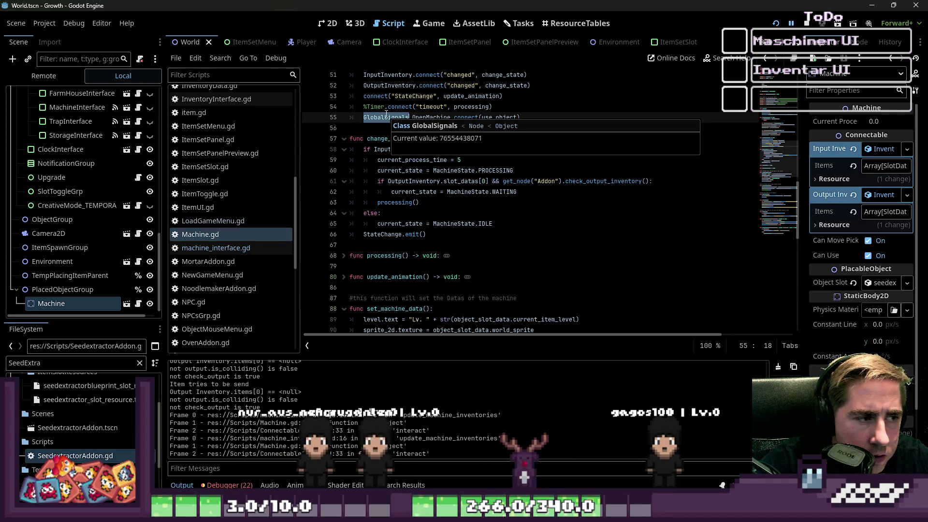
{"action": "left_click", "coordinate": [262, 248]}
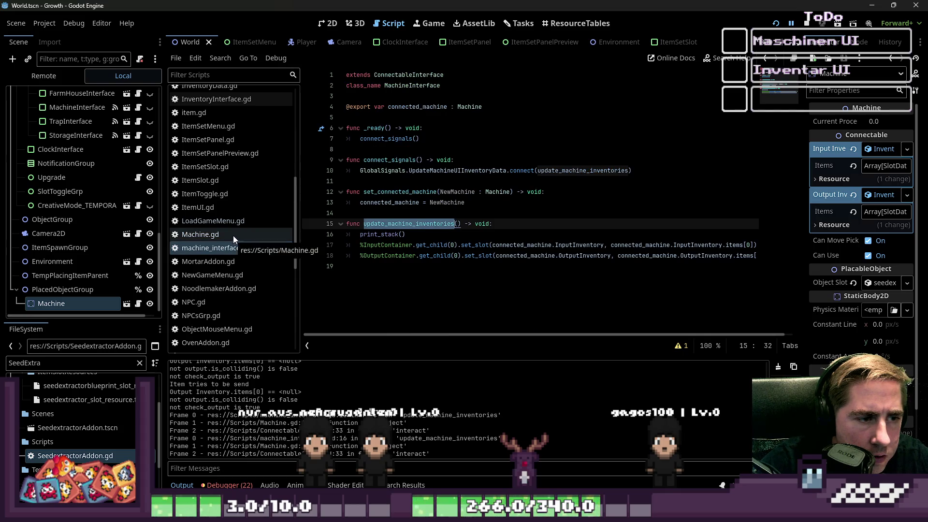
{"action": "left_click", "coordinate": [395, 234]}
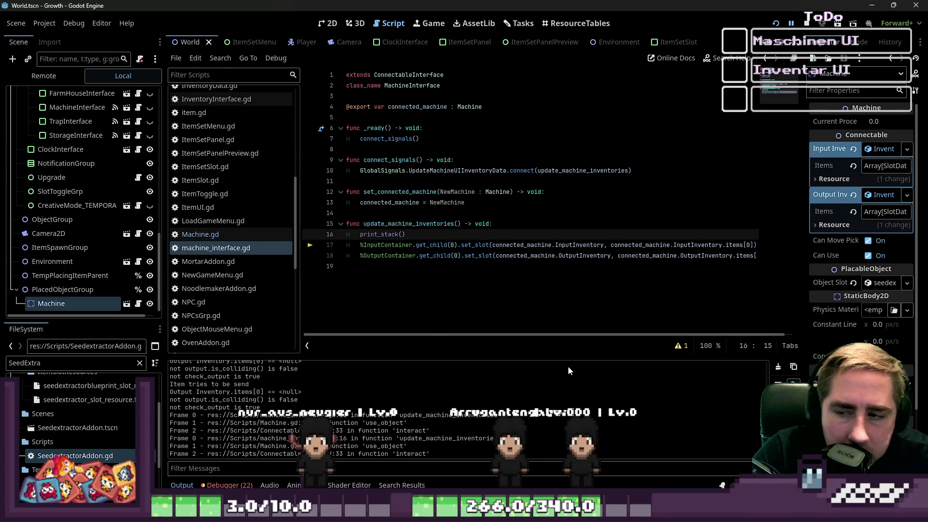
{"action": "left_click", "coordinate": [200, 234]}
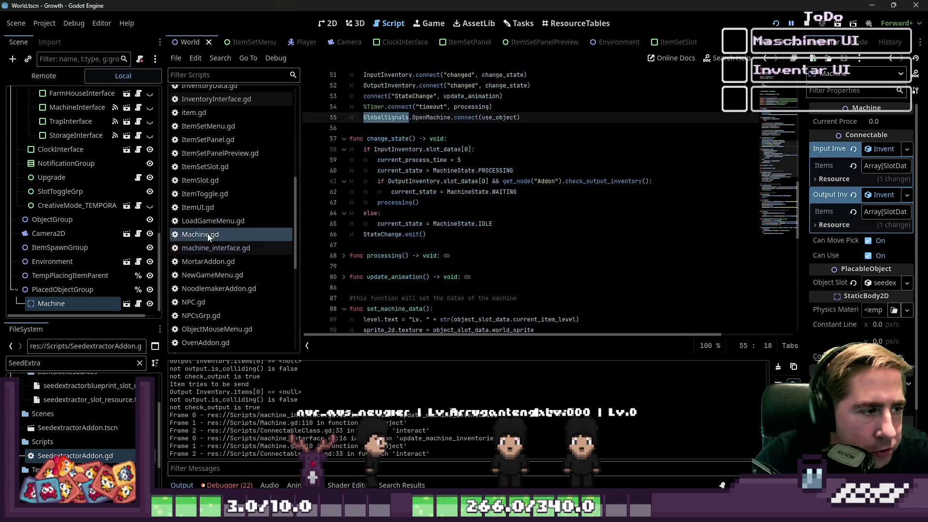
{"action": "left_click", "coordinate": [422, 235]}
{"action": "scroll", "coordinate": [427, 238], "scroll_direction": "up", "scroll_amount": 3}
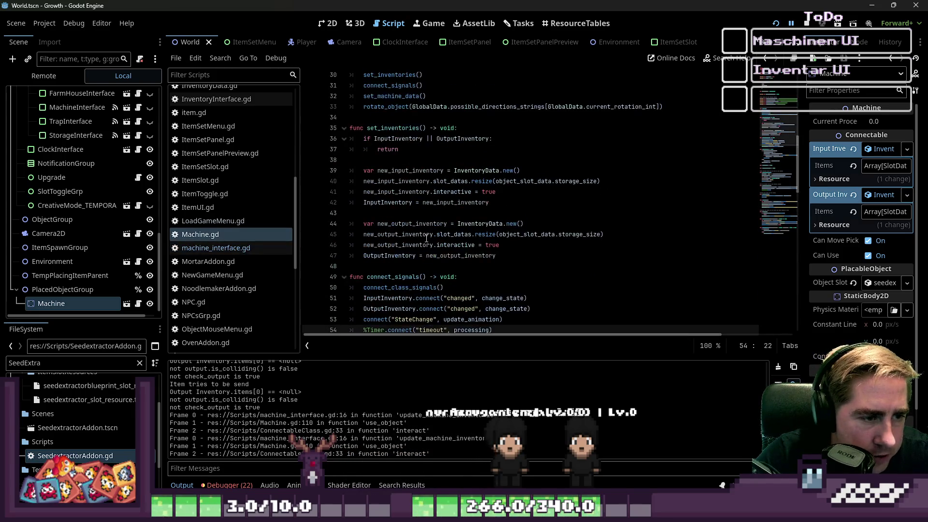
{"action": "scroll", "coordinate": [427, 238], "scroll_direction": "up", "scroll_amount": 3}
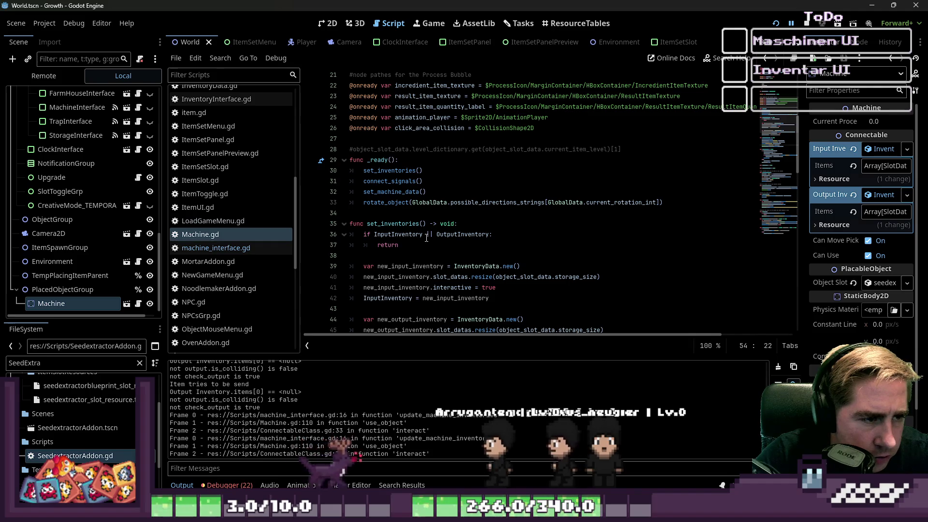
{"action": "scroll", "coordinate": [427, 237], "scroll_direction": "down", "scroll_amount": 10}
{"action": "scroll", "coordinate": [427, 236], "scroll_direction": "up", "scroll_amount": 2}
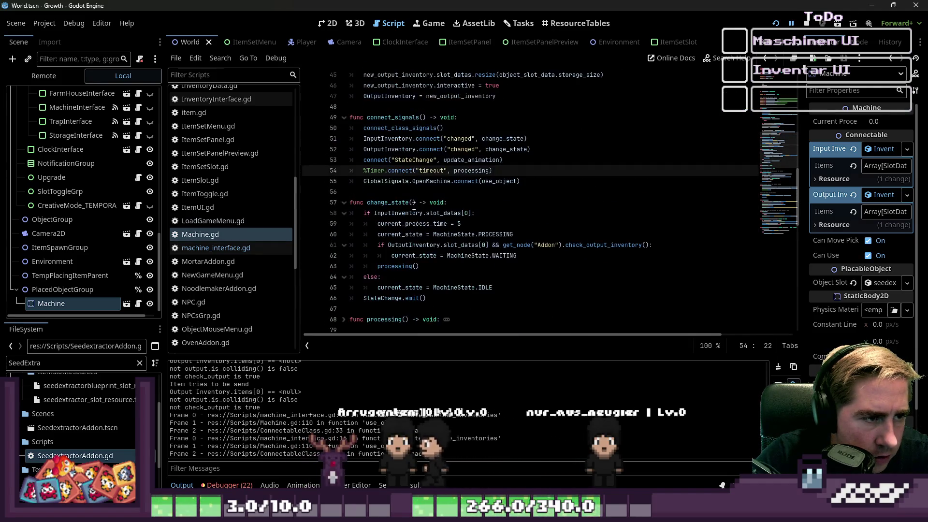
{"action": "scroll", "coordinate": [434, 234], "scroll_direction": "up", "scroll_amount": 7}
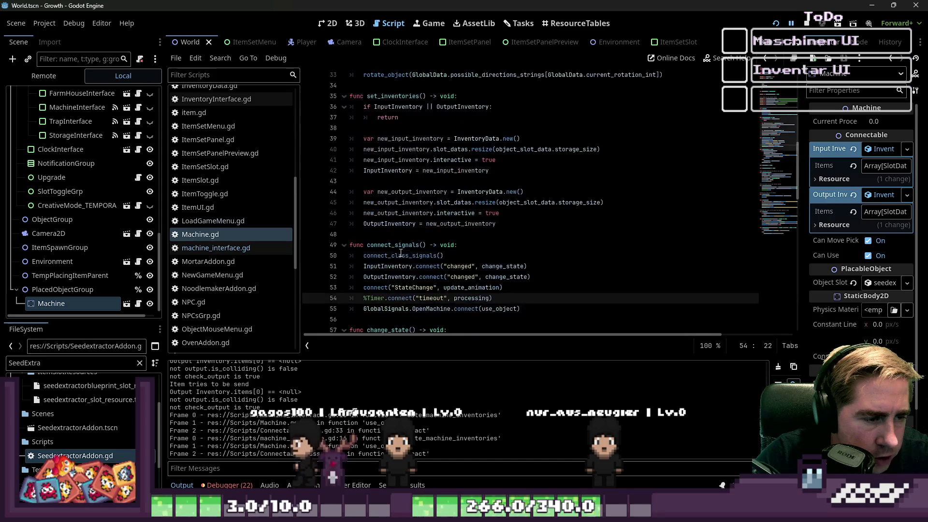
{"action": "scroll", "coordinate": [434, 235], "scroll_direction": "down", "scroll_amount": 4}
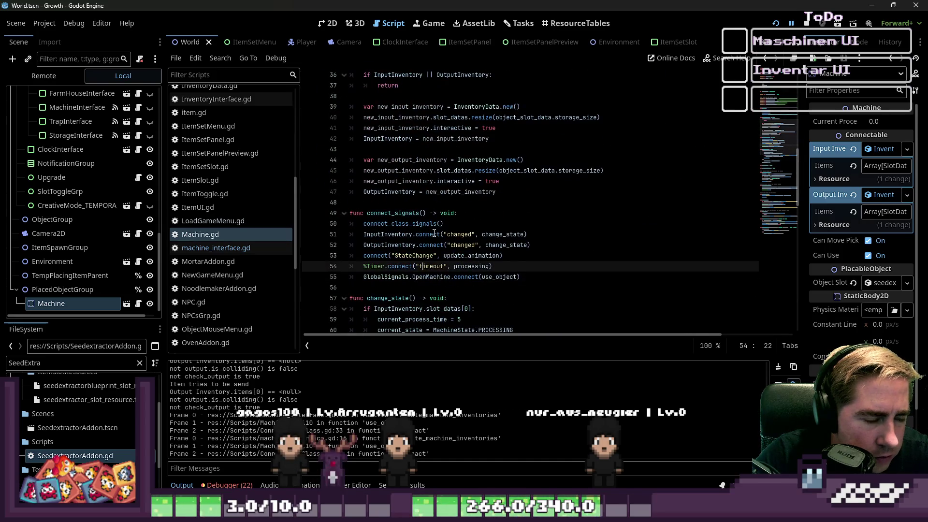
{"action": "double_click", "coordinate": [466, 277]}
Search all scripts for use_object and browse the 8 matches across 7 files
{"action": "key", "text": "ctrl+shift+f"}
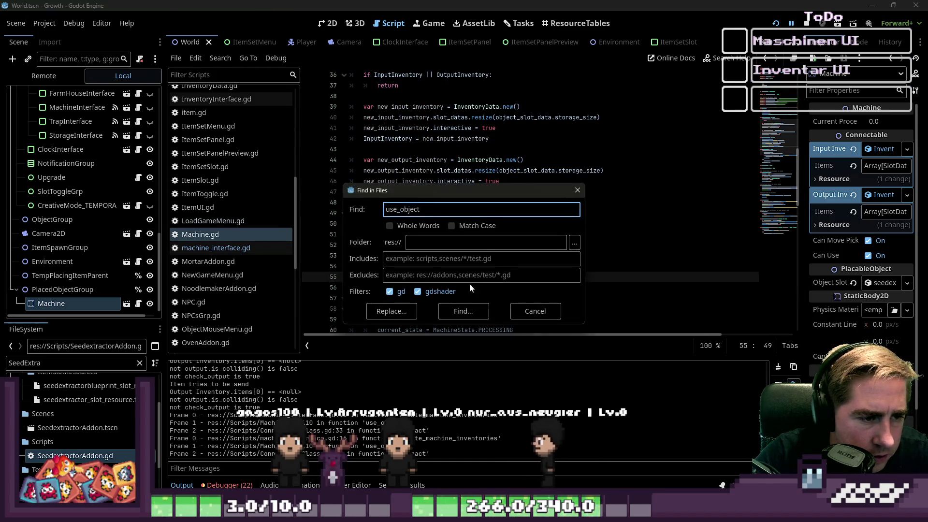
{"action": "left_click", "coordinate": [458, 313]}
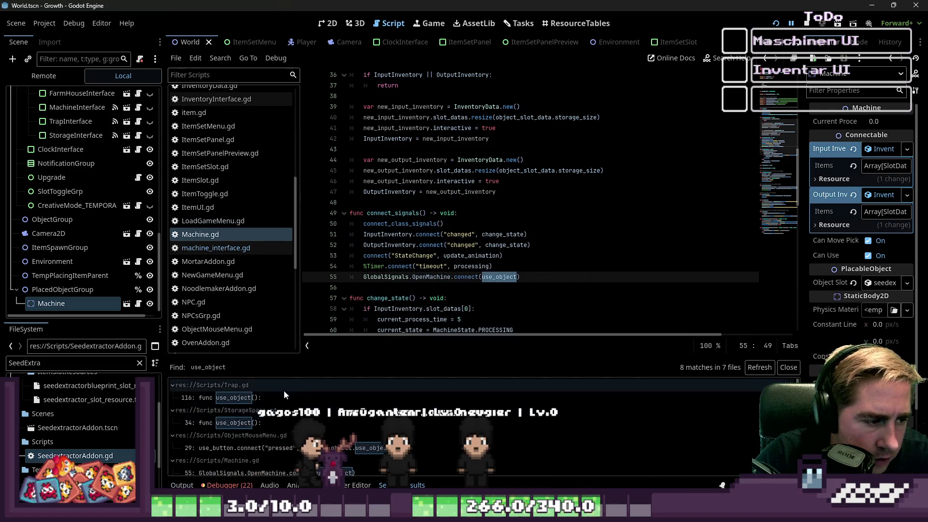
{"action": "scroll", "coordinate": [291, 445], "scroll_direction": "down", "scroll_amount": 1}
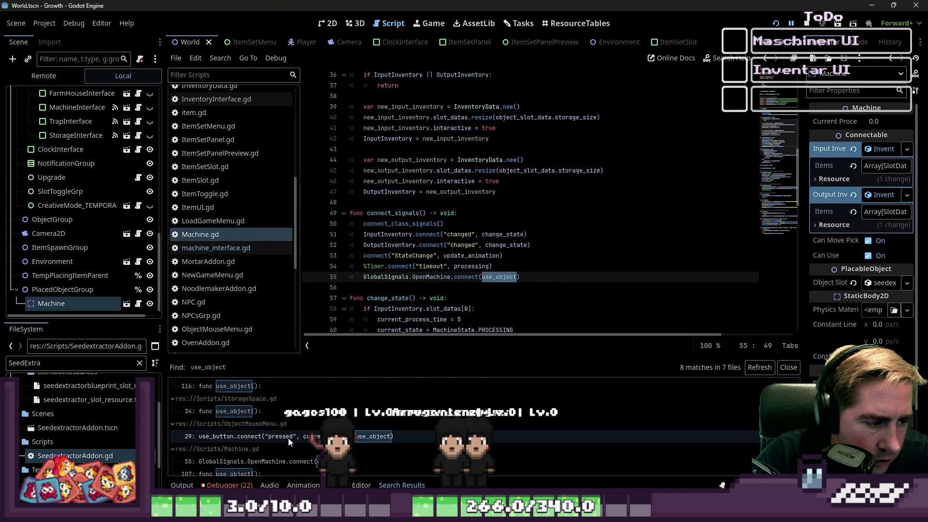
{"action": "scroll", "coordinate": [290, 440], "scroll_direction": "down", "scroll_amount": 1}
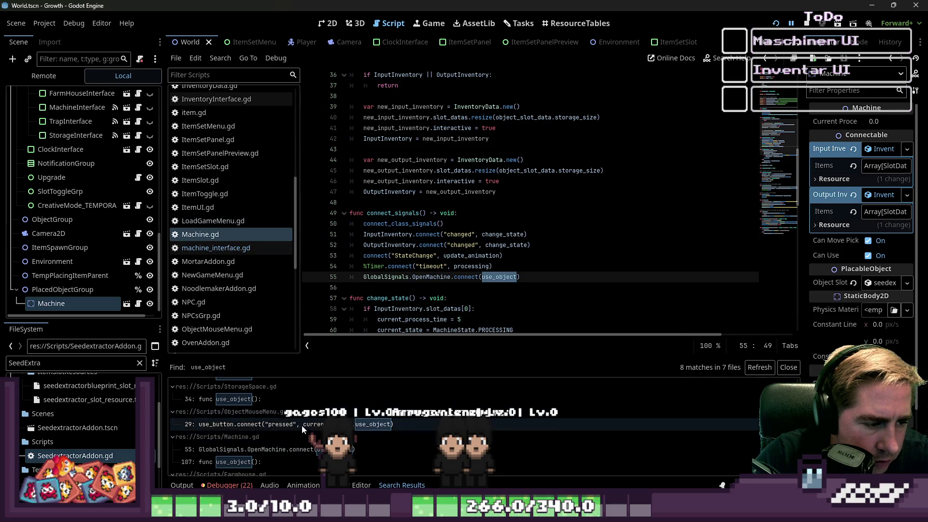
{"action": "scroll", "coordinate": [286, 447], "scroll_direction": "down", "scroll_amount": 1}
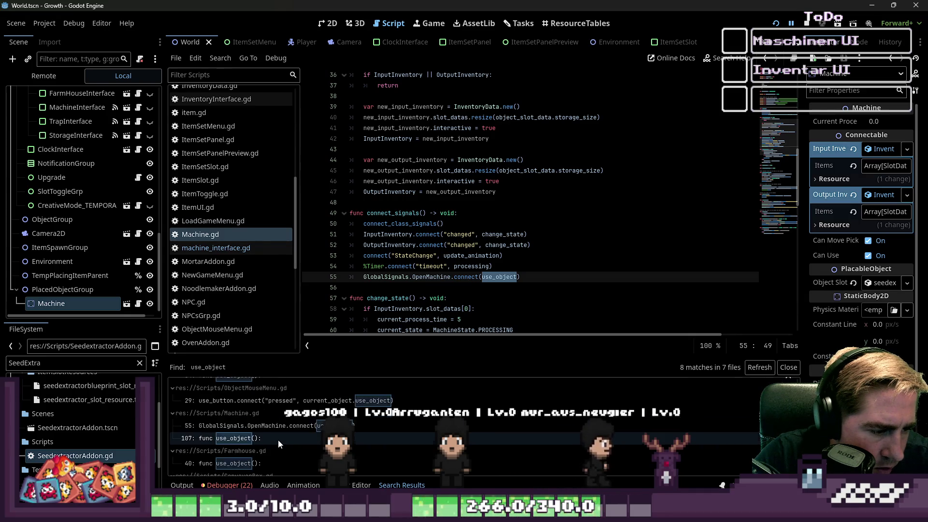
{"action": "scroll", "coordinate": [277, 439], "scroll_direction": "down", "scroll_amount": 3}
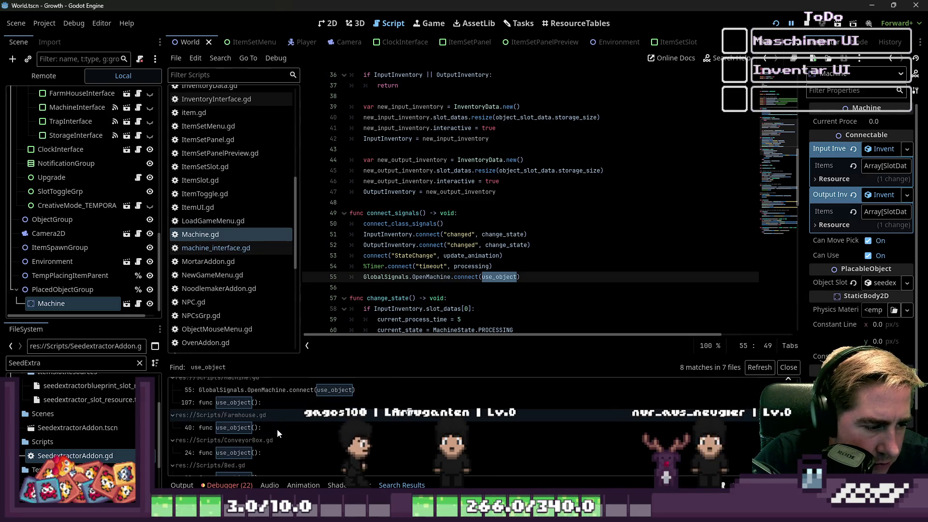
{"action": "scroll", "coordinate": [277, 430], "scroll_direction": "down", "scroll_amount": 2}
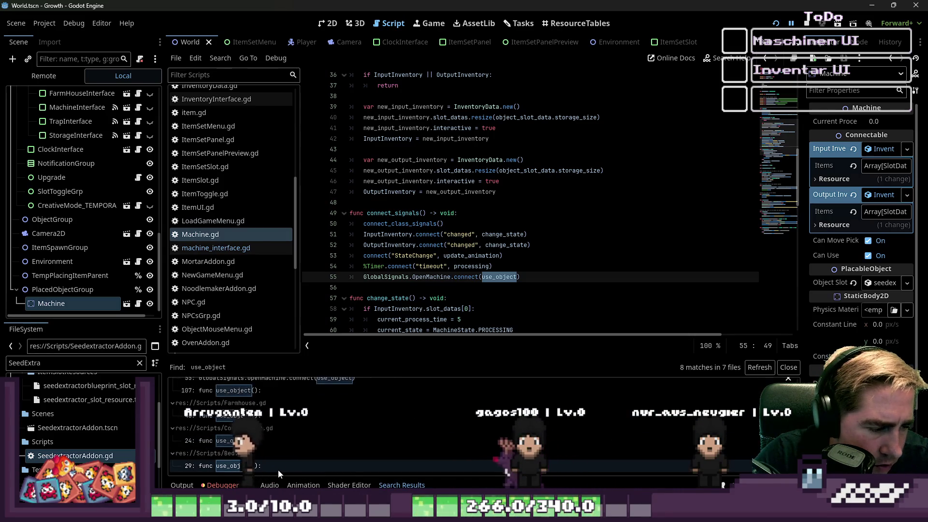
{"action": "scroll", "coordinate": [279, 452], "scroll_direction": "up", "scroll_amount": 3}
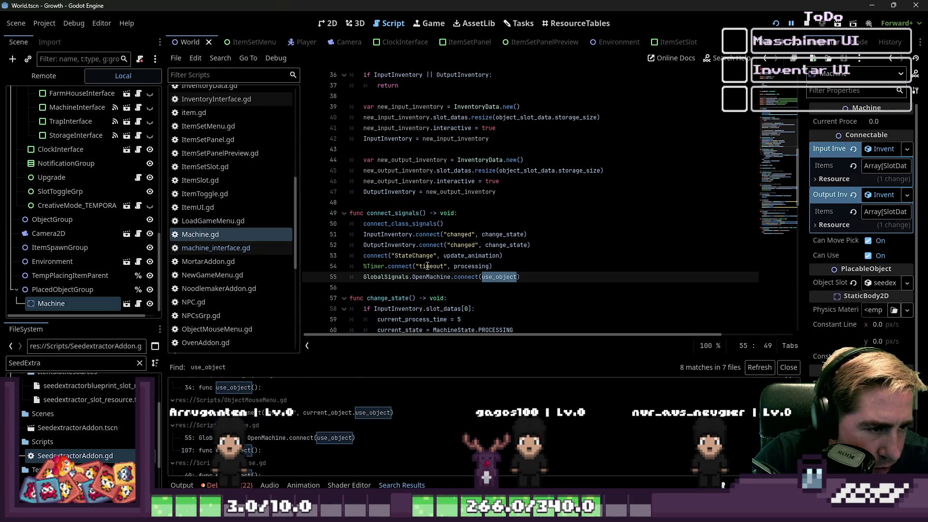
{"action": "scroll", "coordinate": [429, 267], "scroll_direction": "up", "scroll_amount": 10}
{"action": "scroll", "coordinate": [428, 266], "scroll_direction": "up", "scroll_amount": 2}
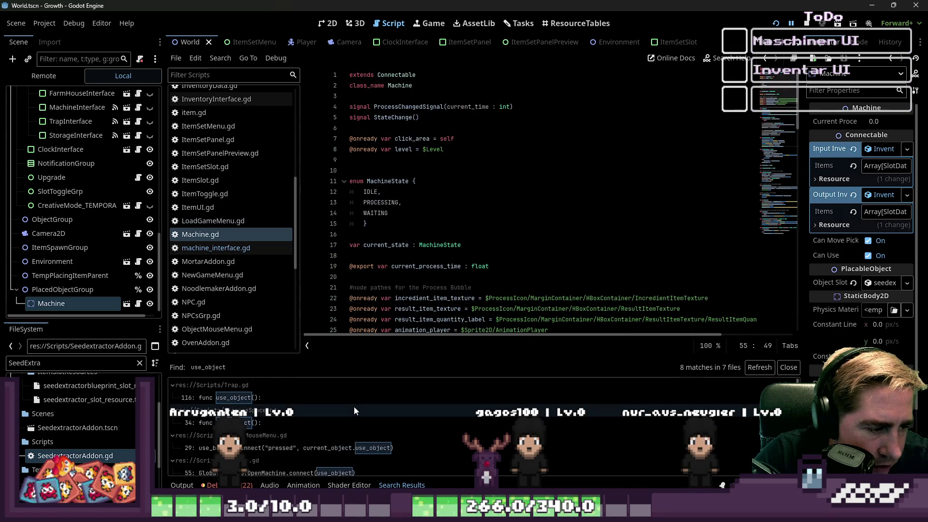
{"action": "scroll", "coordinate": [286, 419], "scroll_direction": "up", "scroll_amount": 2}
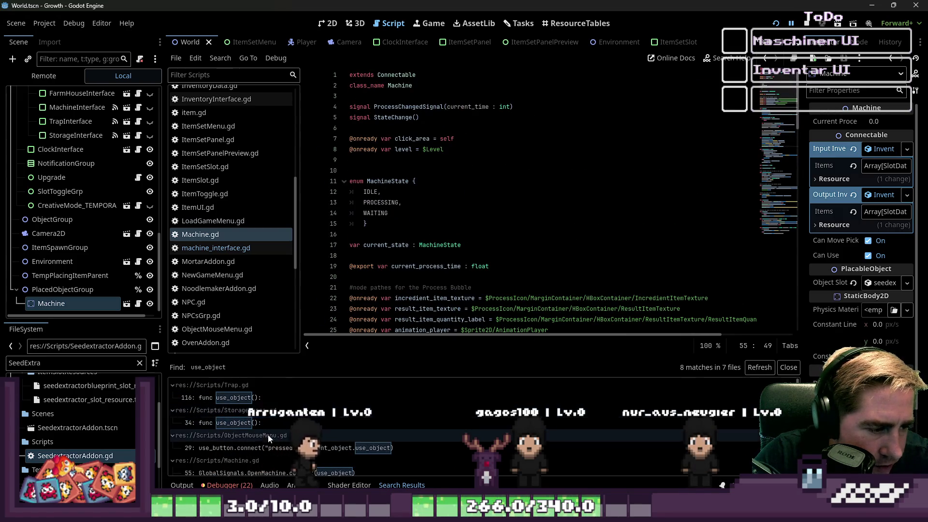
{"action": "scroll", "coordinate": [281, 419], "scroll_direction": "down", "scroll_amount": 2}
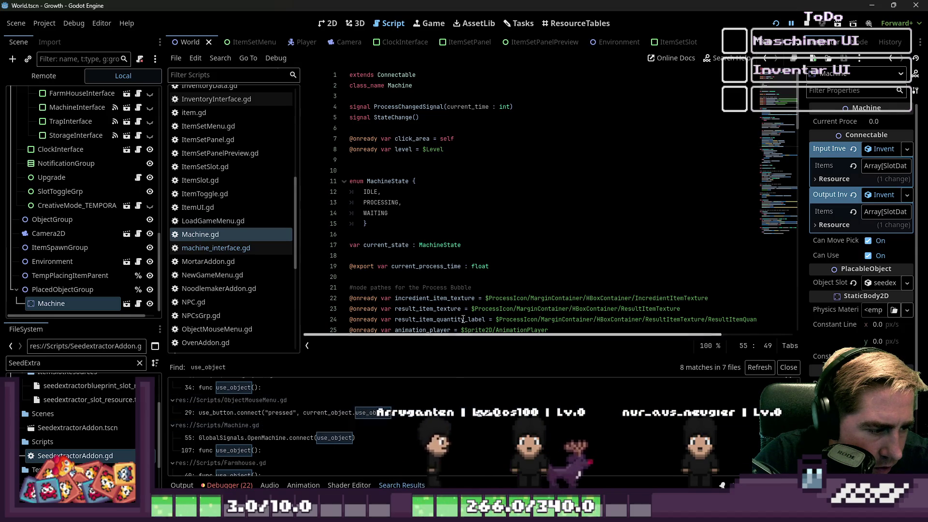
{"action": "scroll", "coordinate": [452, 252], "scroll_direction": "down", "scroll_amount": 13}
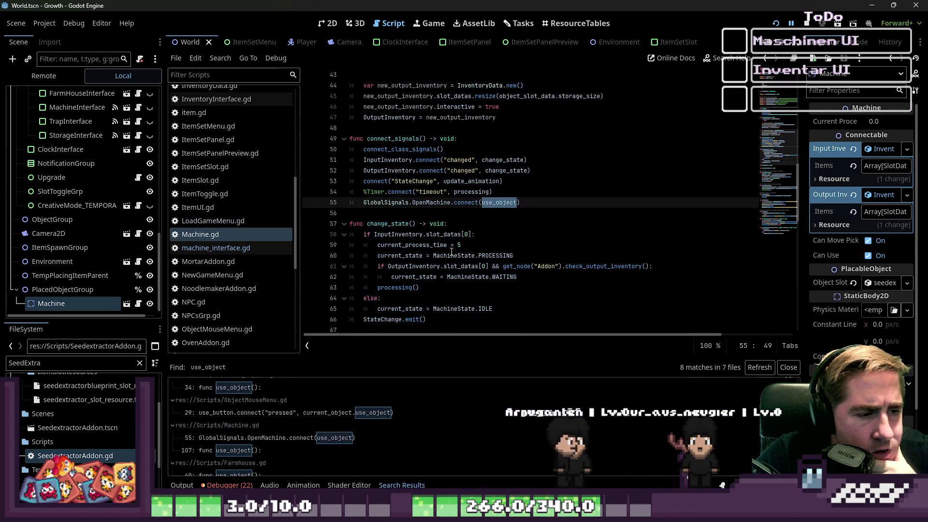
{"action": "left_click", "coordinate": [405, 139]}
{"action": "scroll", "coordinate": [422, 195], "scroll_direction": "down", "scroll_amount": 5}
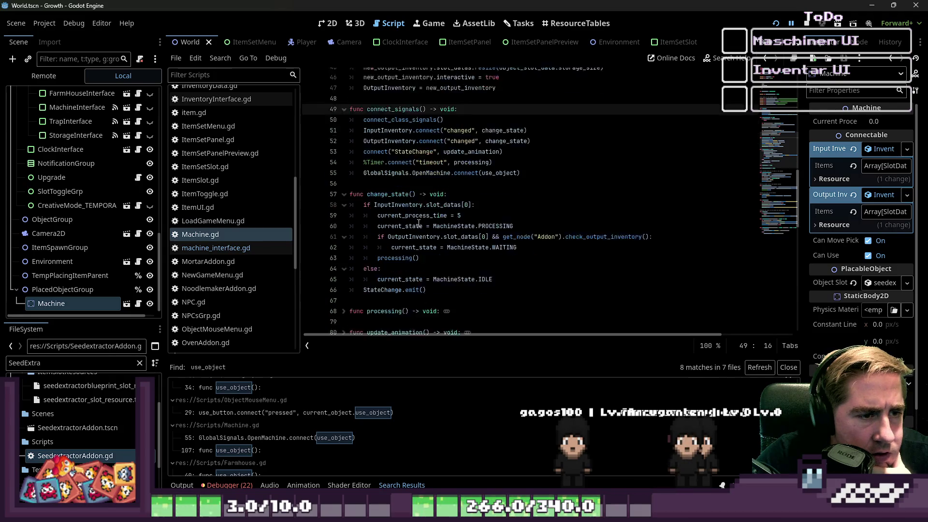
Inspect set_machine_data, then scroll Machine.gd down to func use_object()
{"action": "left_click", "coordinate": [405, 203]}
{"action": "left_click", "coordinate": [395, 235]}
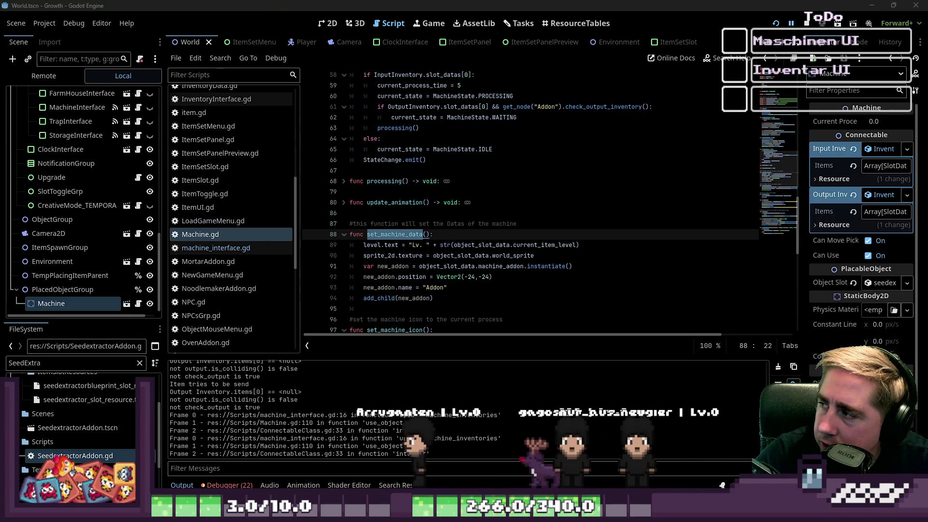
{"action": "left_click", "coordinate": [410, 245]}
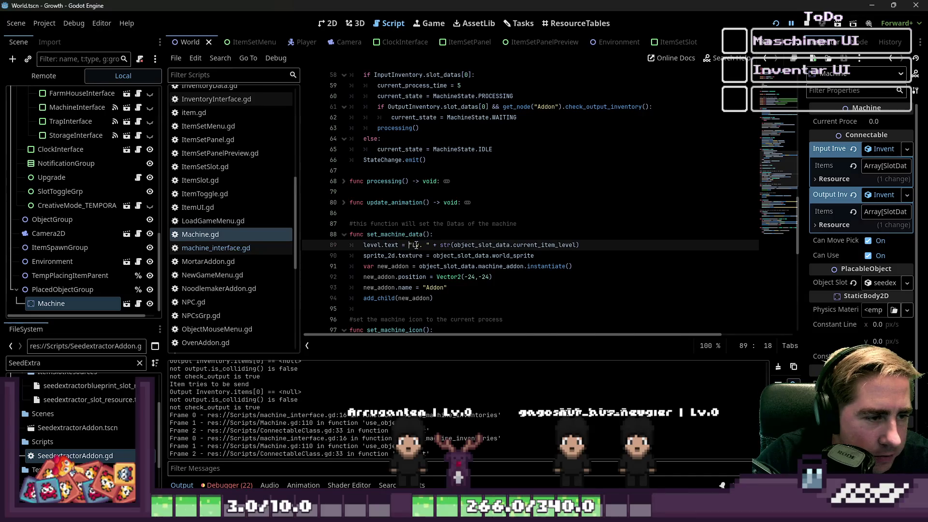
{"action": "scroll", "coordinate": [310, 297], "scroll_direction": "down", "scroll_amount": 1}
{"action": "scroll", "coordinate": [389, 236], "scroll_direction": "up", "scroll_amount": 2}
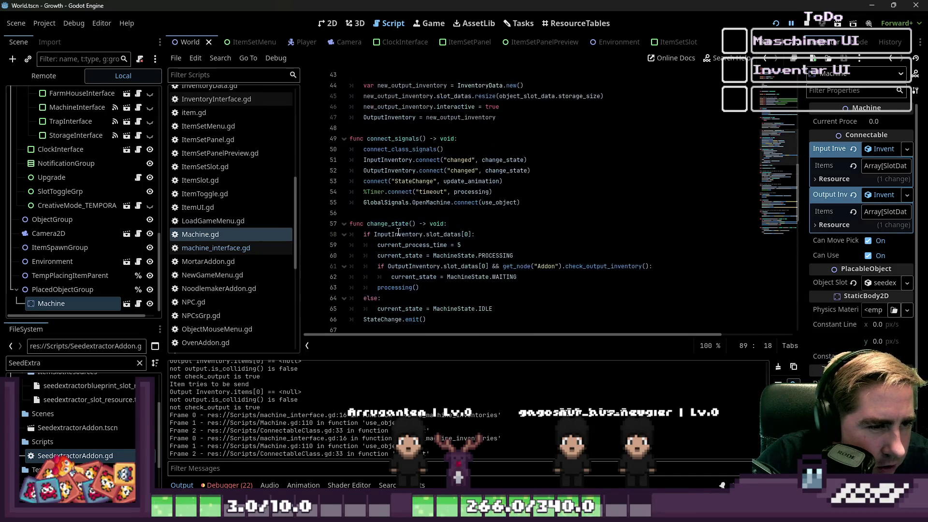
{"action": "scroll", "coordinate": [403, 215], "scroll_direction": "down", "scroll_amount": 1}
{"action": "scroll", "coordinate": [402, 215], "scroll_direction": "down", "scroll_amount": 9}
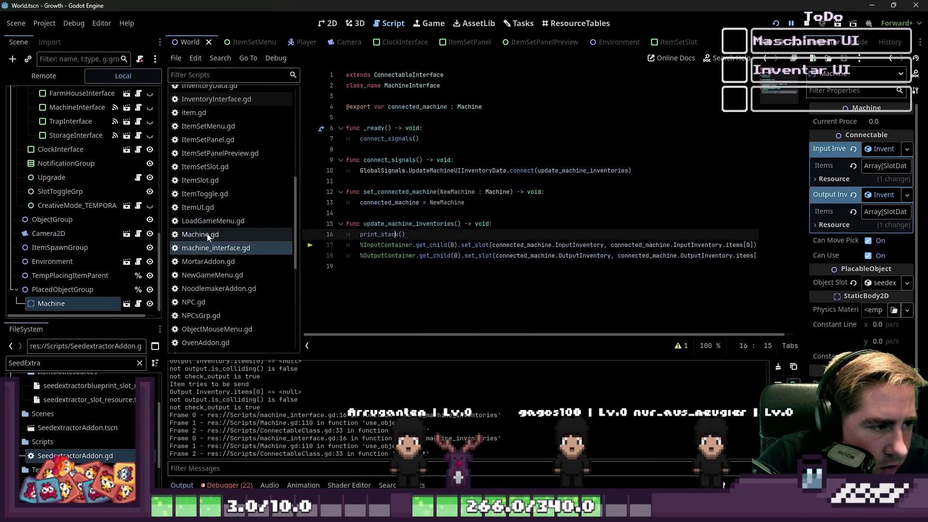
{"action": "scroll", "coordinate": [495, 226], "scroll_direction": "down", "scroll_amount": 1}
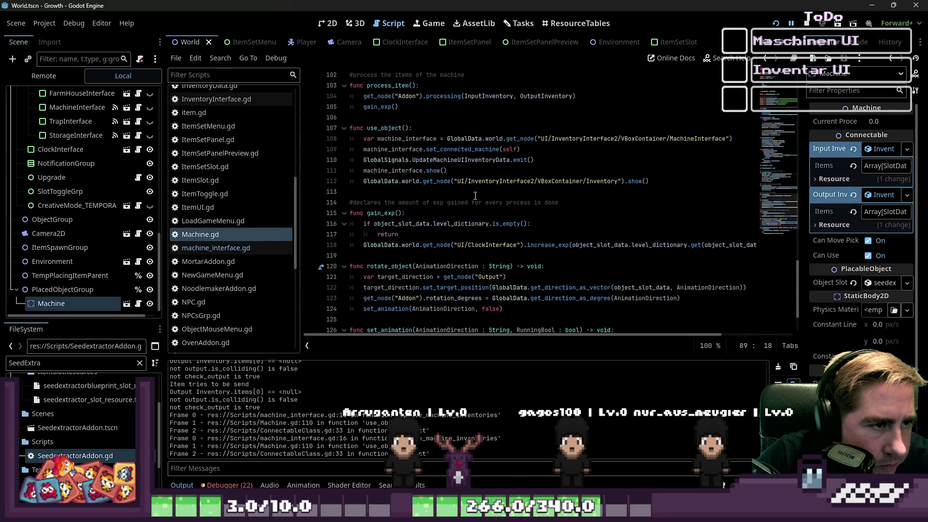
Select and review the body of use_object in Machine.gd
{"action": "left_click", "coordinate": [466, 160]}
{"action": "left_click_drag", "start_coordinate": [674, 176], "coordinate": [342, 144]}
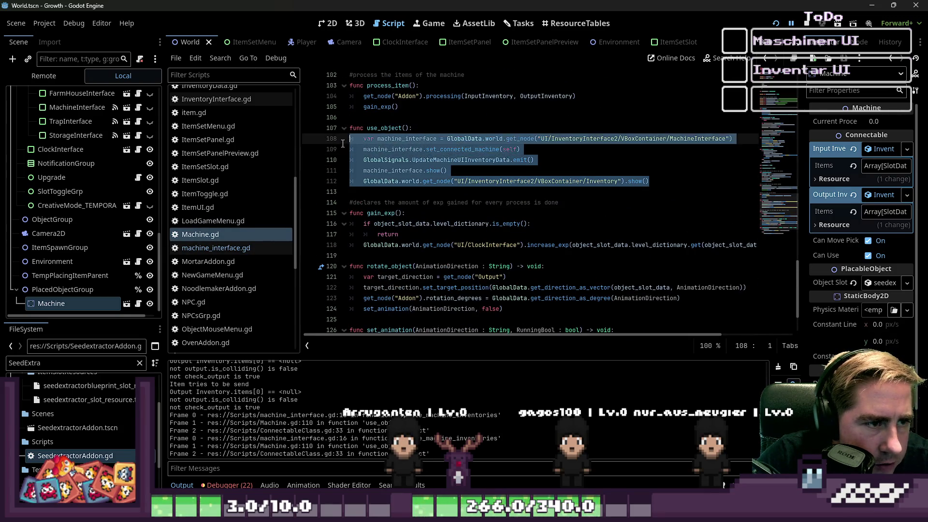
{"action": "left_click", "coordinate": [546, 171]}
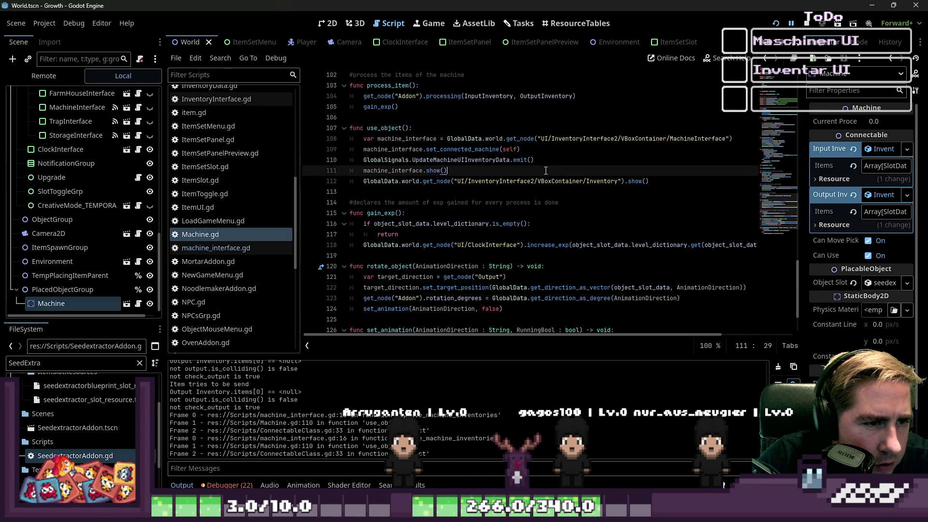
{"action": "left_click", "coordinate": [529, 150]}
Add a new first line in use_object and begin typing a print("Te debug call
{"action": "left_click", "coordinate": [608, 128]}
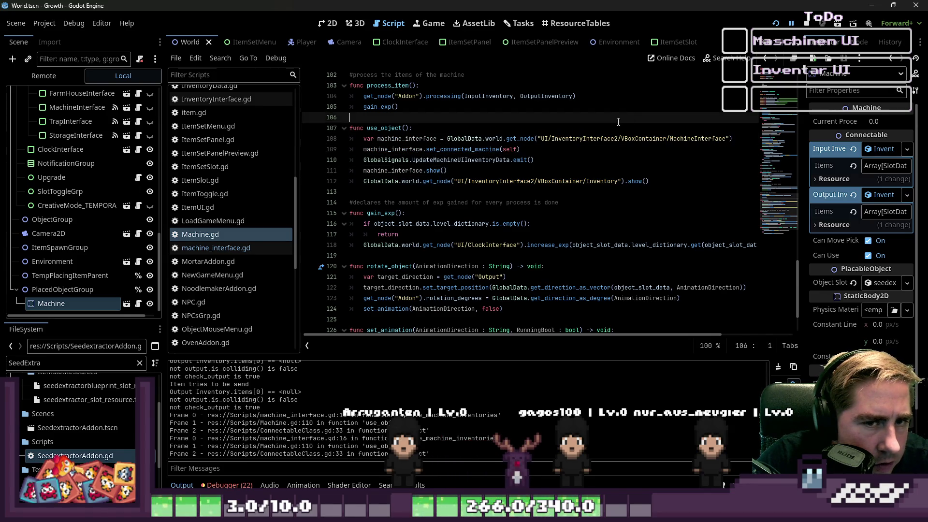
{"action": "key", "text": "Return"}
{"action": "type", "text": "o"}
{"action": "key", "text": "BackSpace"}
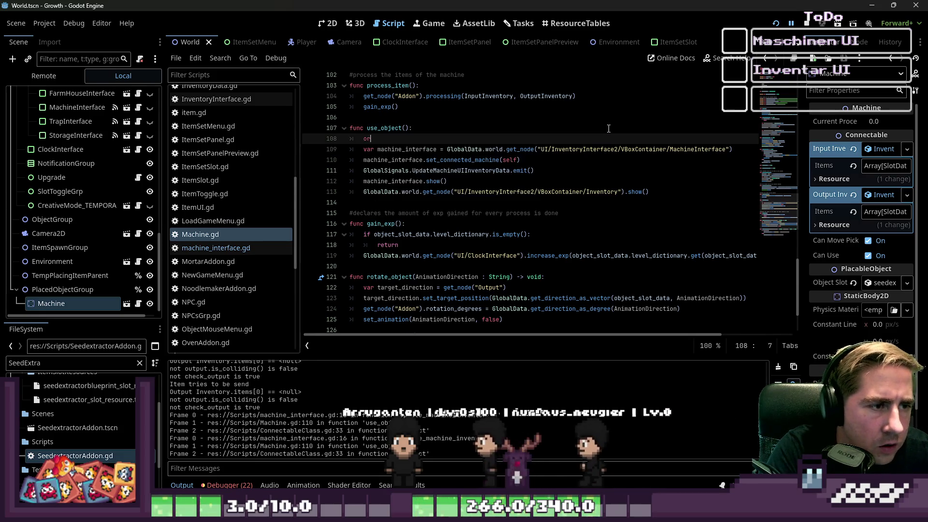
{"action": "type", "text": "pri"}
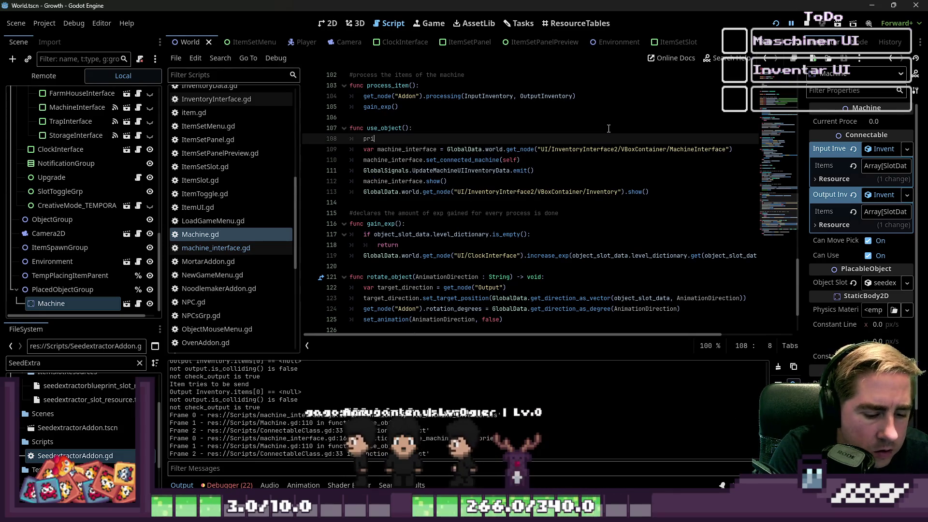
{"action": "type", "text": "nt(\"Te"}
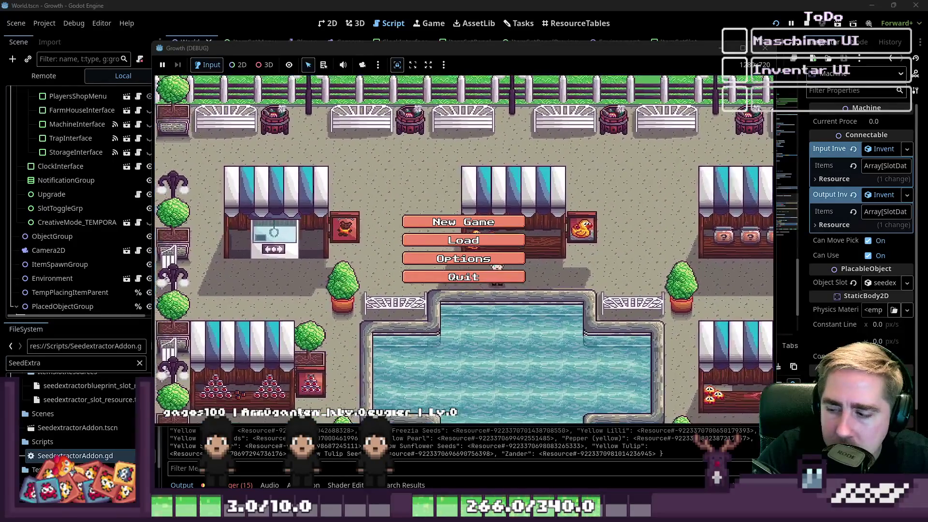
Start a new game as character 'sadv', close the inventory and walk up-left toward the machine
{"action": "left_click", "coordinate": [463, 222]}
{"action": "type", "text": "sadv"}
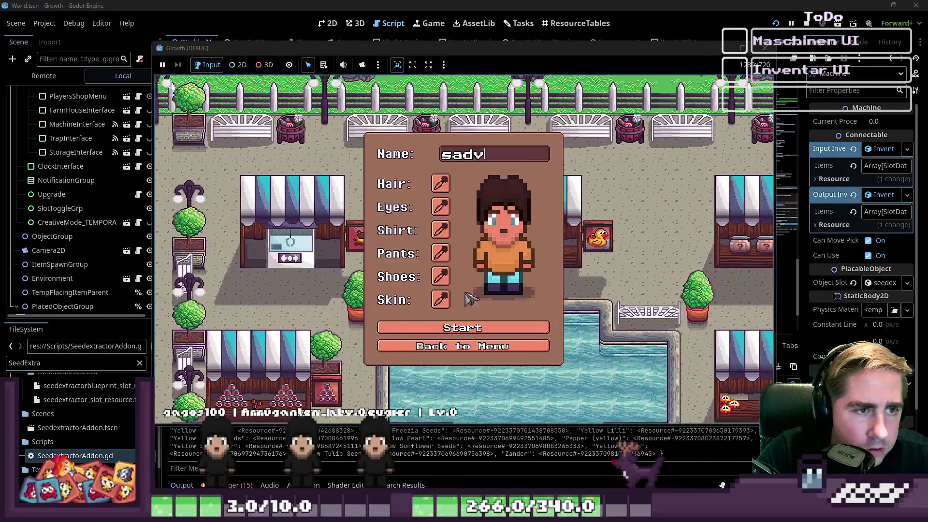
{"action": "left_click", "coordinate": [463, 328]}
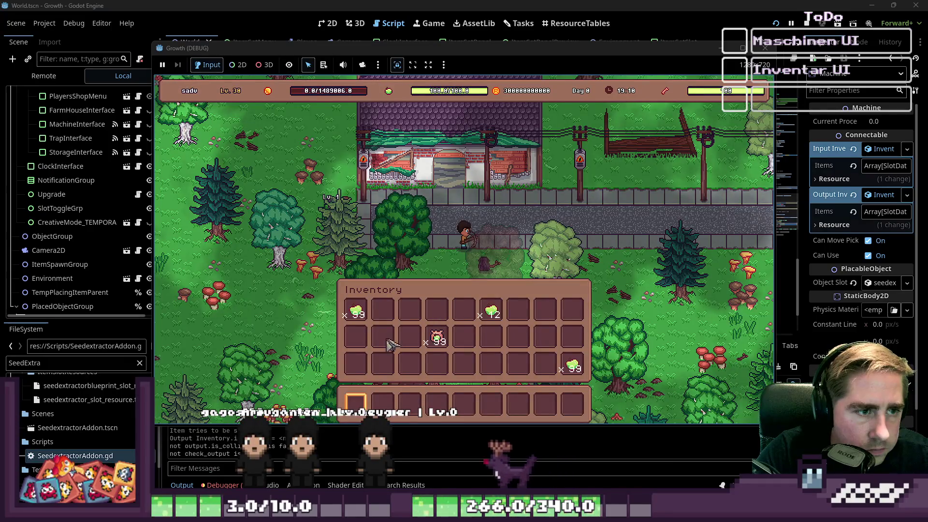
{"action": "key", "text": "i"}
{"action": "key", "text": "w+a"}
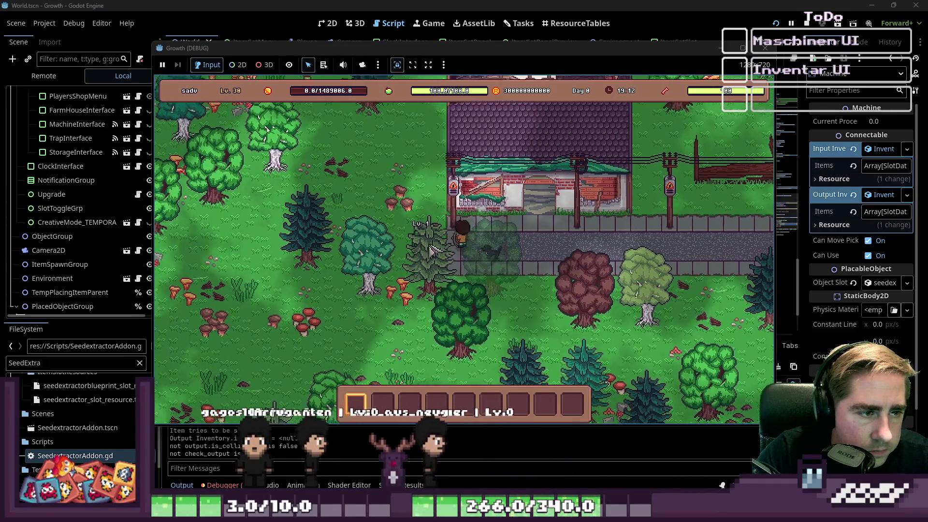
Interact with the machine using E, then switch the bottom panel to the Output log
{"action": "key", "text": "e"}
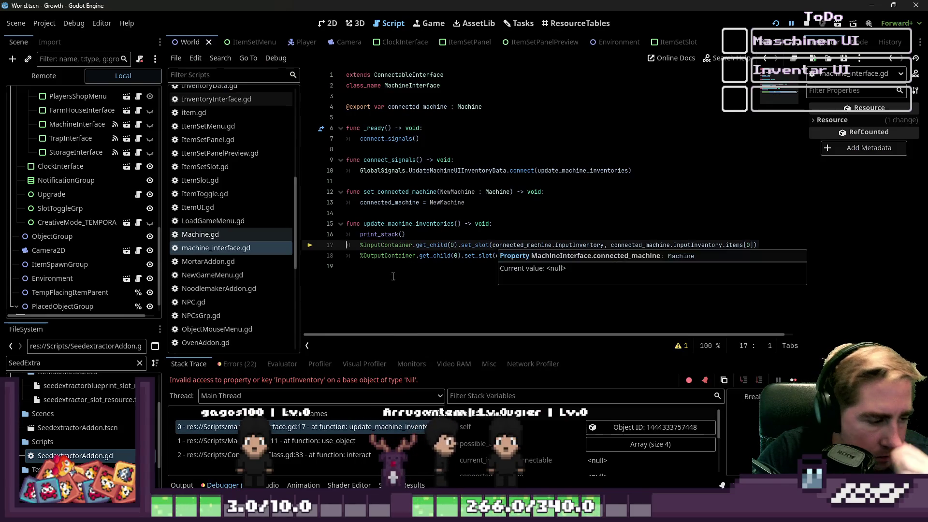
{"action": "key", "text": "alt+o"}
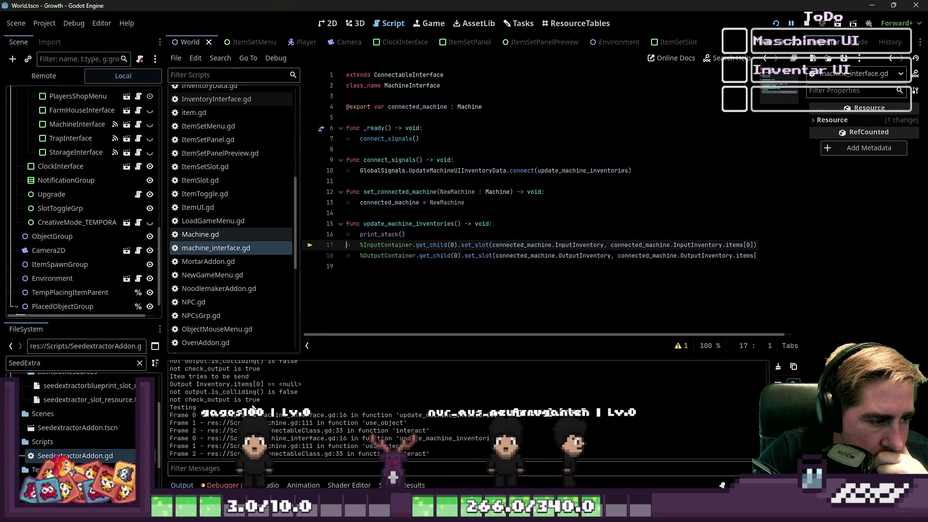
{"action": "scroll", "coordinate": [236, 194], "scroll_direction": "up", "scroll_amount": 3}
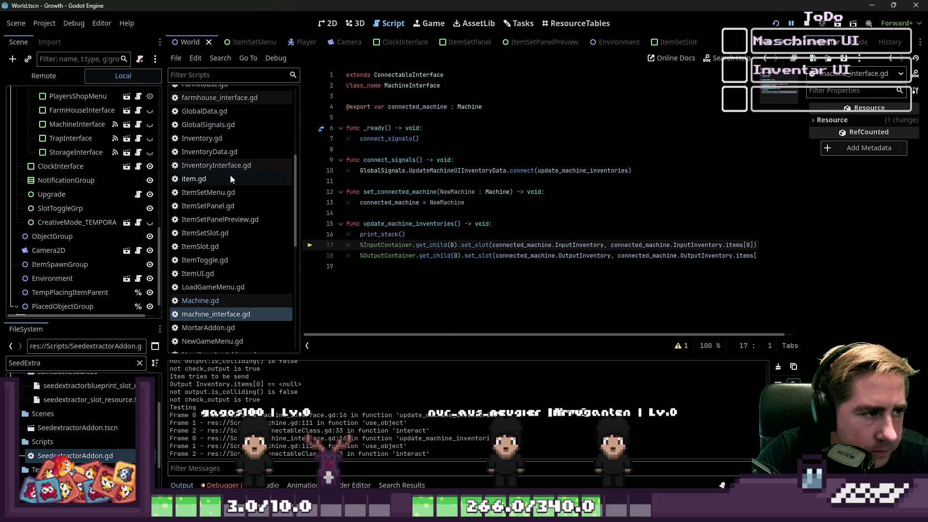
Open Machine.gd from the script list and review the use_object body and its show call
{"action": "left_click", "coordinate": [232, 166]}
{"action": "left_click", "coordinate": [233, 314]}
{"action": "left_click", "coordinate": [228, 299]}
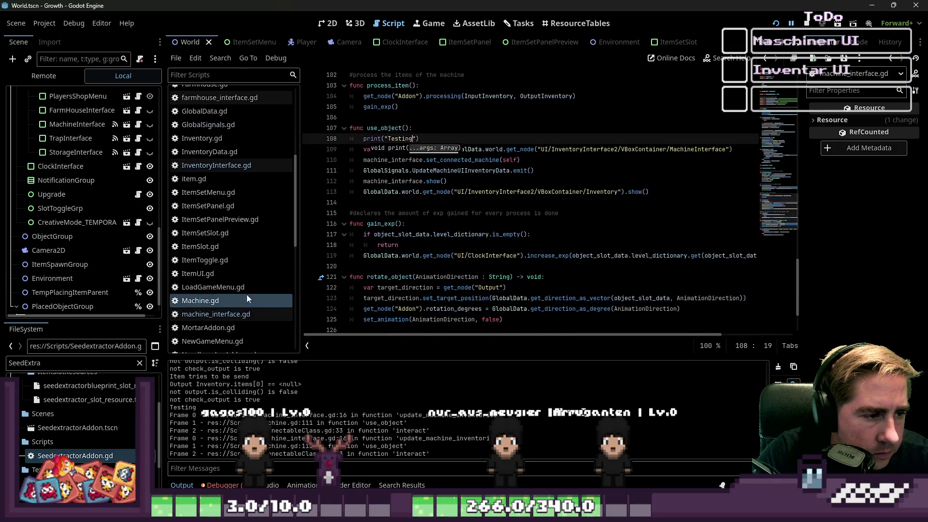
{"action": "left_click", "coordinate": [428, 172]}
{"action": "left_click_drag", "start_coordinate": [650, 192], "coordinate": [349, 128]}
{"action": "left_click", "coordinate": [420, 224]}
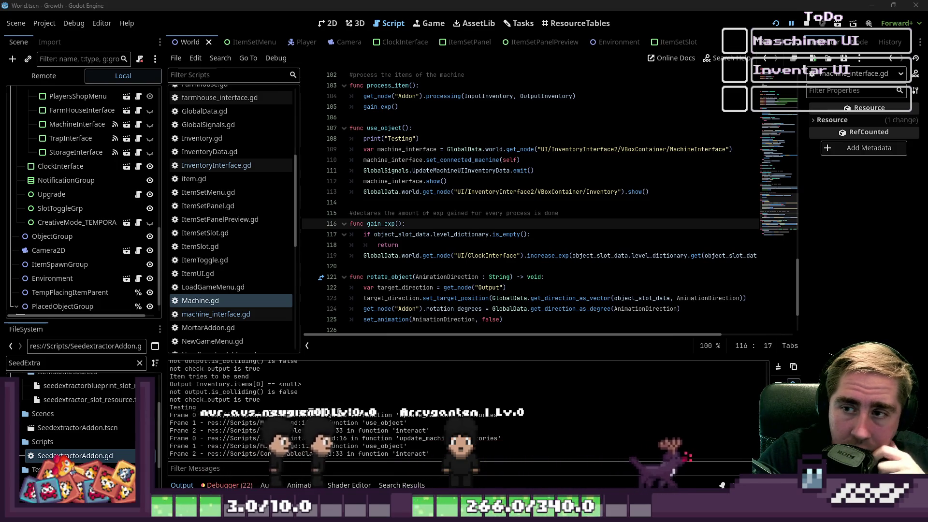
{"action": "left_click", "coordinate": [434, 181]}
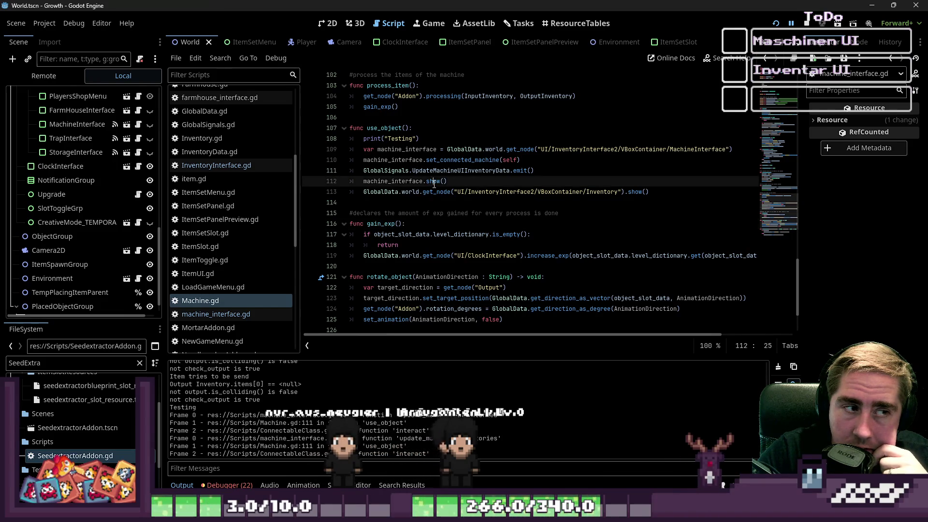
In machine_interface.gd, open a new line at the top of connect_signals
{"action": "left_click", "coordinate": [222, 167]}
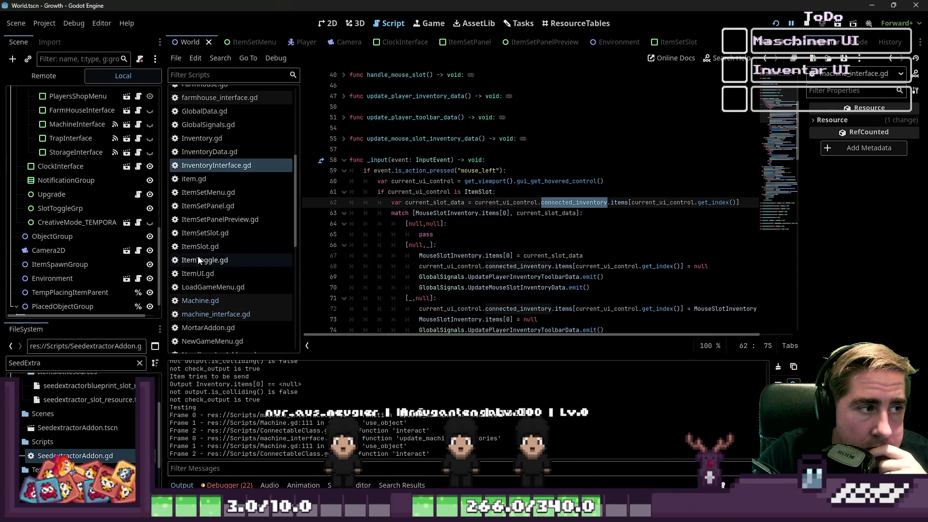
{"action": "left_click", "coordinate": [216, 314]}
{"action": "left_click", "coordinate": [404, 149]}
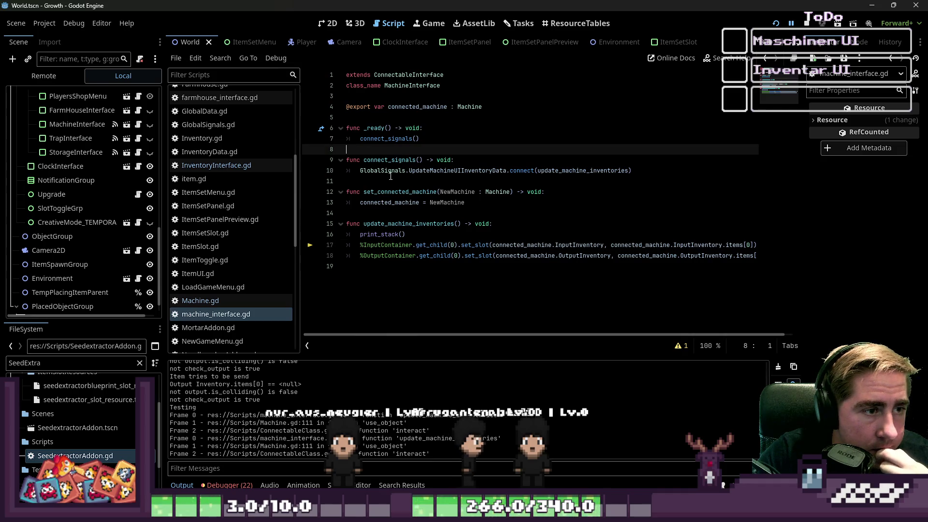
{"action": "left_click", "coordinate": [481, 157]}
{"action": "key", "text": "Return"}
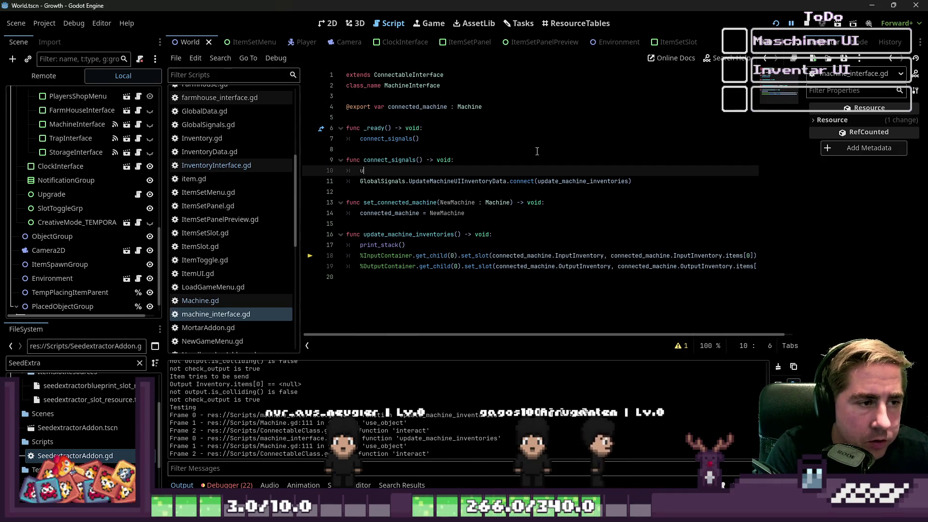
{"action": "type", "text": "ui"}
{"action": "key", "text": "BackSpace"}
{"action": "key", "text": "BackSpace"}
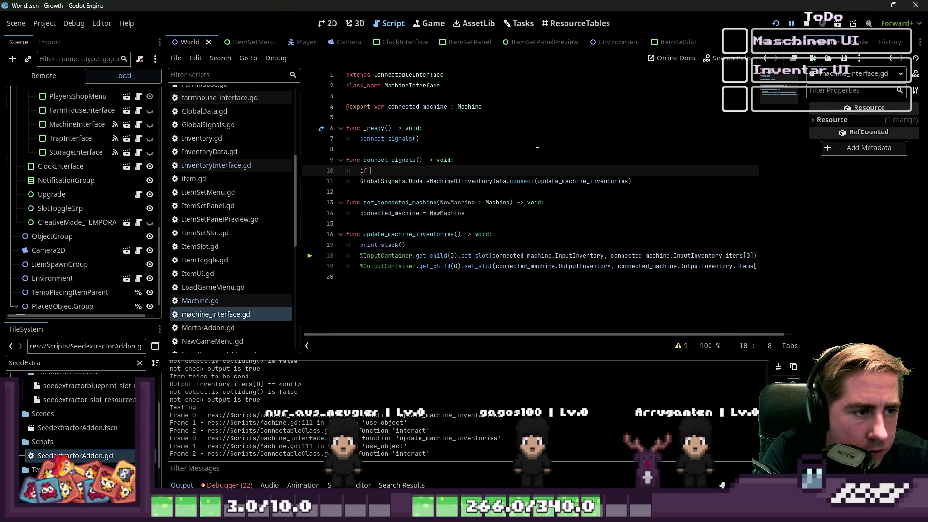
Write an if check on UpdateMachineUIInventoryData.is_connected(update_machine_inventories)
{"action": "key", "text": "Down"}
{"action": "key", "text": "ctrl+d"}
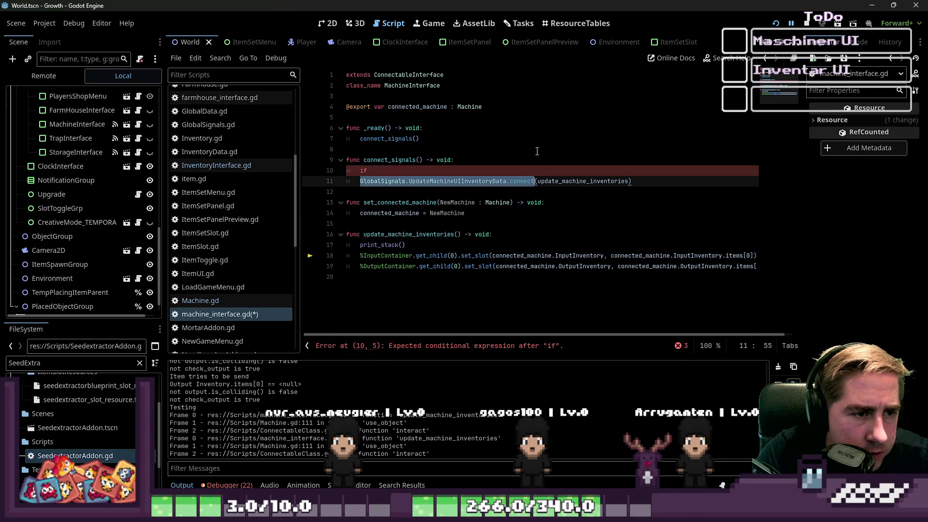
{"action": "key", "text": "ctrl+c"}
{"action": "key", "text": "Up"}
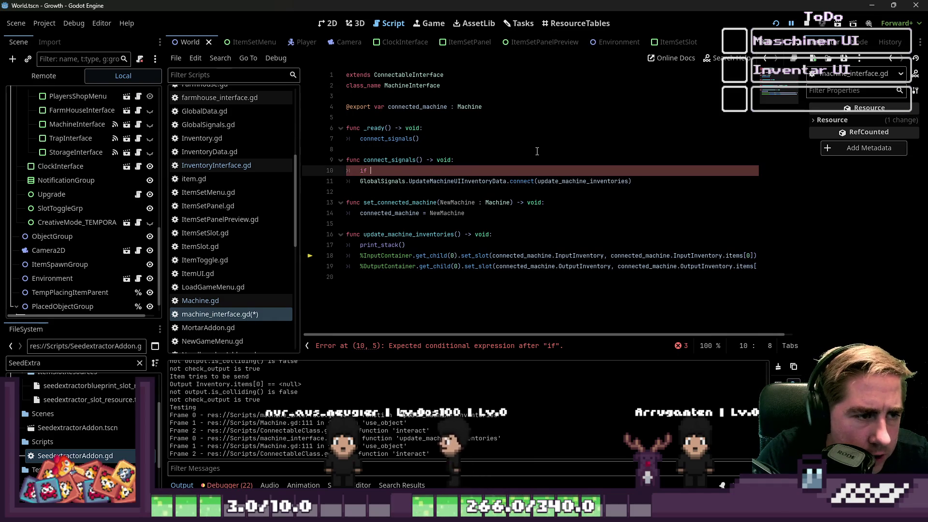
{"action": "key", "text": "ctrl+v"}
{"action": "type", "text": ".is_con"}
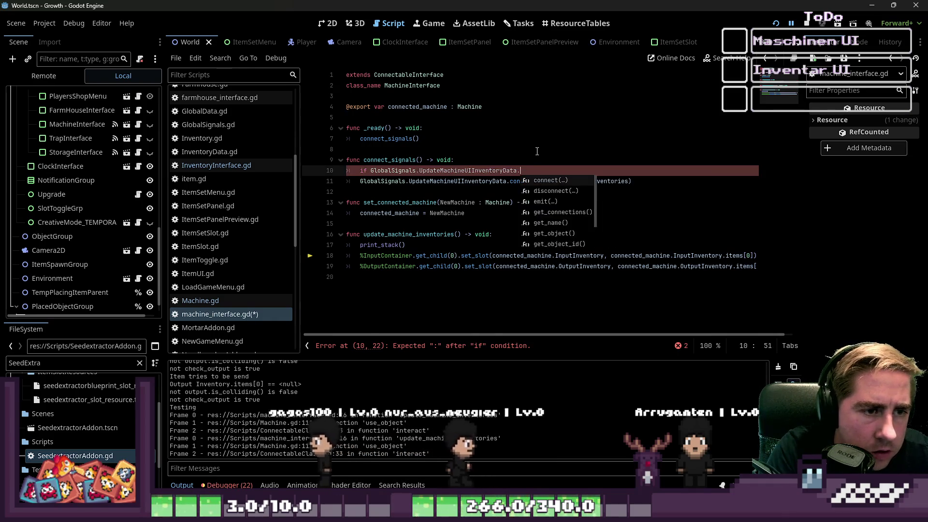
{"action": "key", "text": "Return"}
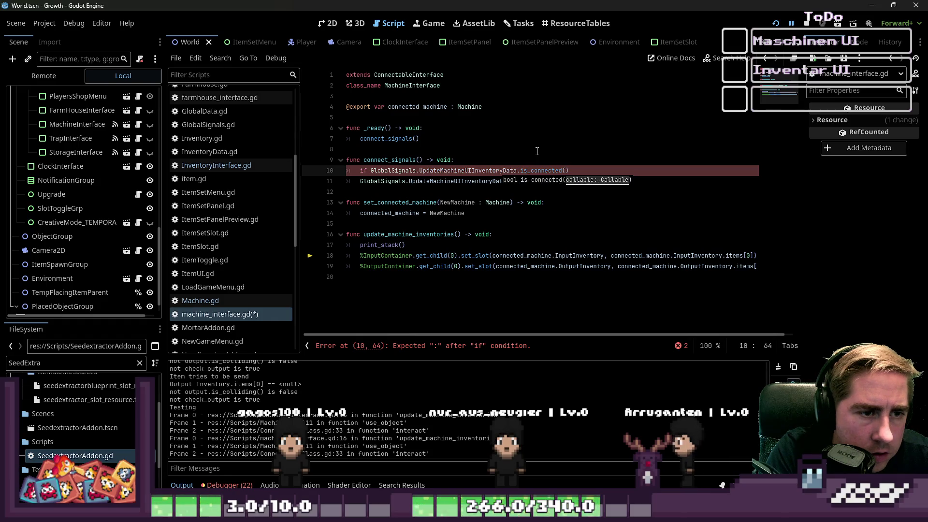
{"action": "type", "text": "upd"}
{"action": "key", "text": "Return"}
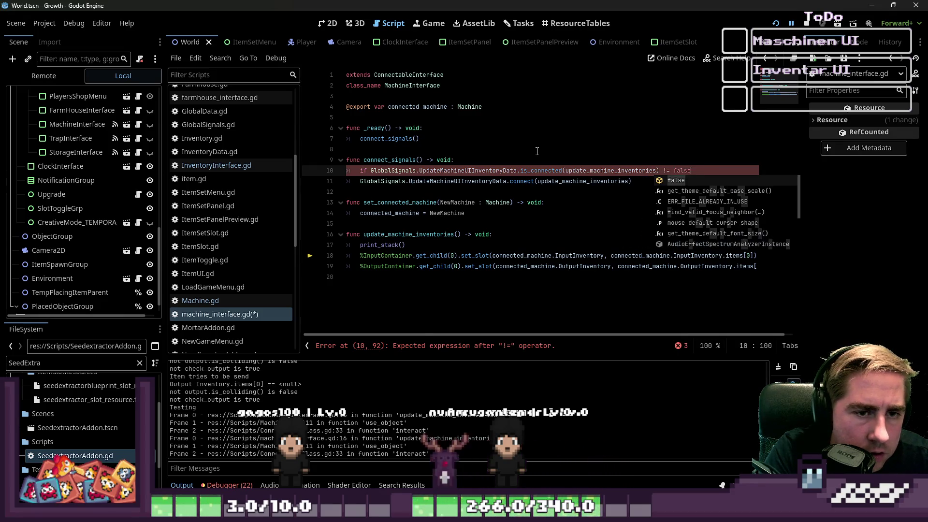
Insert 'not' after the if keyword and save machine_interface.gd
{"action": "type", "text": "="}
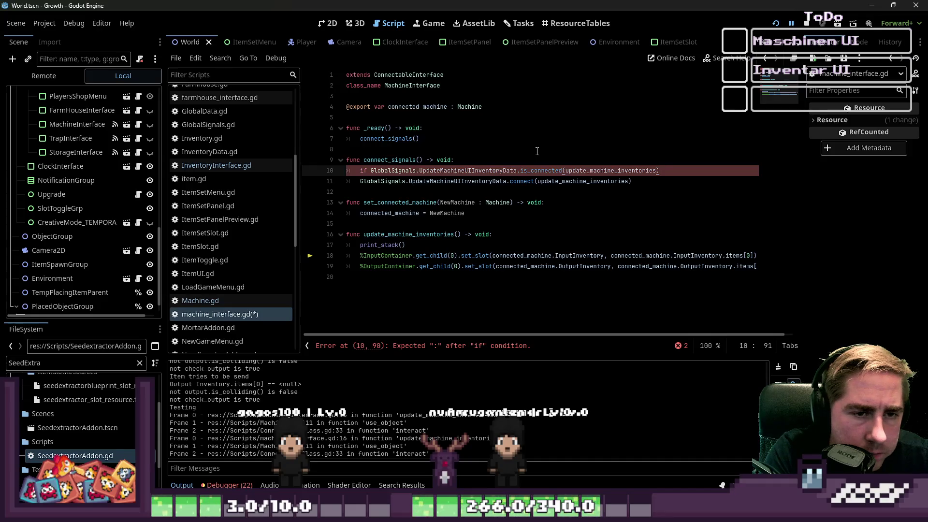
{"action": "key", "text": "Home"}
{"action": "key", "text": "ctrl+Right"}
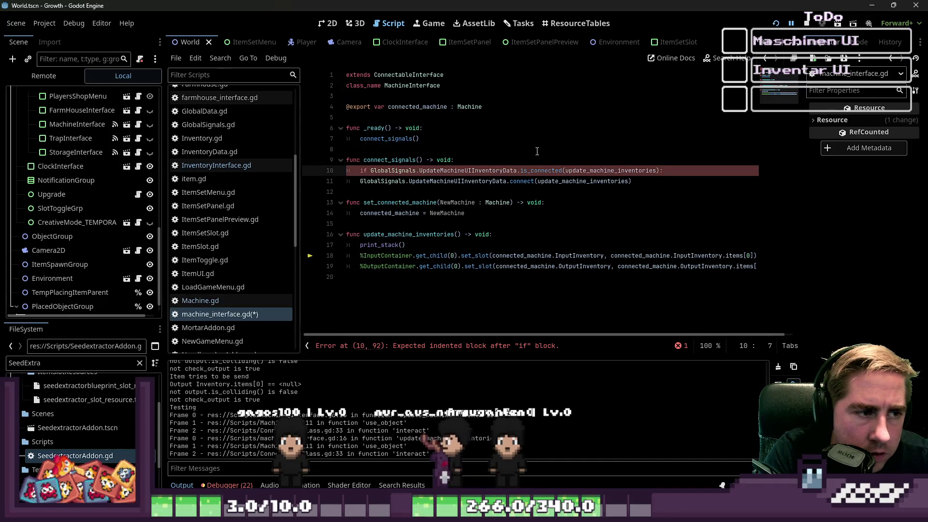
{"action": "type", "text": "not"}
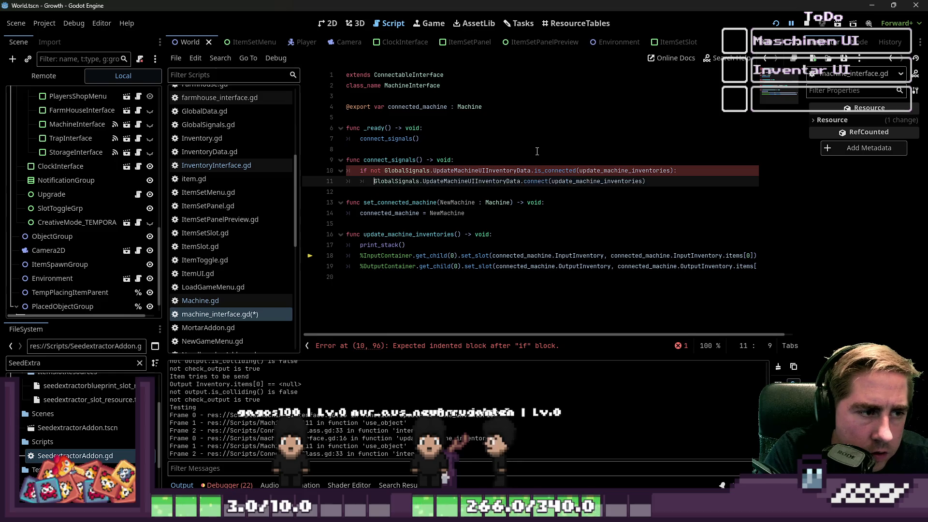
{"action": "key", "text": "Up"}
{"action": "key", "text": "Up"}
{"action": "key", "text": "ctrl+s"}
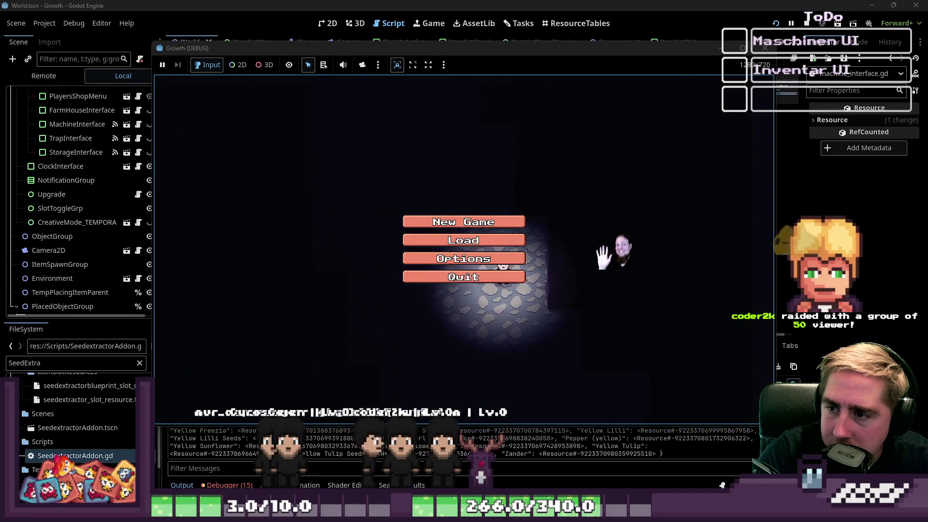
Start a new game as character 'ad' and close the in-game inventory
{"action": "left_click", "coordinate": [431, 222]}
{"action": "left_click", "coordinate": [488, 151]}
{"action": "type", "text": "addw"}
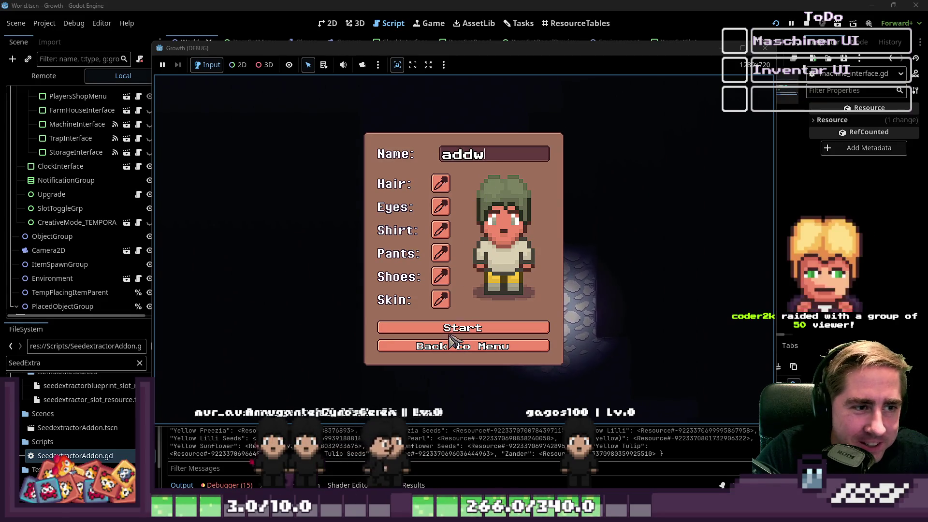
{"action": "left_click", "coordinate": [462, 328]}
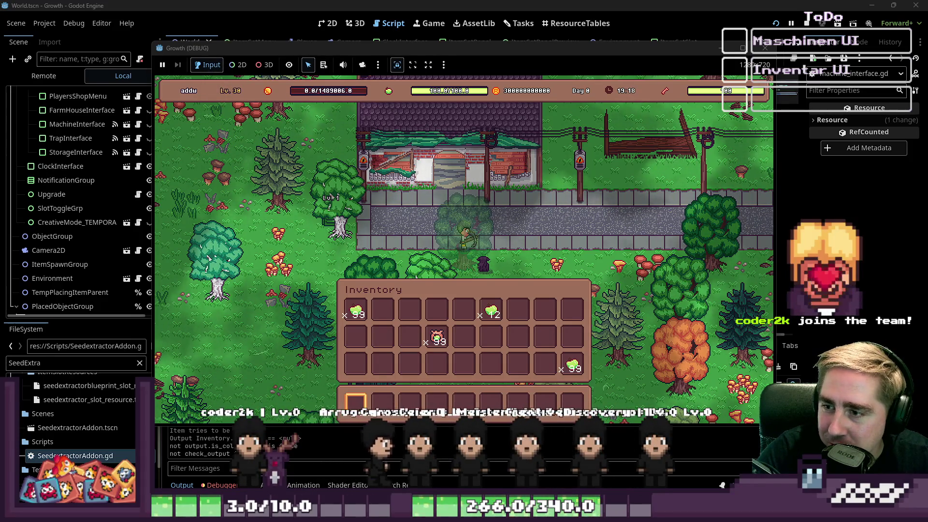
{"action": "key", "text": "i"}
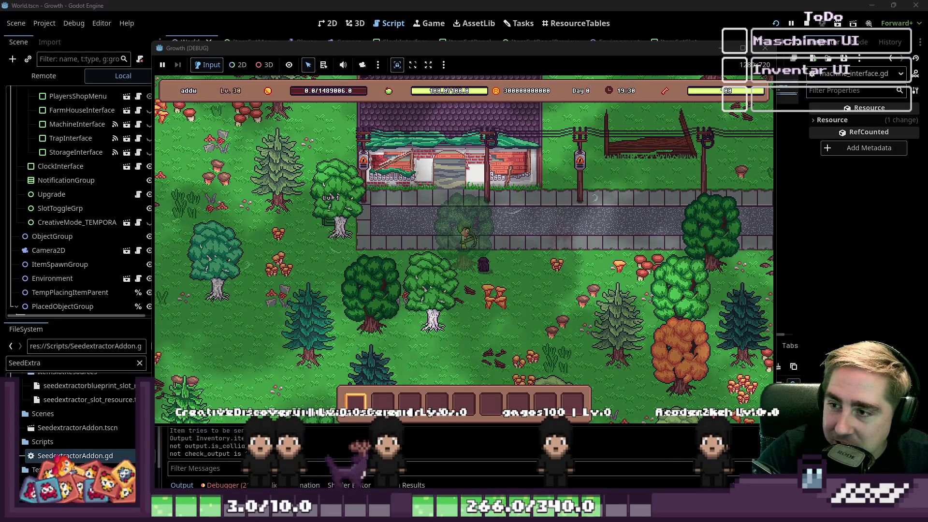
Walk the character around the farm world with the WASD keys, ending toward the right
{"action": "key", "text": "a"}
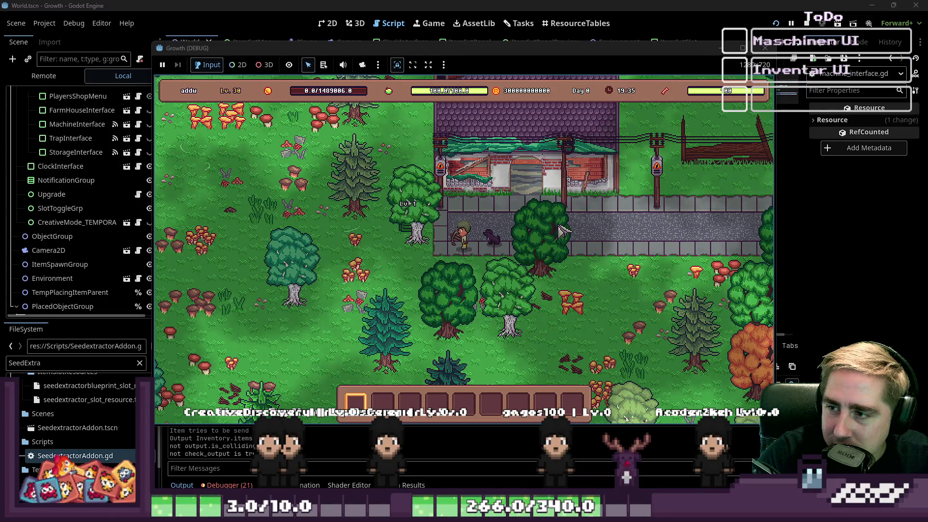
{"action": "key", "text": "s"}
{"action": "key", "text": "a"}
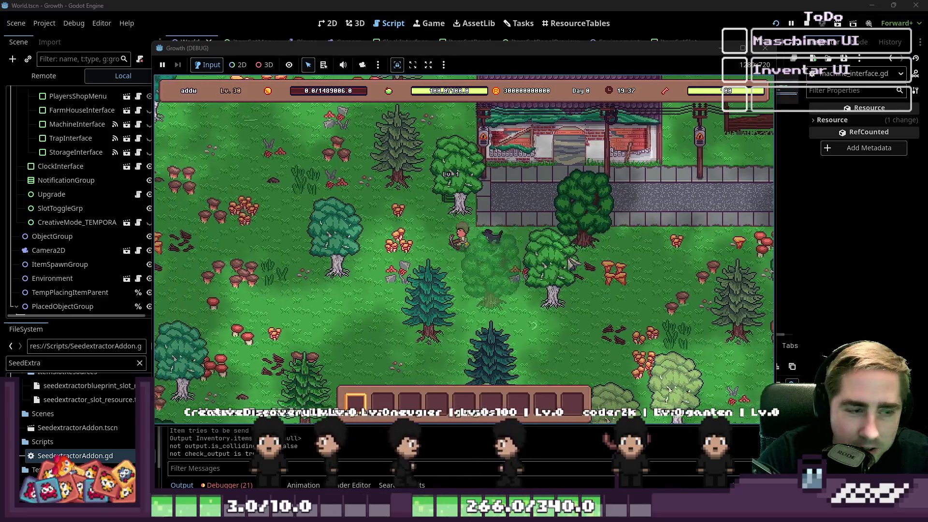
{"action": "key", "text": "a"}
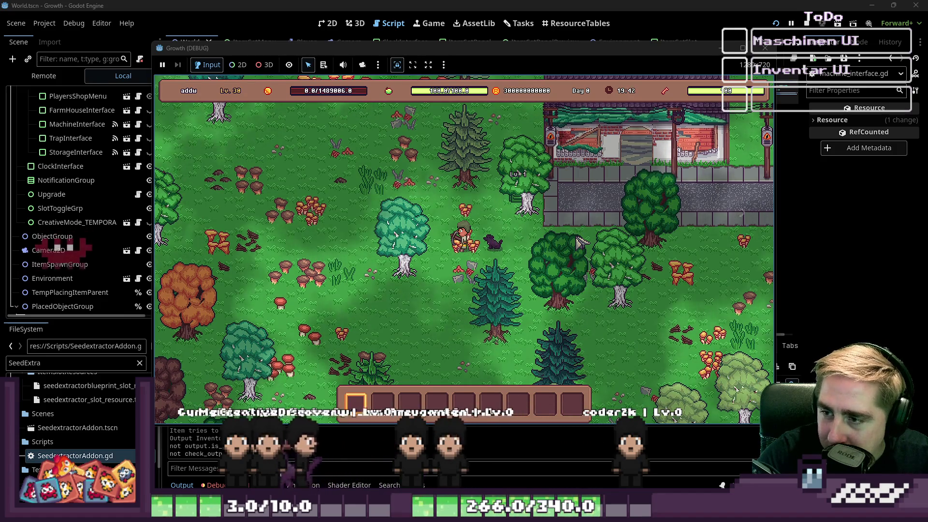
{"action": "key", "text": "w"}
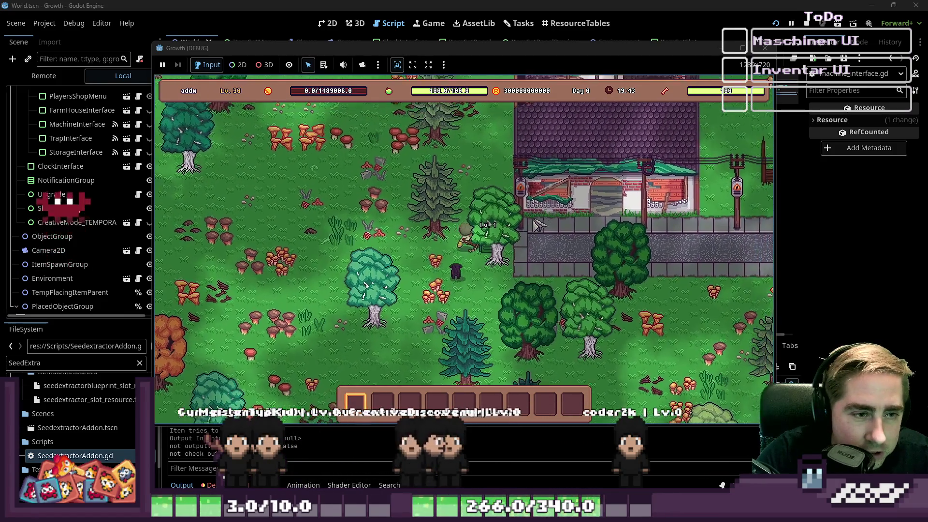
{"action": "key", "text": "s"}
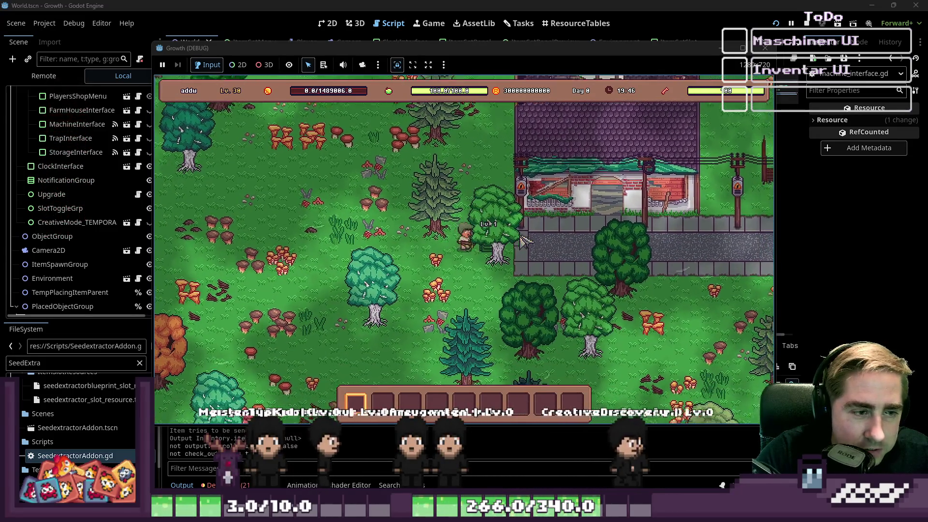
{"action": "key", "text": "w"}
{"action": "key", "text": "a"}
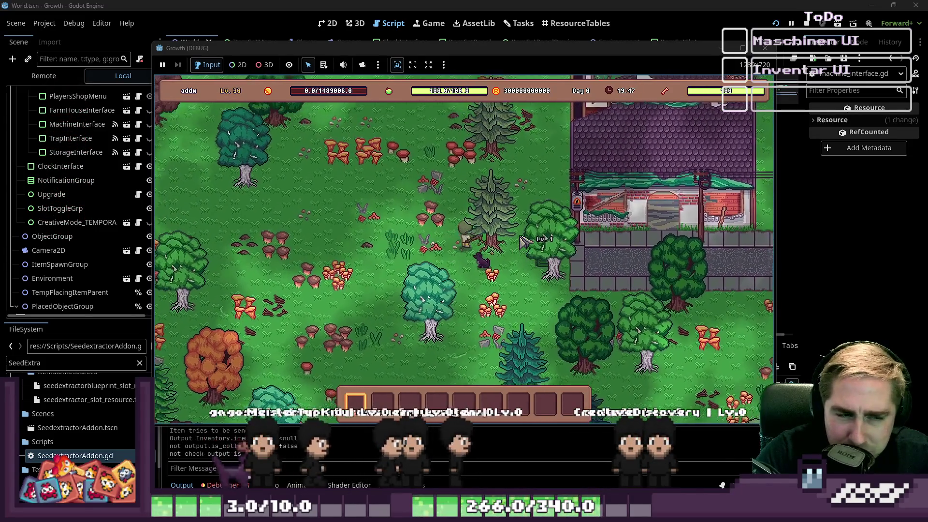
{"action": "key", "text": "s"}
{"action": "key", "text": "d"}
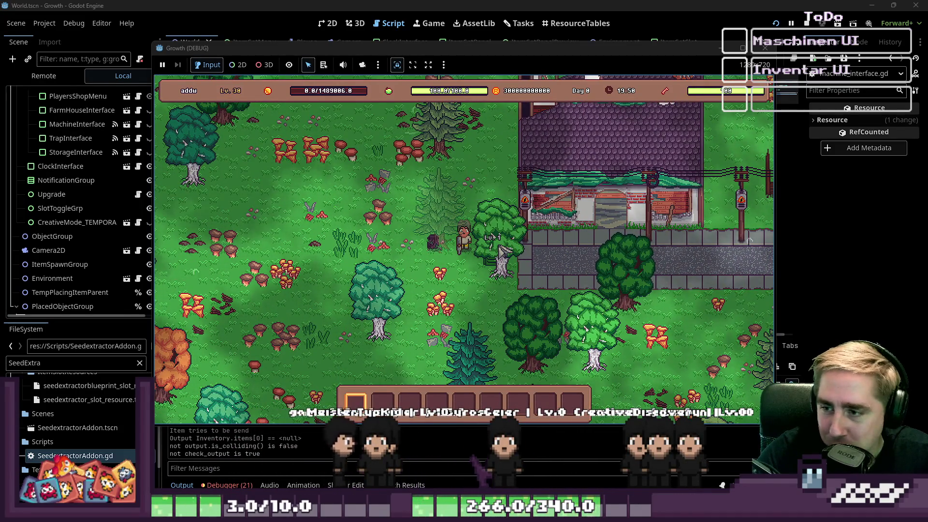
{"action": "key", "text": "a"}
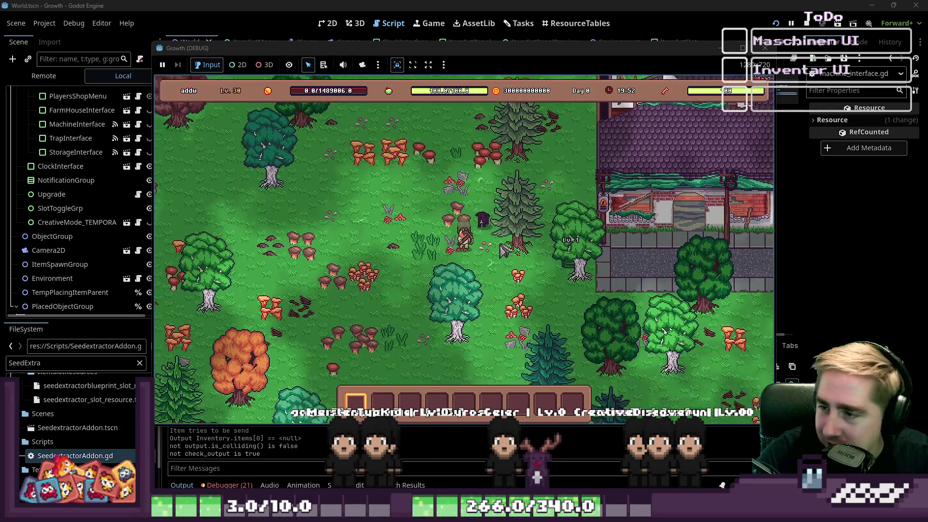
{"action": "key", "text": "s"}
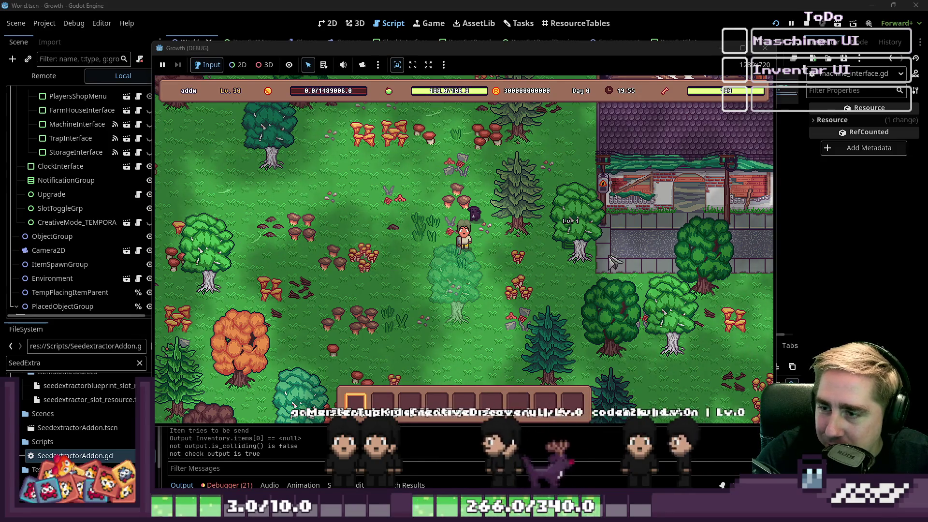
{"action": "key", "text": "d"}
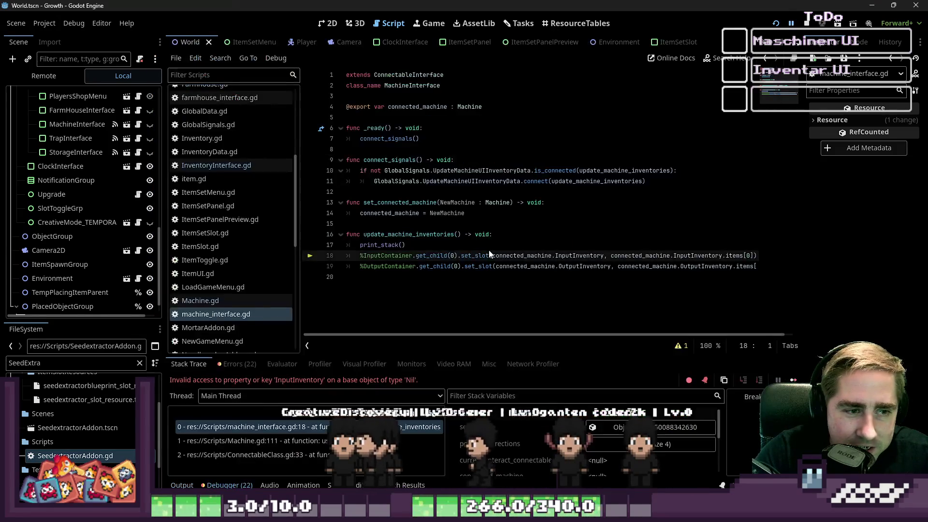
Show the Output log, trim trailing empty lines from machine_interface.gd, and run the game again
{"action": "left_click_drag", "start_coordinate": [488, 329], "coordinate": [403, 246]}
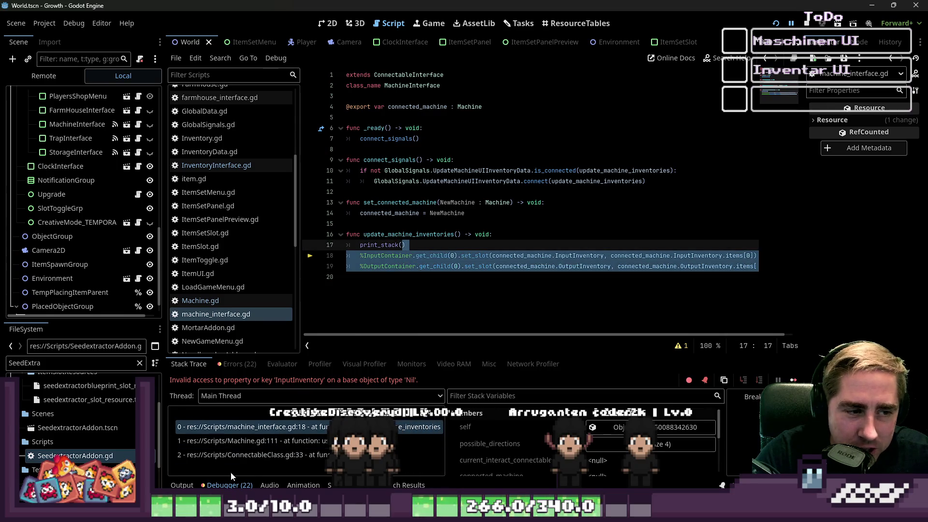
{"action": "left_click", "coordinate": [182, 484]}
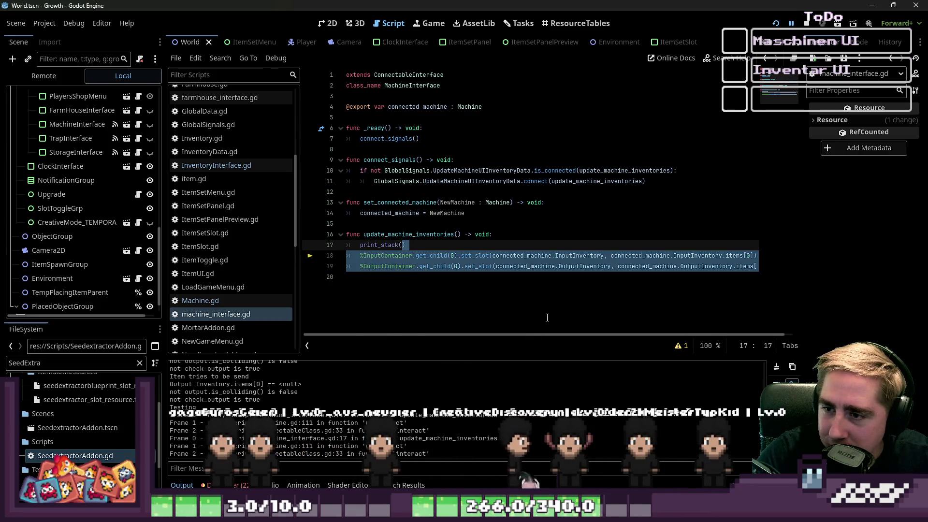
{"action": "left_click", "coordinate": [478, 298]}
{"action": "key", "text": "Return"}
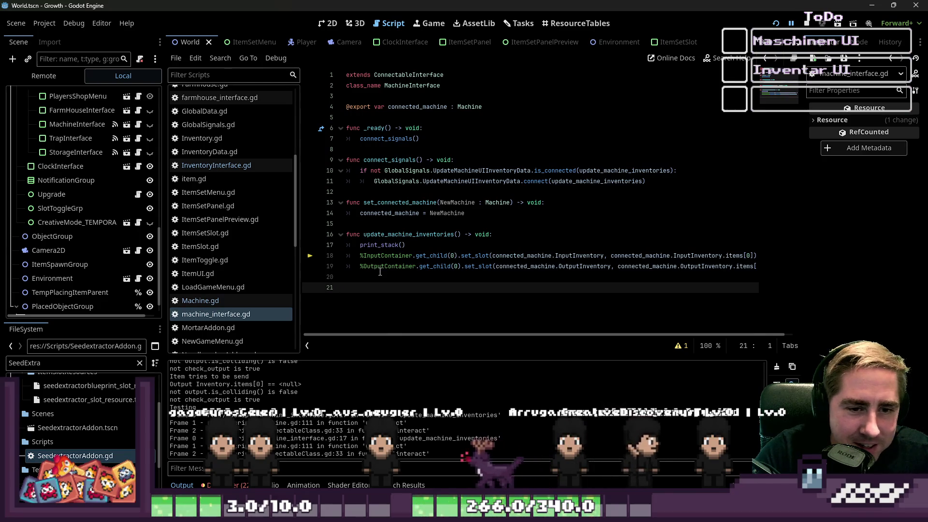
{"action": "key", "text": "BackSpace"}
{"action": "key", "text": "BackSpace"}
{"action": "key", "text": "Up"}
{"action": "key", "text": "Up"}
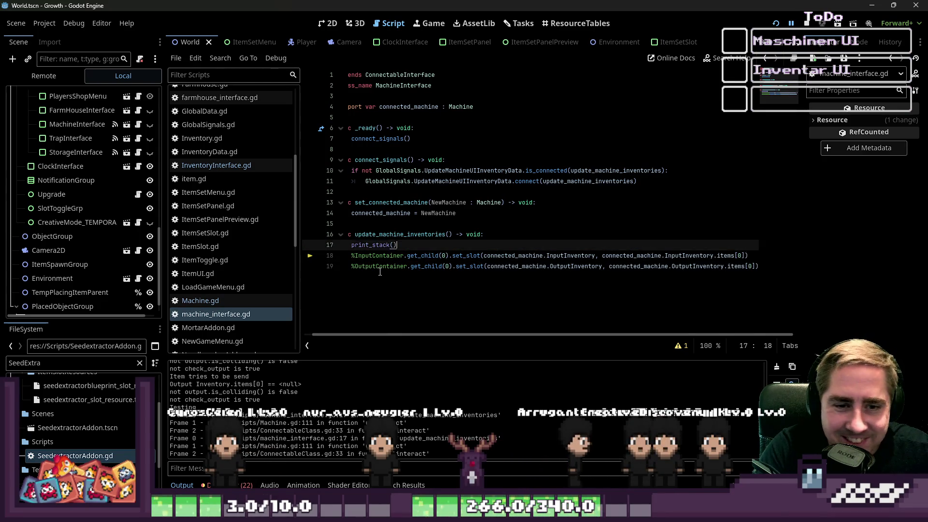
{"action": "key", "text": "Down"}
{"action": "key", "text": "Home"}
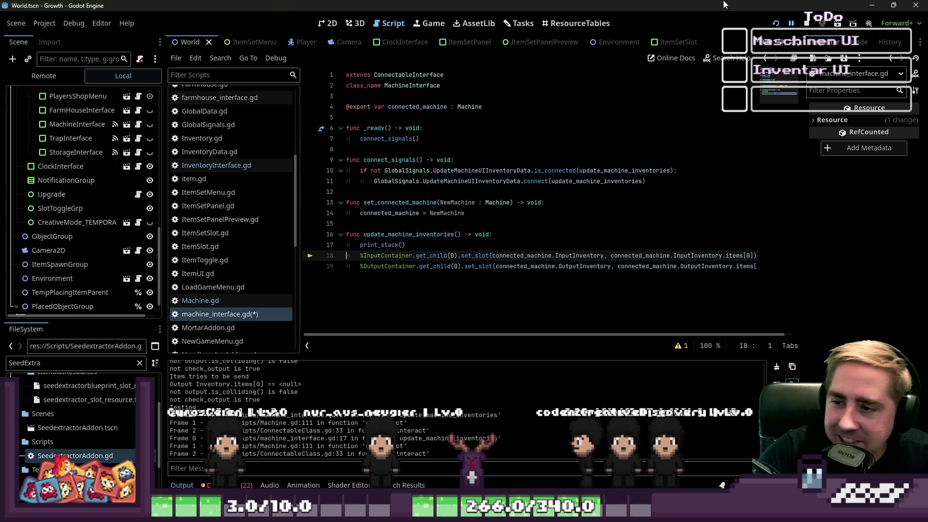
{"action": "left_click", "coordinate": [773, 27]}
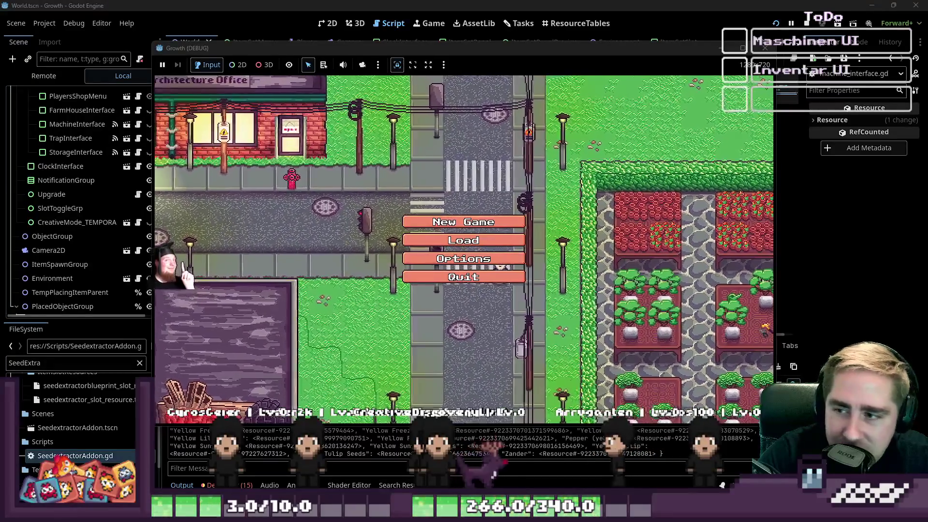
Start a new game as character 'saddsdsal'
{"action": "left_click", "coordinate": [464, 222]}
{"action": "left_click", "coordinate": [484, 154]}
{"action": "type", "text": "saddsdsal"}
{"action": "left_click", "coordinate": [535, 333]}
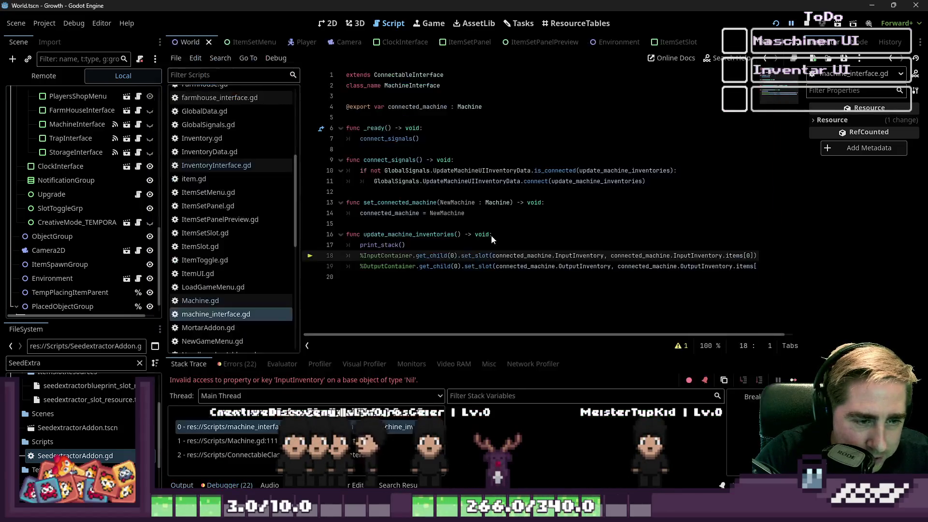
After the crash, check the Output log and the print_stack() call on line 17, then rerun the game
{"action": "left_click", "coordinate": [449, 278]}
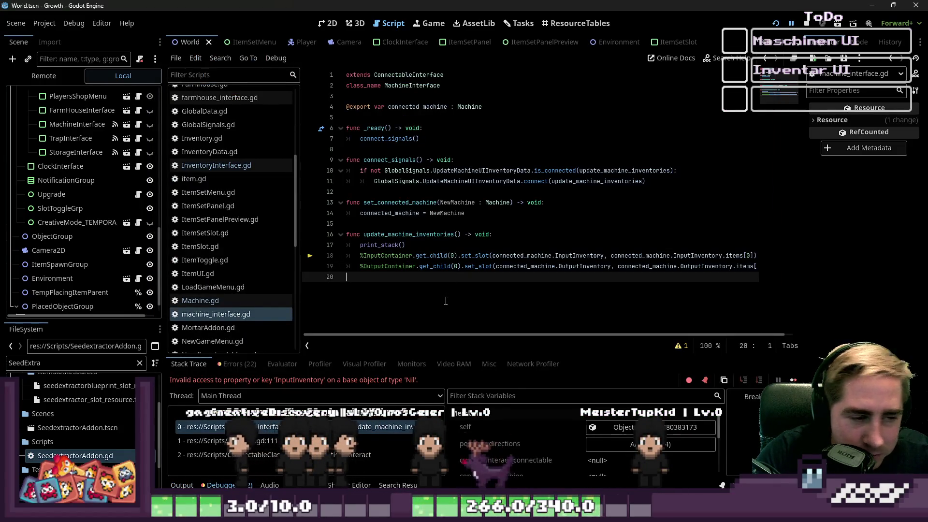
{"action": "key", "text": "alt+o"}
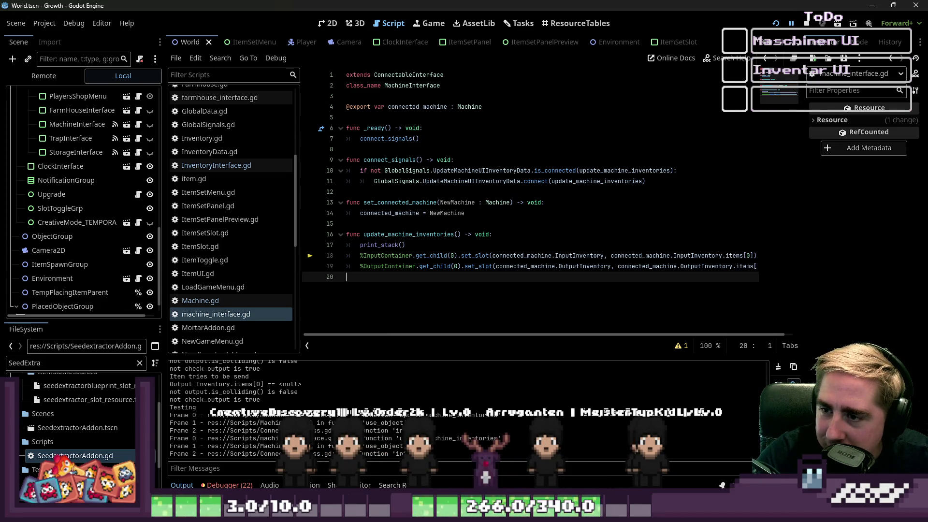
{"action": "left_click_drag", "start_coordinate": [405, 245], "coordinate": [347, 255]}
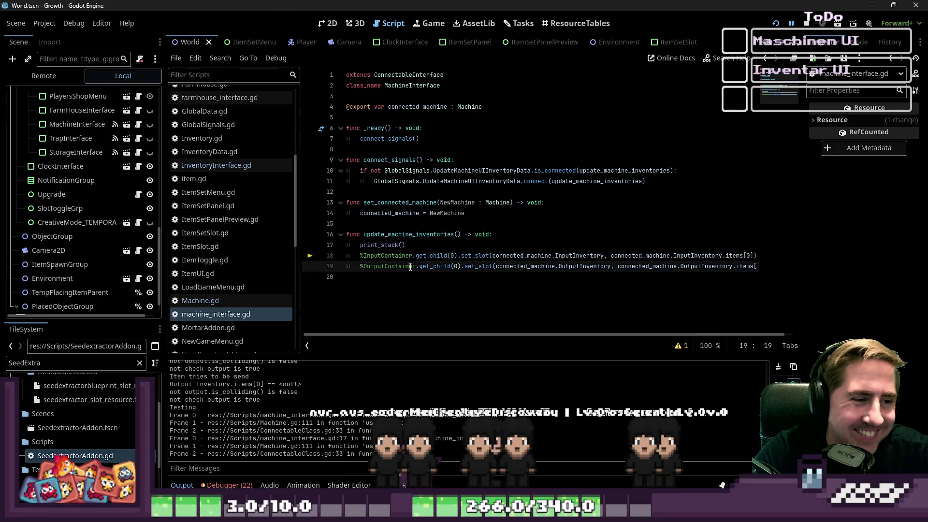
{"action": "left_click", "coordinate": [431, 244]}
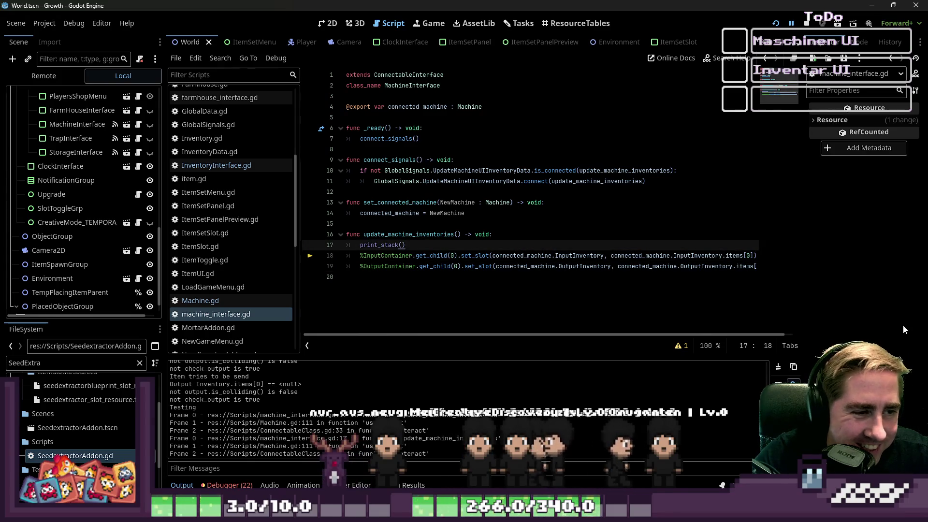
{"action": "key", "text": "Left"}
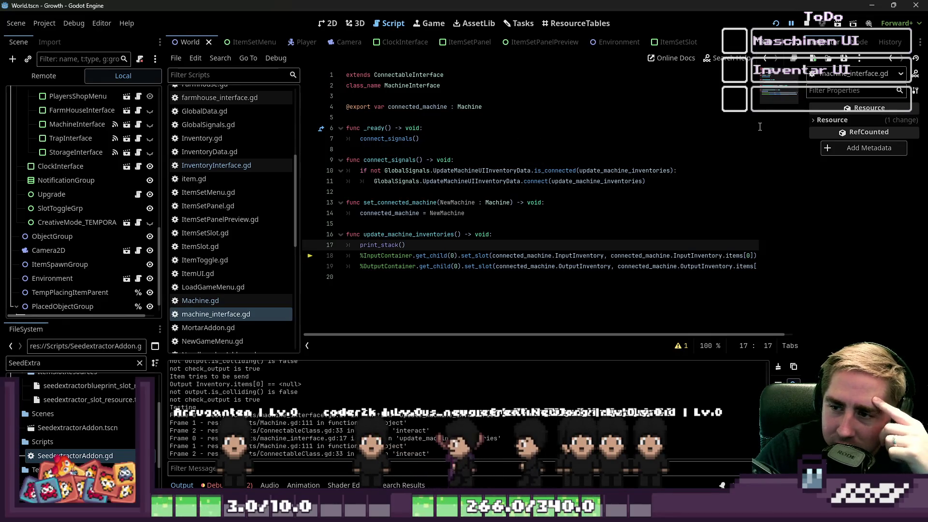
{"action": "left_click", "coordinate": [806, 24]}
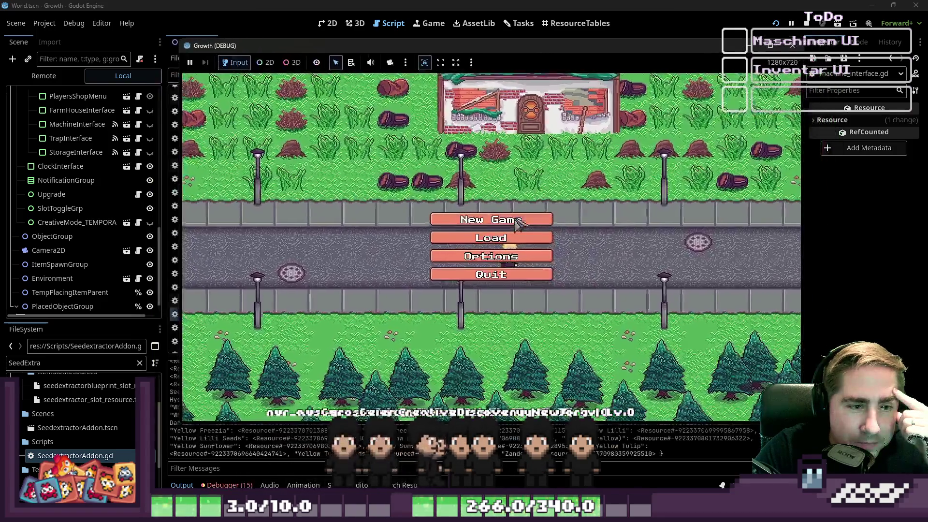
Back out of a new game to the Load screen and delete seven old test save slots
{"action": "left_click", "coordinate": [517, 220]}
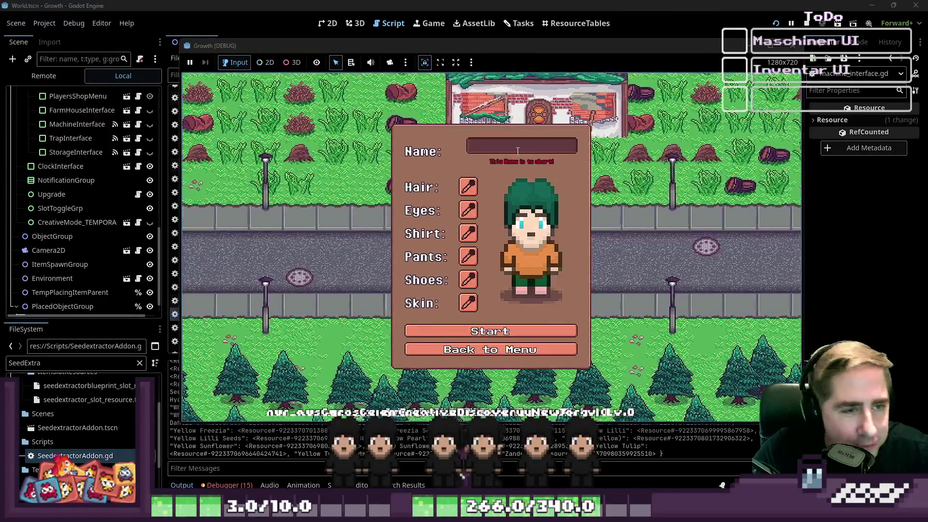
{"action": "type", "text": "asdv"}
{"action": "left_click", "coordinate": [476, 347]}
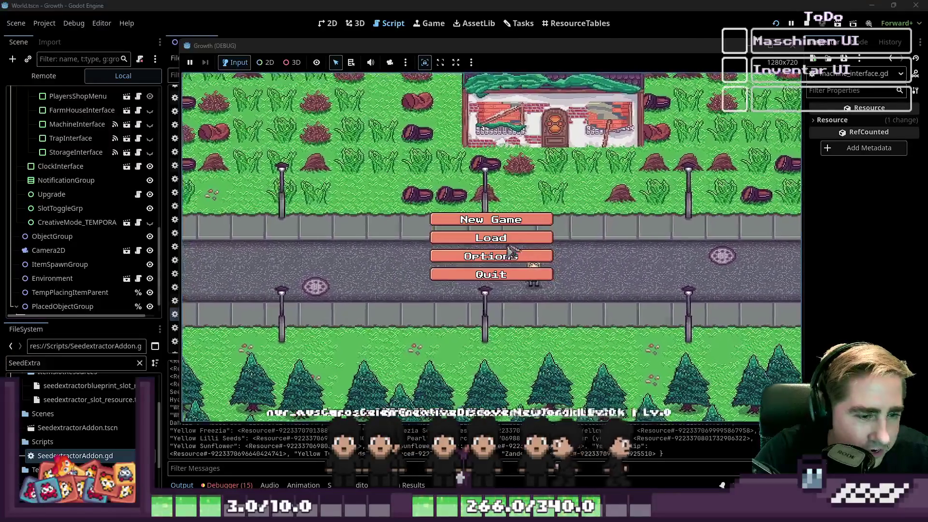
{"action": "left_click", "coordinate": [497, 239]}
{"action": "left_click", "coordinate": [531, 196]}
{"action": "left_click", "coordinate": [531, 196]}
{"action": "left_click", "coordinate": [532, 196]}
{"action": "left_click", "coordinate": [531, 195]}
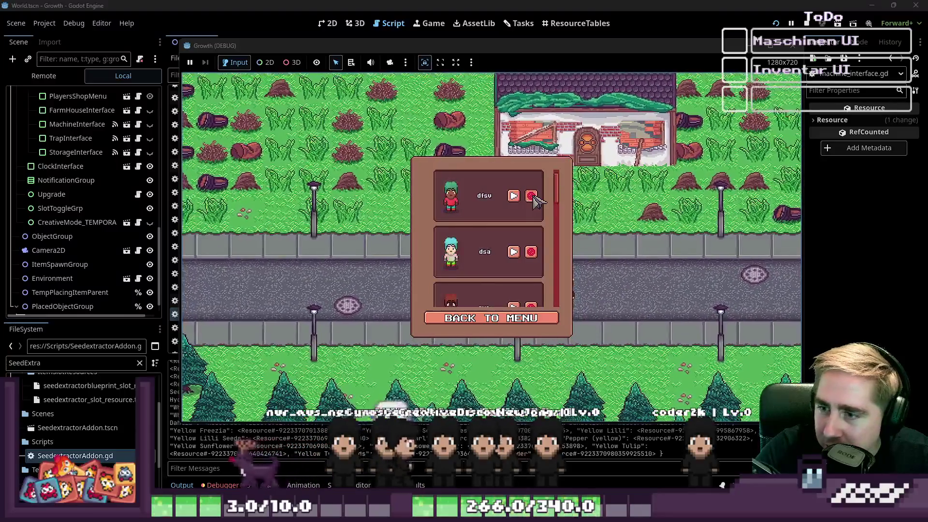
{"action": "left_click", "coordinate": [531, 196]}
{"action": "left_click", "coordinate": [532, 196]}
{"action": "left_click", "coordinate": [532, 197]}
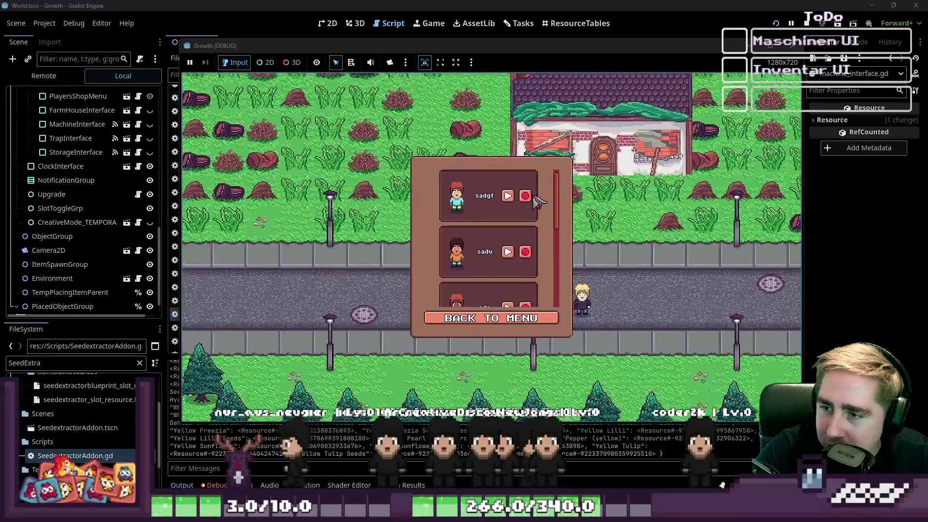
{"action": "left_click", "coordinate": [530, 197]}
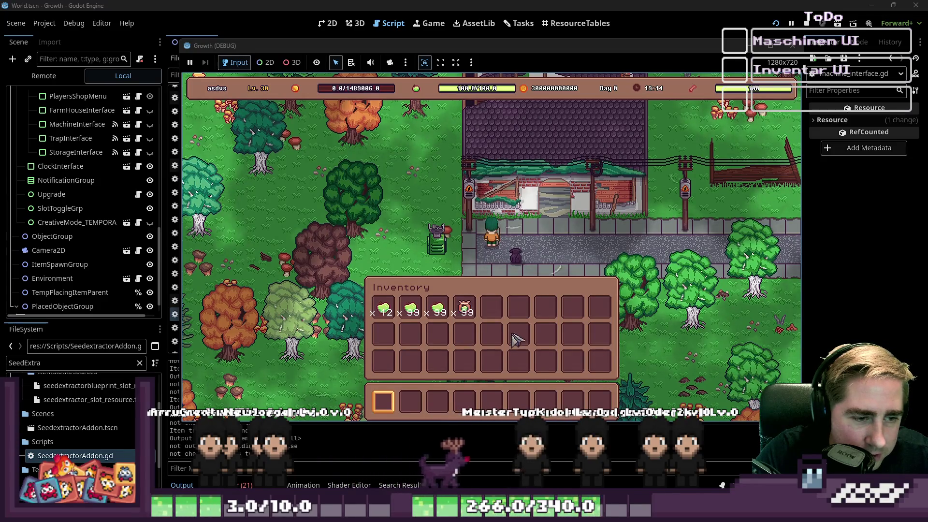
Move the red item stack into inventory slot 4, then return to the script editor
{"action": "left_click", "coordinate": [458, 319]}
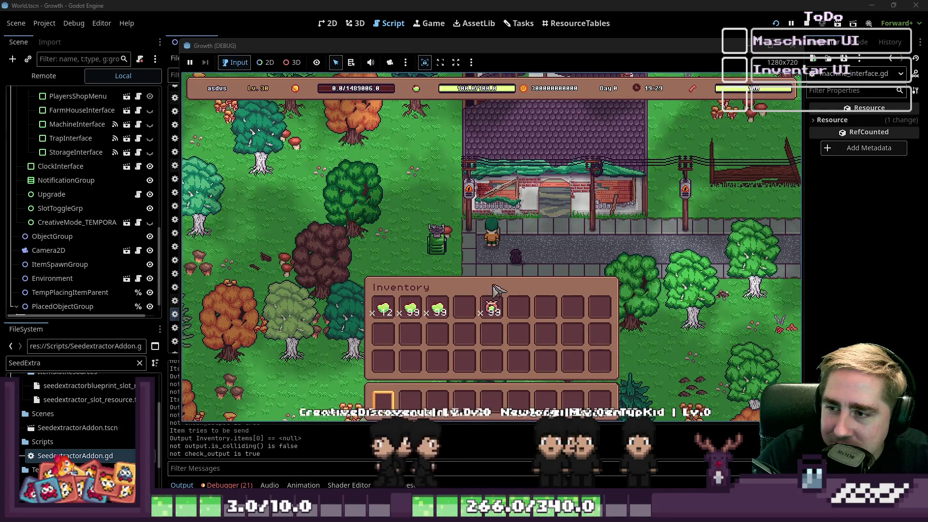
{"action": "left_click_drag", "start_coordinate": [492, 307], "coordinate": [465, 307]}
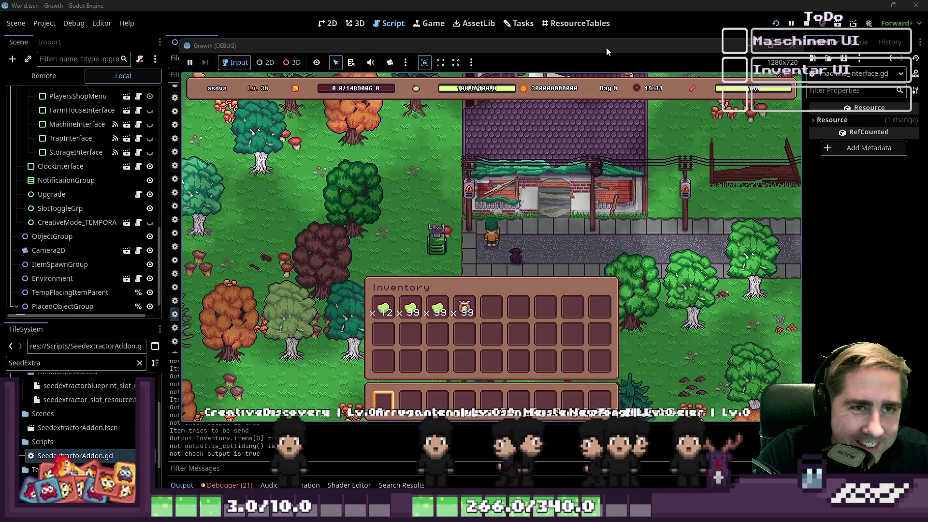
{"action": "left_click", "coordinate": [608, 4]}
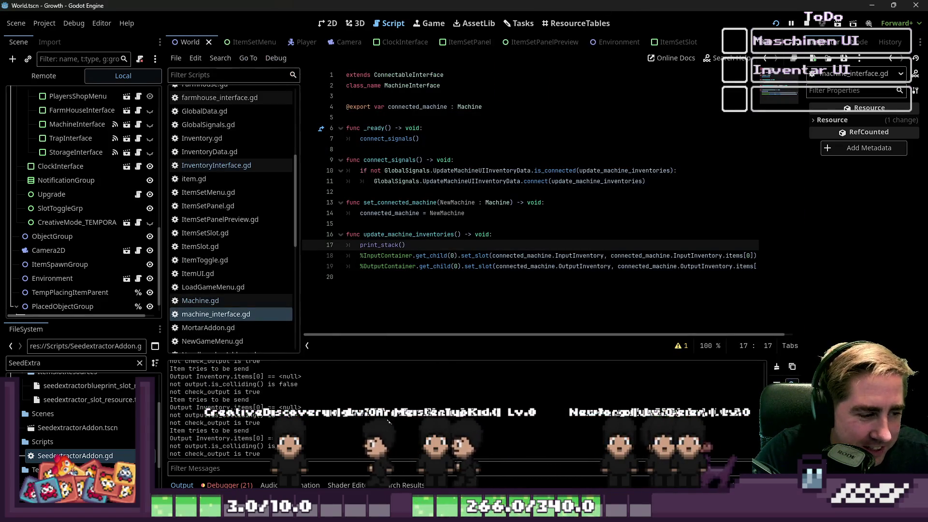
{"action": "left_click", "coordinate": [187, 484]}
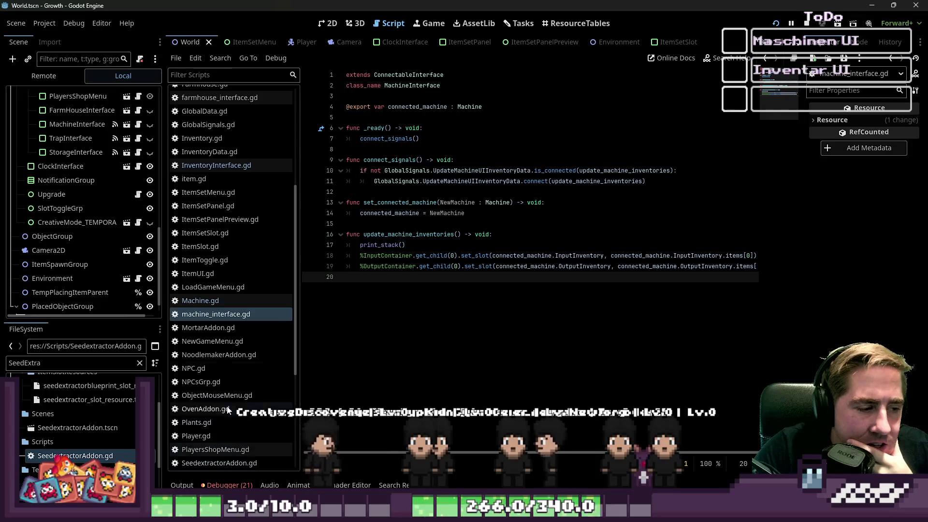
{"action": "left_click", "coordinate": [222, 165]}
{"action": "left_click", "coordinate": [216, 315]}
{"action": "left_click", "coordinate": [225, 300]}
{"action": "left_click", "coordinate": [412, 253]}
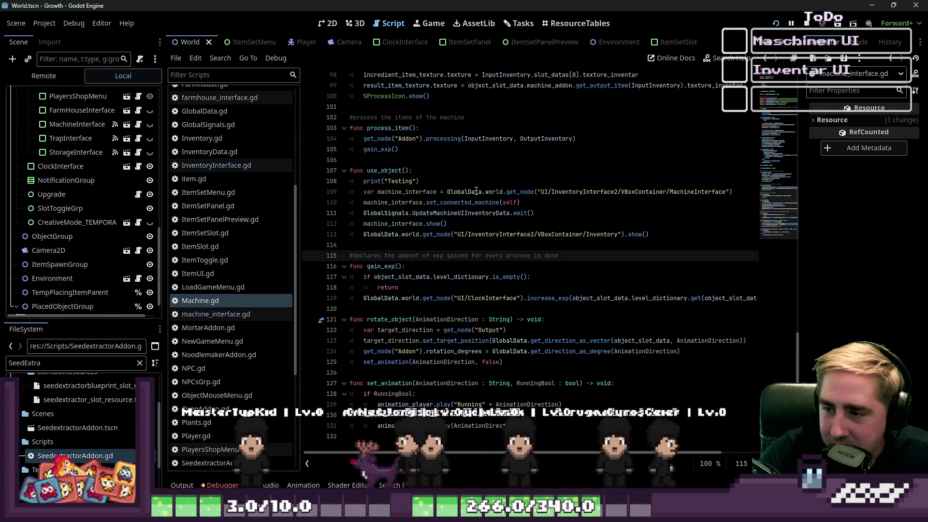
{"action": "left_click", "coordinate": [492, 224]}
{"action": "mouse_move", "coordinate": [492, 224]}
{"action": "left_mouse_down"}
{"action": "mouse_move", "coordinate": [426, 216]}
{"action": "mouse_move", "coordinate": [348, 222]}
{"action": "left_mouse_up"}
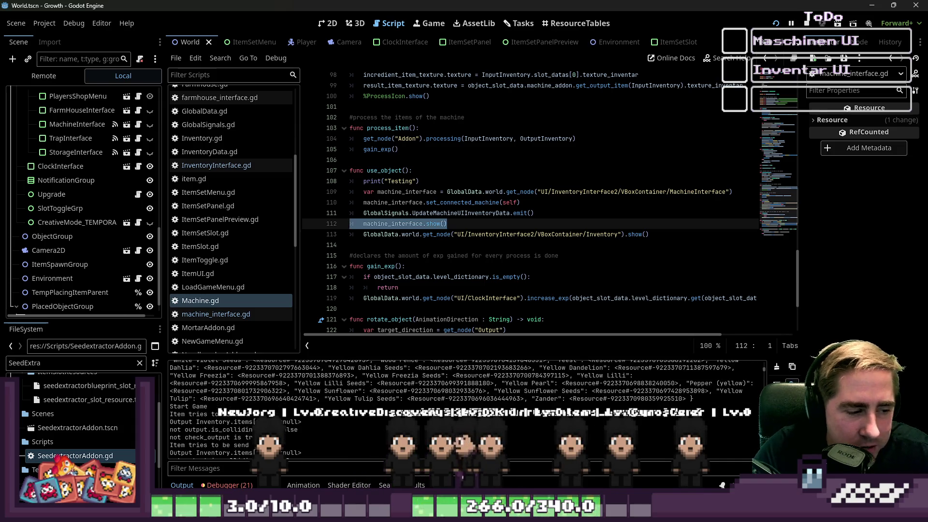
{"action": "left_click_drag", "start_coordinate": [448, 224], "coordinate": [424, 224]}
{"action": "left_click", "coordinate": [355, 239]}
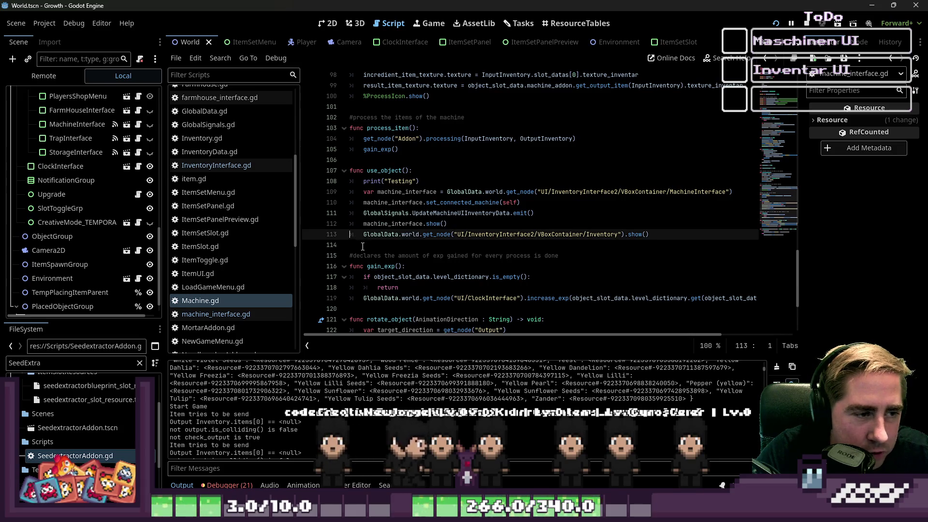
{"action": "key", "text": "Down"}
{"action": "left_click_drag", "start_coordinate": [654, 235], "coordinate": [331, 227]}
{"action": "left_click", "coordinate": [358, 236]}
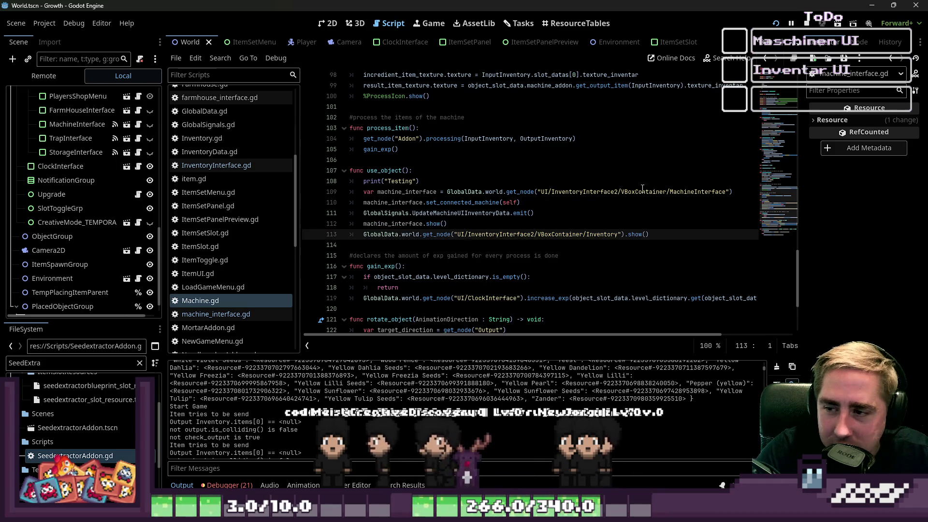
{"action": "left_click", "coordinate": [461, 213]}
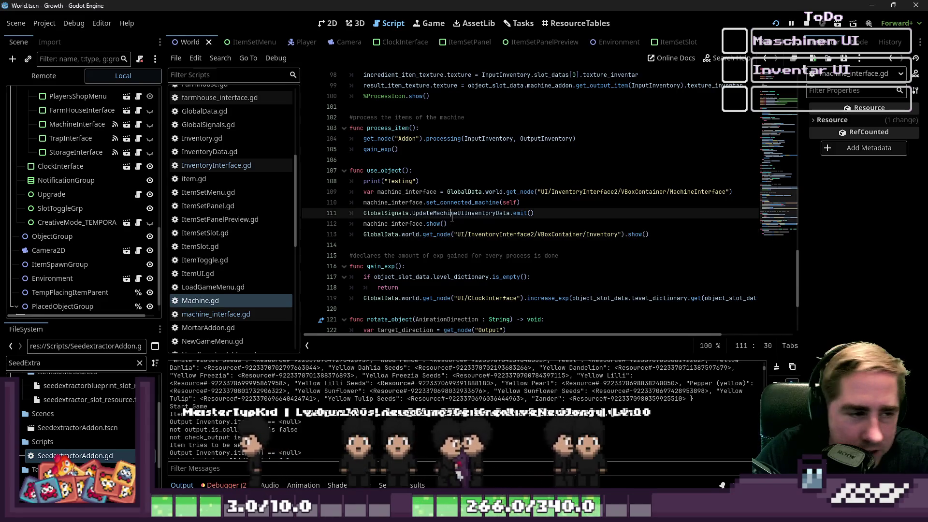
{"action": "left_click", "coordinate": [215, 314]}
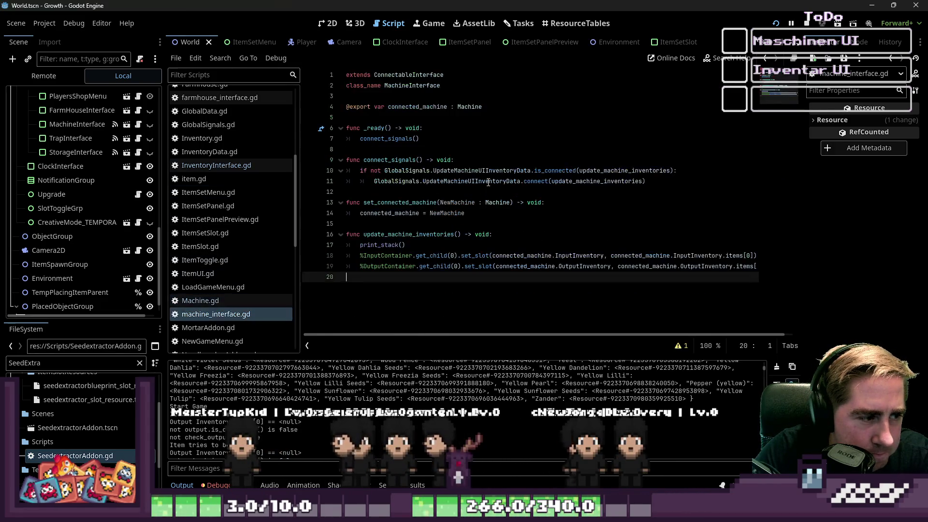
Review the 'not is_connected' check and signal connect call on lines 10–11
{"action": "left_click", "coordinate": [463, 180]}
{"action": "mouse_move", "coordinate": [660, 179]}
{"action": "left_mouse_down"}
{"action": "mouse_move", "coordinate": [398, 180]}
{"action": "mouse_move", "coordinate": [367, 170]}
{"action": "left_mouse_up"}
{"action": "left_click", "coordinate": [381, 179]}
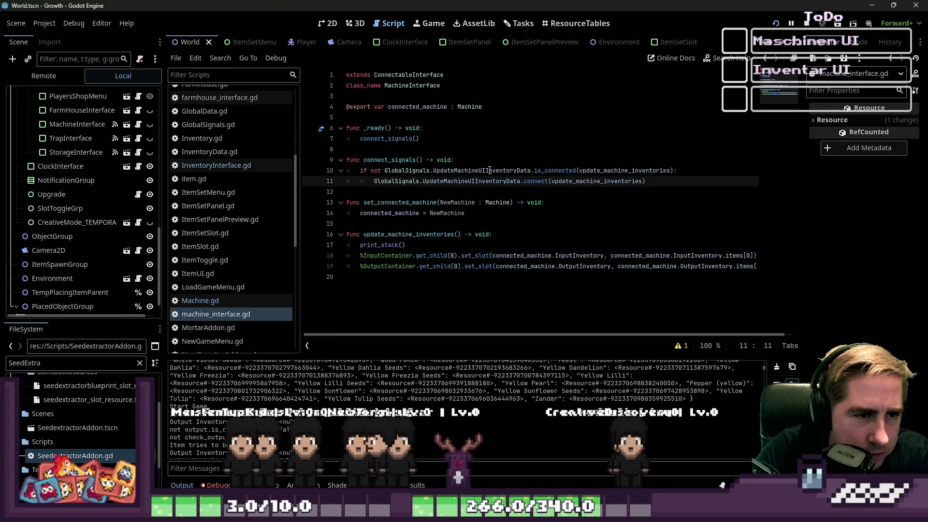
{"action": "mouse_move", "coordinate": [589, 172]}
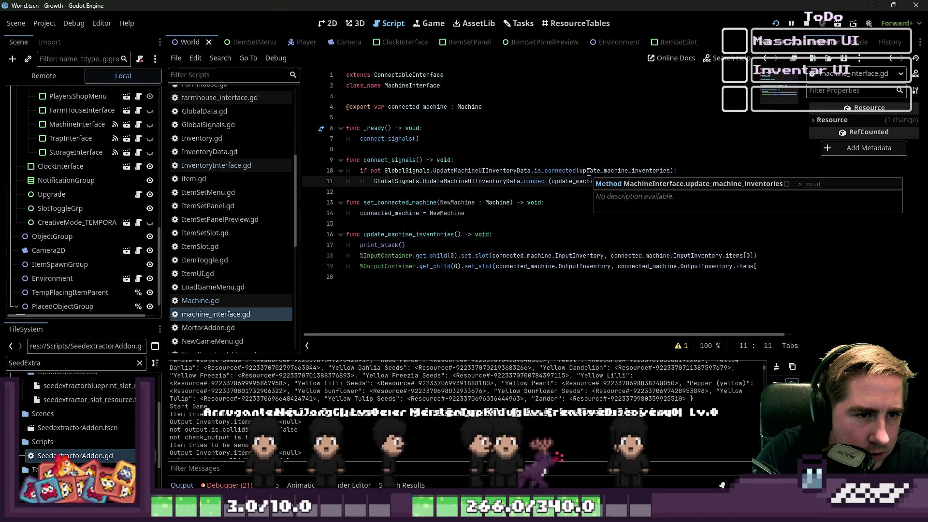
{"action": "double_click", "coordinate": [376, 171]}
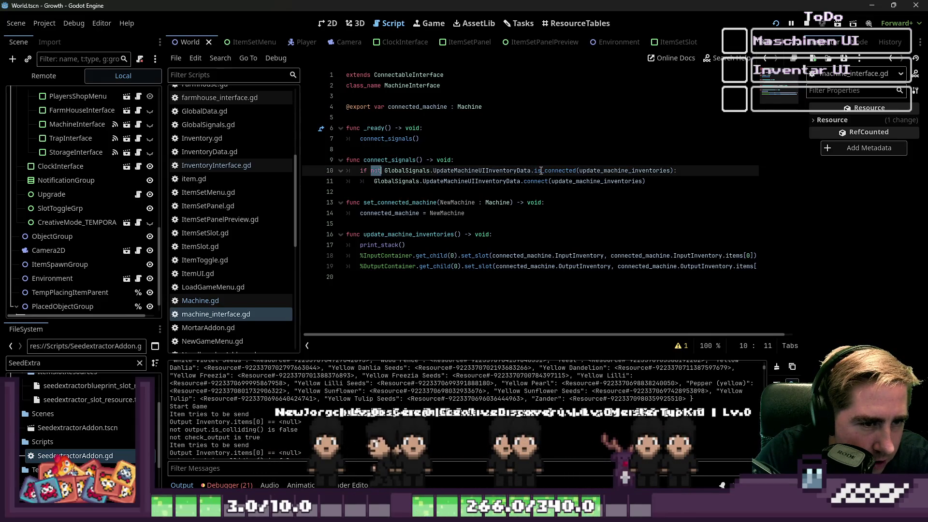
{"action": "left_click", "coordinate": [567, 170]}
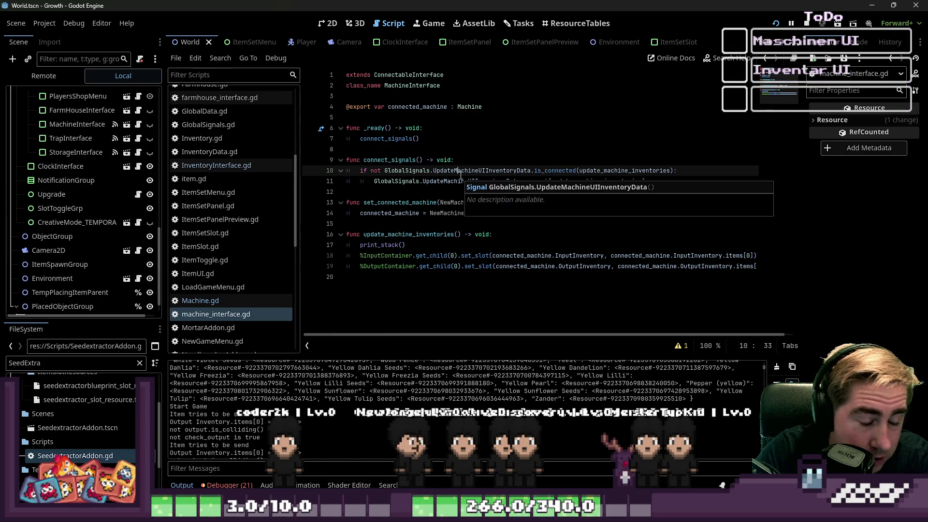
{"action": "triple_click", "coordinate": [484, 171]}
{"action": "left_click", "coordinate": [477, 171]}
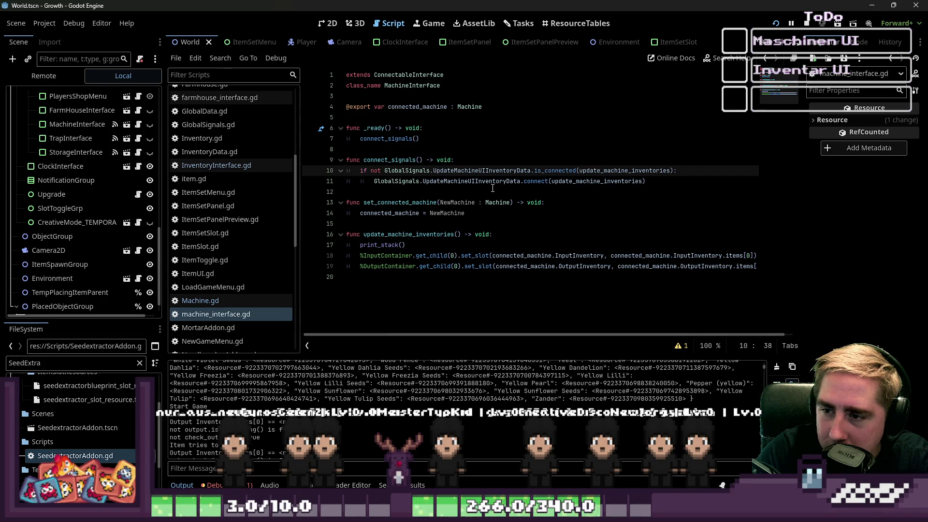
{"action": "key", "text": "Up"}
{"action": "key", "text": "Up"}
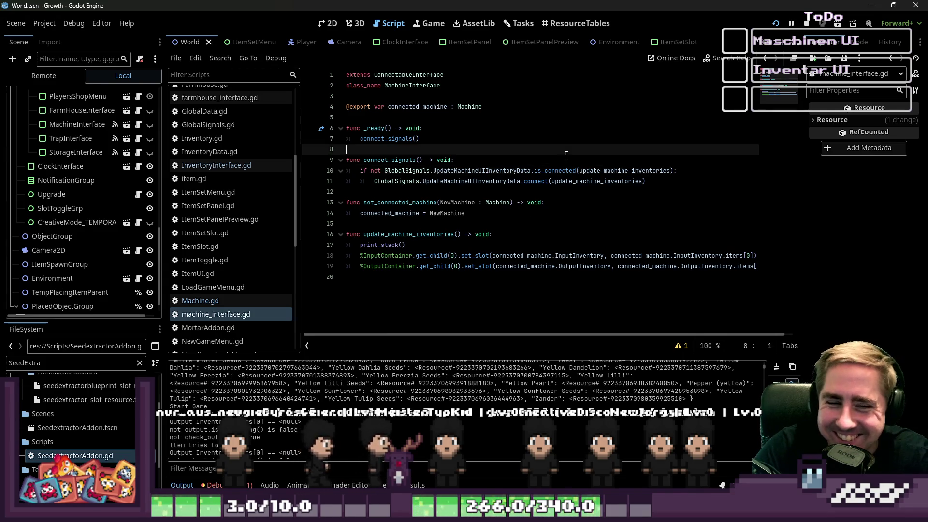
Add and then remove a line after print_stack(), leaving the script unchanged
{"action": "left_click", "coordinate": [429, 247]}
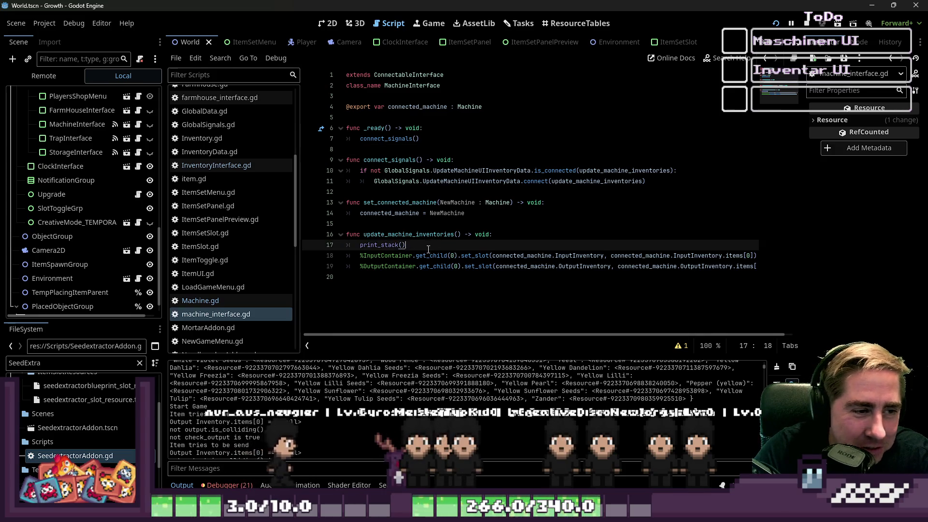
{"action": "key", "text": "Return"}
{"action": "key", "text": "BackSpace"}
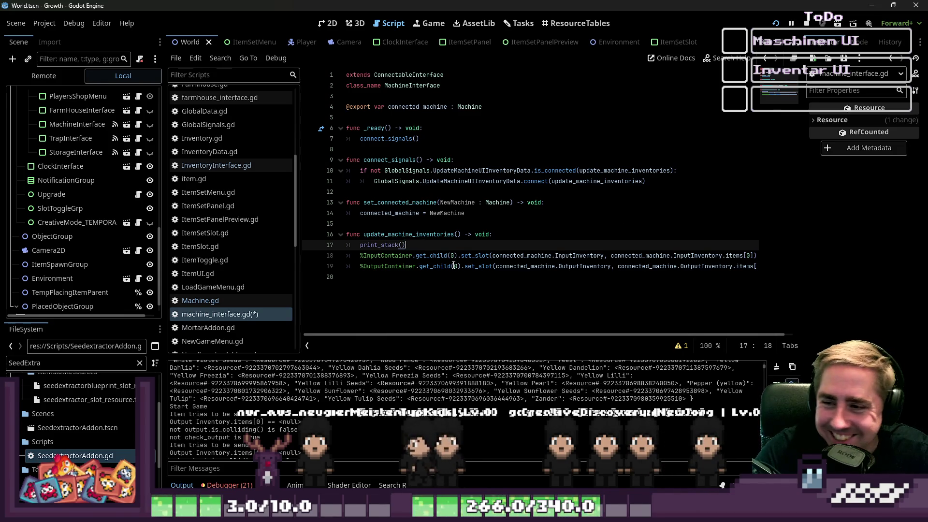
{"action": "left_click", "coordinate": [430, 273]}
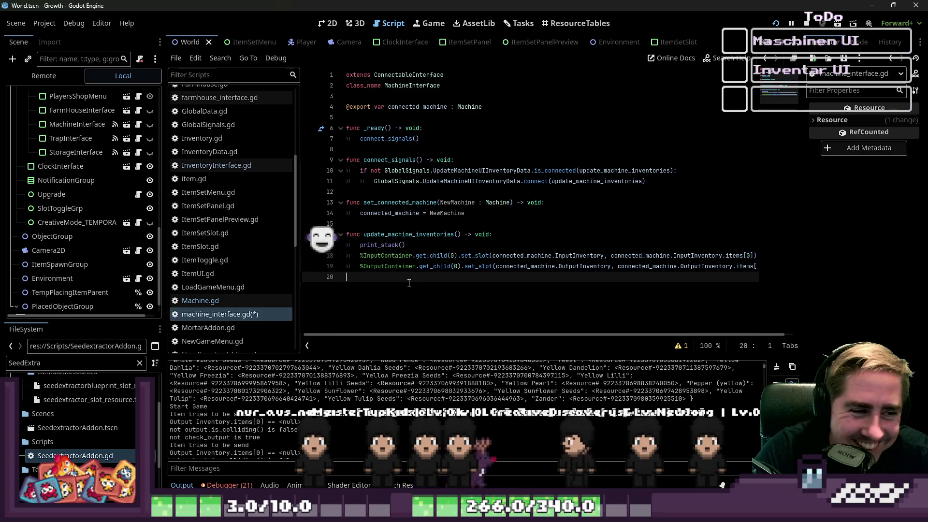
{"action": "scroll", "coordinate": [381, 343], "scroll_direction": "right", "scroll_amount": 1}
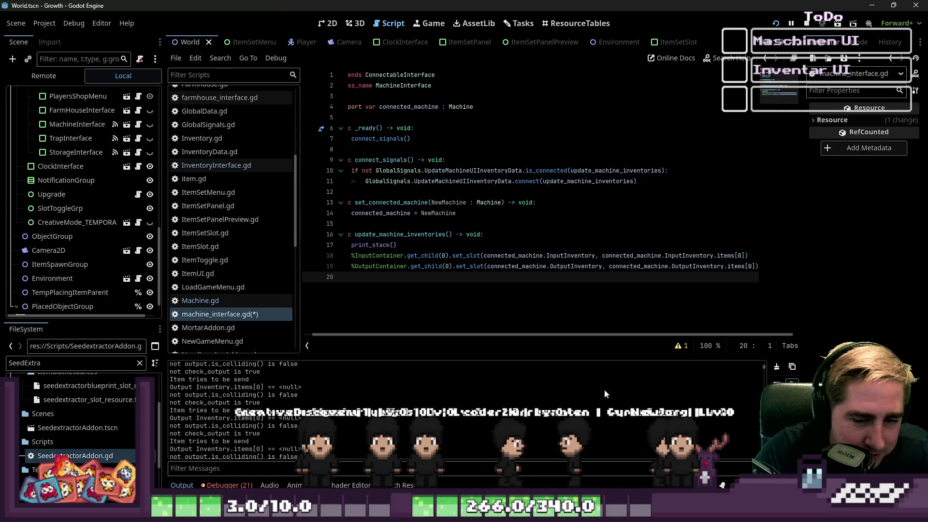
Stop the running game, re-check print_stack() on line 17, and launch the game again
{"action": "left_click", "coordinate": [806, 23]}
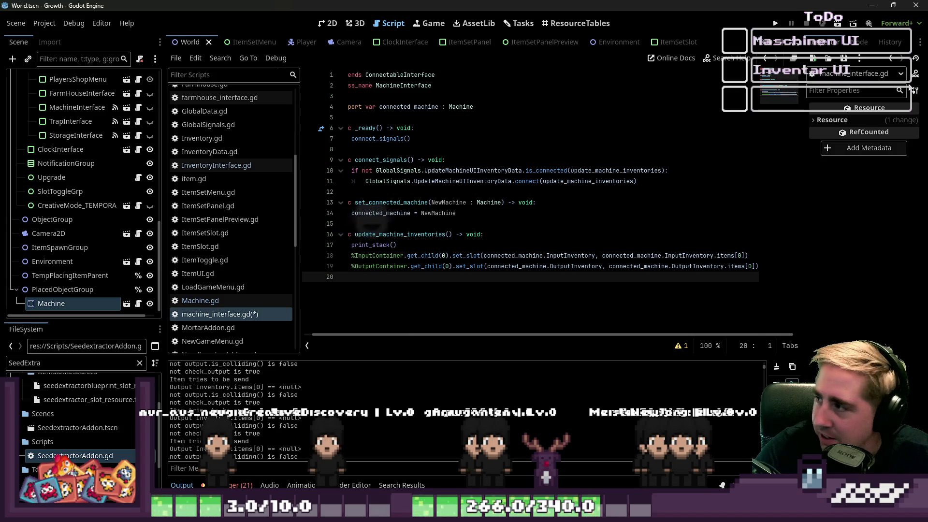
{"action": "left_click", "coordinate": [382, 291]}
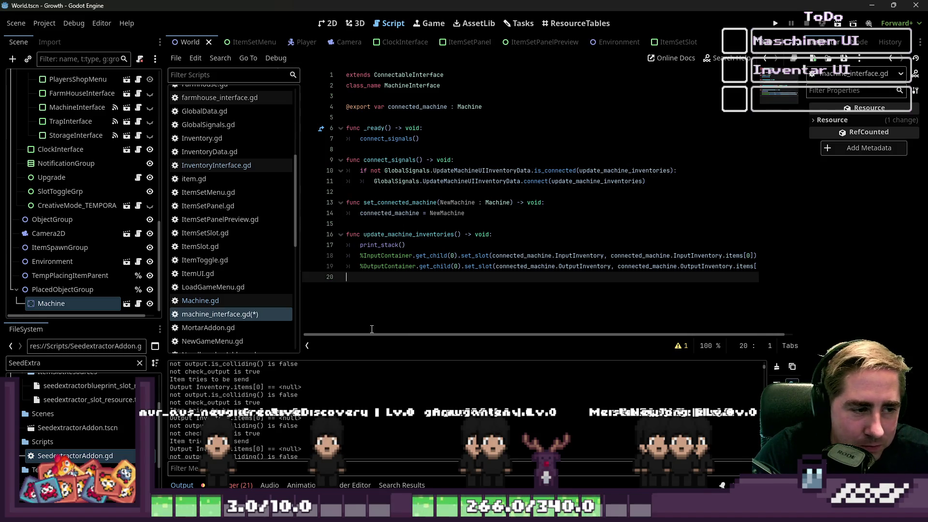
{"action": "left_click", "coordinate": [413, 265]}
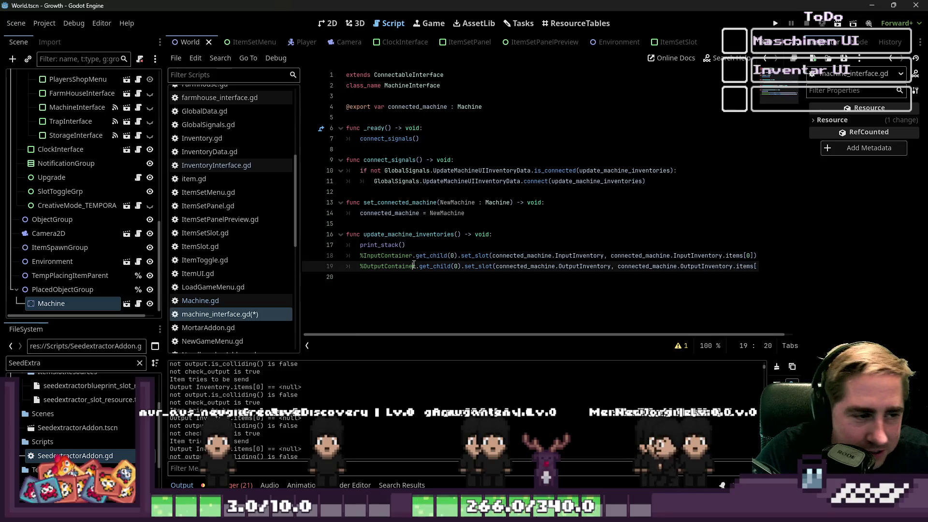
{"action": "left_click", "coordinate": [405, 279]}
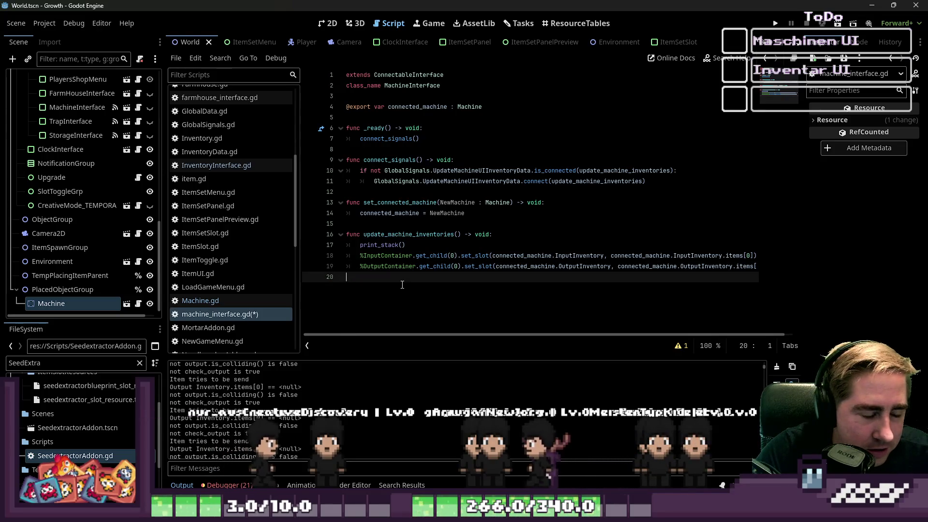
{"action": "left_click_drag", "start_coordinate": [406, 245], "coordinate": [355, 251]}
{"action": "left_click", "coordinate": [360, 257]}
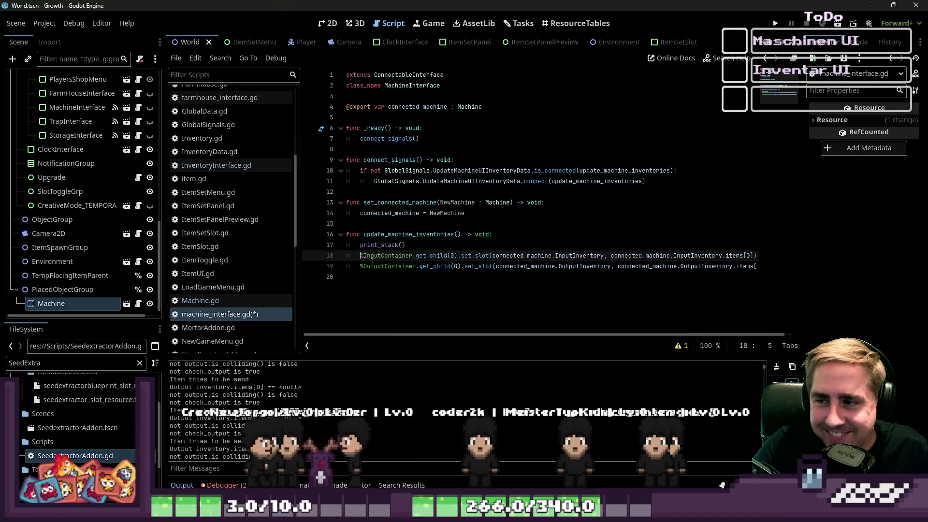
{"action": "left_click", "coordinate": [471, 262]}
{"action": "left_click", "coordinate": [470, 250]}
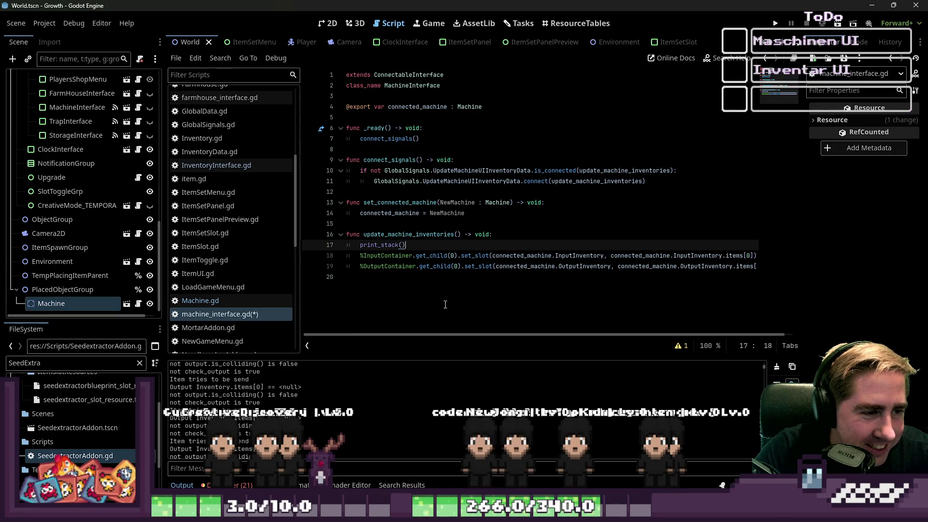
{"action": "left_click", "coordinate": [489, 288]}
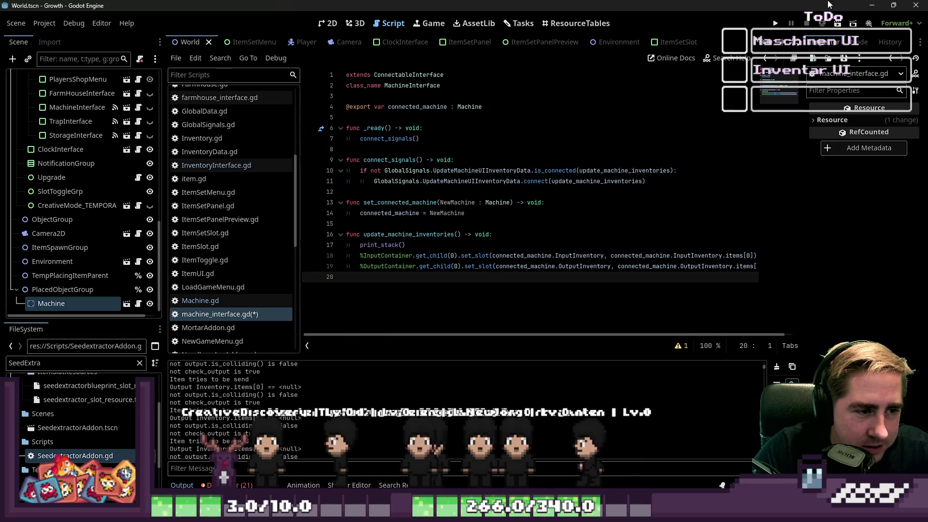
{"action": "left_click", "coordinate": [775, 24]}
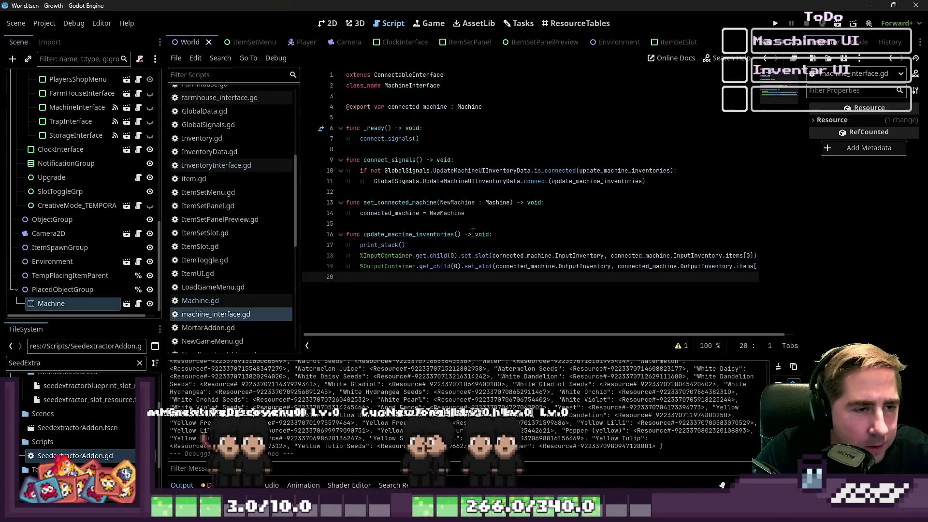
{"action": "left_click", "coordinate": [775, 24]}
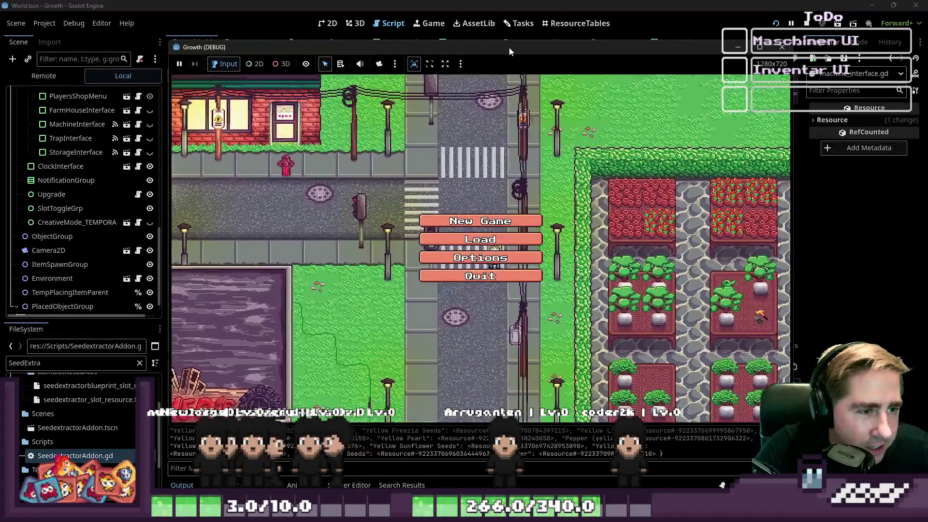
Start a New Game in the debug build with a throwaway character name
{"action": "left_click", "coordinate": [481, 221]}
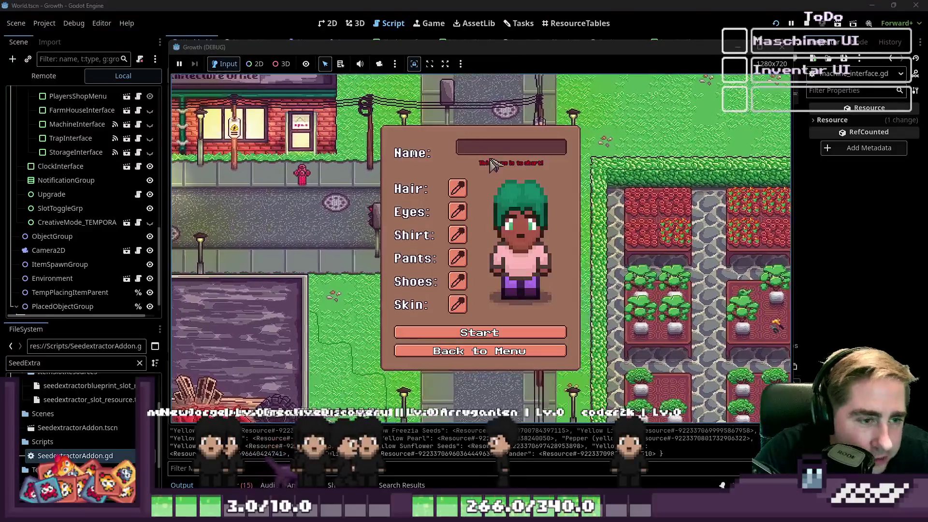
{"action": "type", "text": "fds"}
{"action": "left_click", "coordinate": [486, 332]}
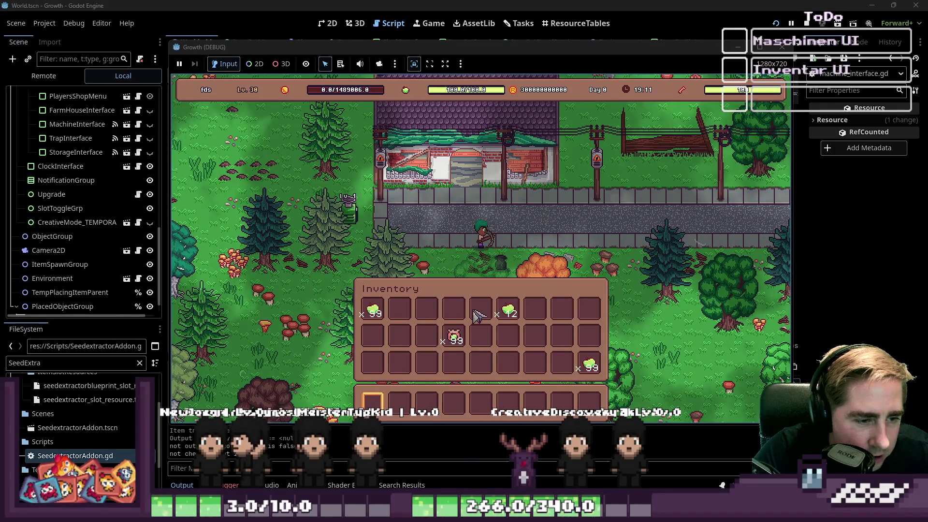
Walk to a machine, click it to trigger the line 18 error, and open the Output log
{"action": "key", "text": "i"}
{"action": "key", "text": "a"}
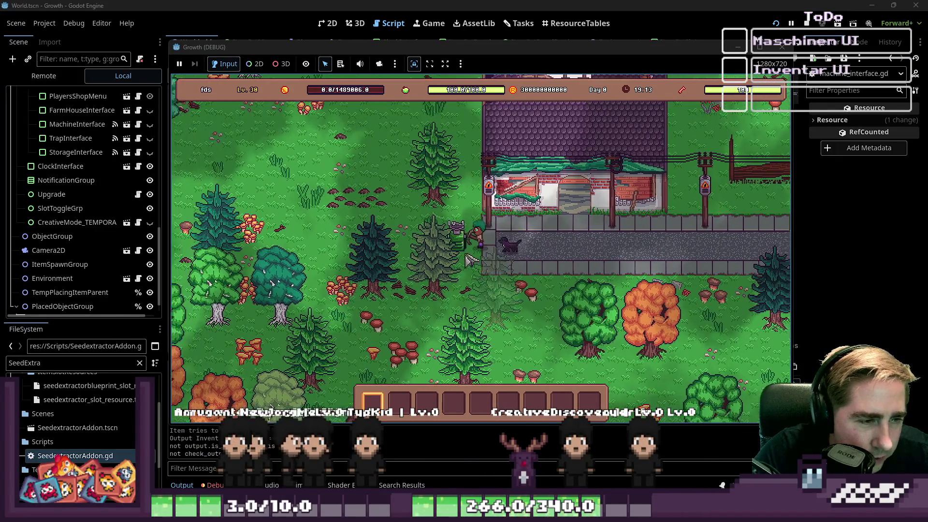
{"action": "left_click", "coordinate": [466, 245]}
{"action": "mouse_move", "coordinate": [405, 266]}
{"action": "left_mouse_down"}
{"action": "mouse_move", "coordinate": [377, 256]}
{"action": "mouse_move", "coordinate": [395, 234]}
{"action": "left_mouse_up"}
{"action": "key", "text": "alt+o"}
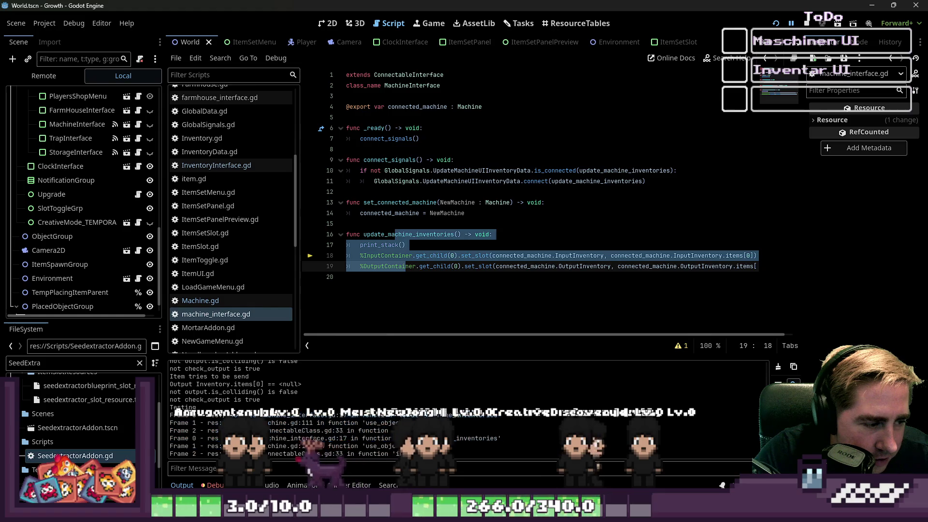
Inspect the printed stack frames and the connected_machine reference on line 18
{"action": "mouse_move", "coordinate": [290, 440]}
{"action": "left_mouse_down"}
{"action": "mouse_move", "coordinate": [296, 454]}
{"action": "mouse_move", "coordinate": [305, 431]}
{"action": "left_mouse_up"}
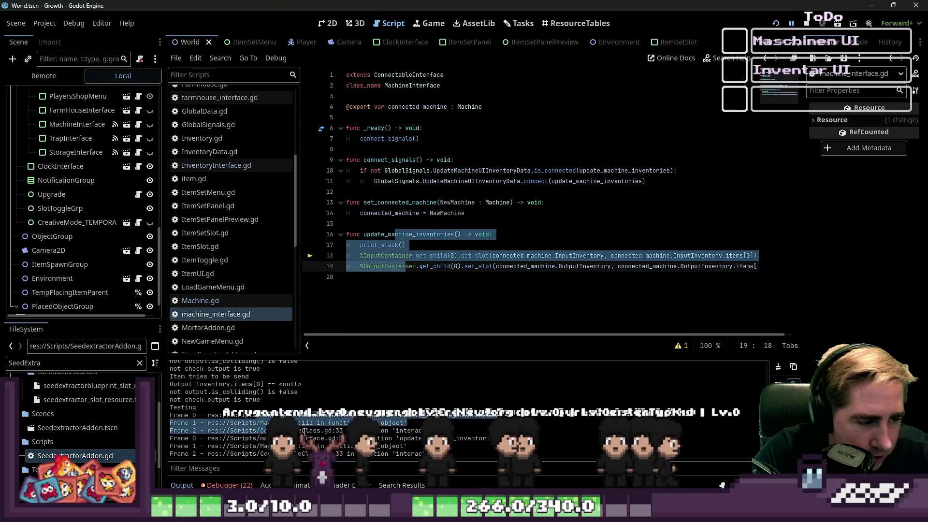
{"action": "left_click", "coordinate": [425, 256]}
{"action": "double_click", "coordinate": [517, 256]}
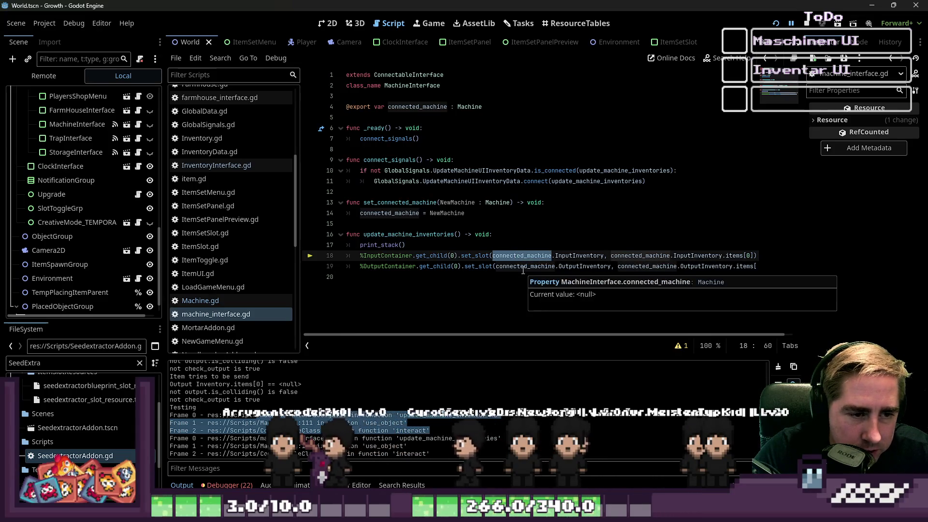
{"action": "key", "text": "Up"}
{"action": "left_click", "coordinate": [505, 274]}
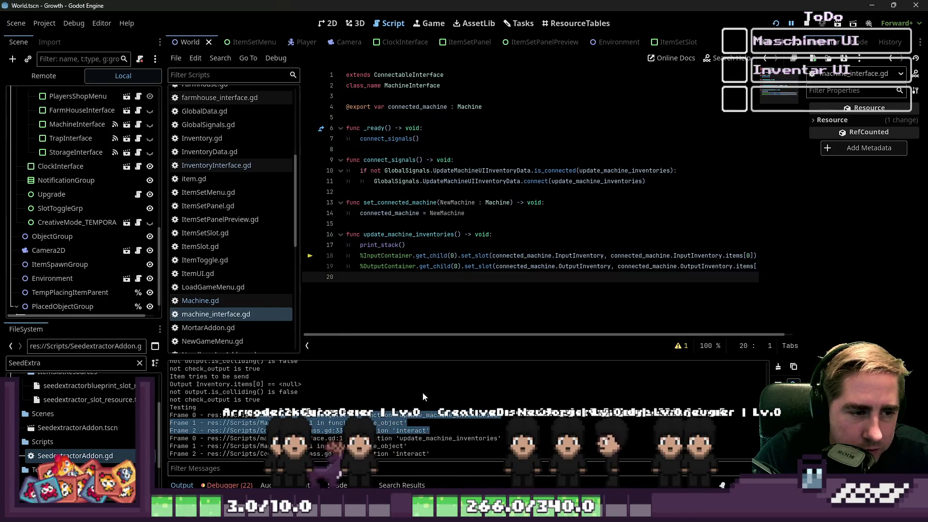
{"action": "left_click", "coordinate": [405, 450]}
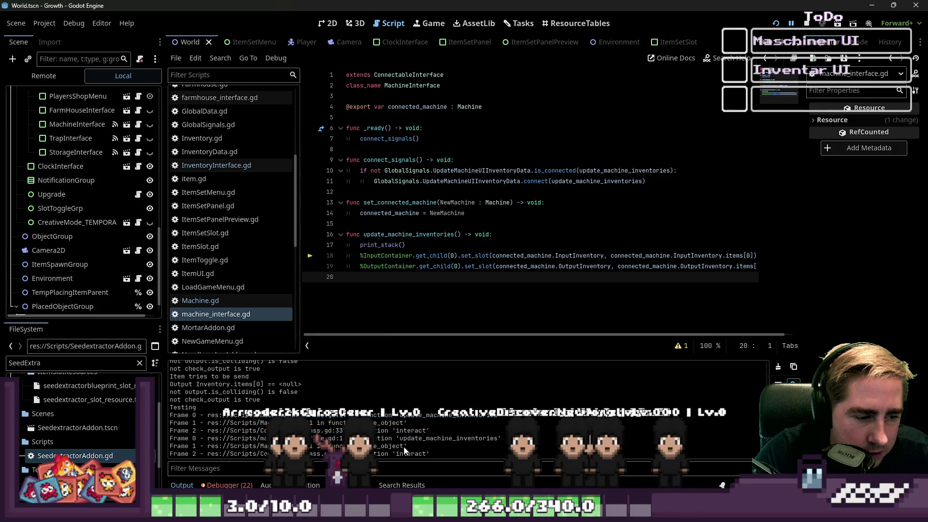
{"action": "left_click_drag", "start_coordinate": [207, 443], "coordinate": [165, 418]}
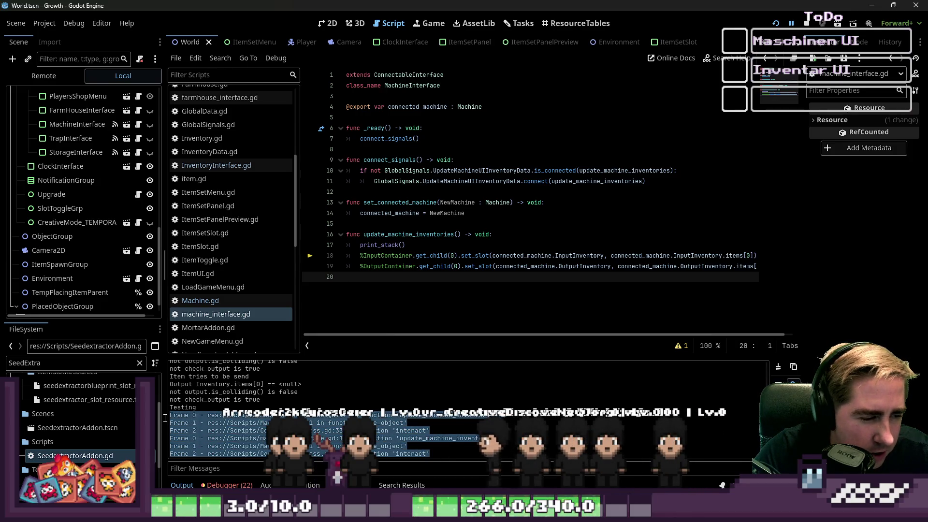
{"action": "left_click", "coordinate": [304, 386]}
Delete the print_stack() call and its leftover empty line from update_machine_inventories
{"action": "left_click", "coordinate": [428, 245]}
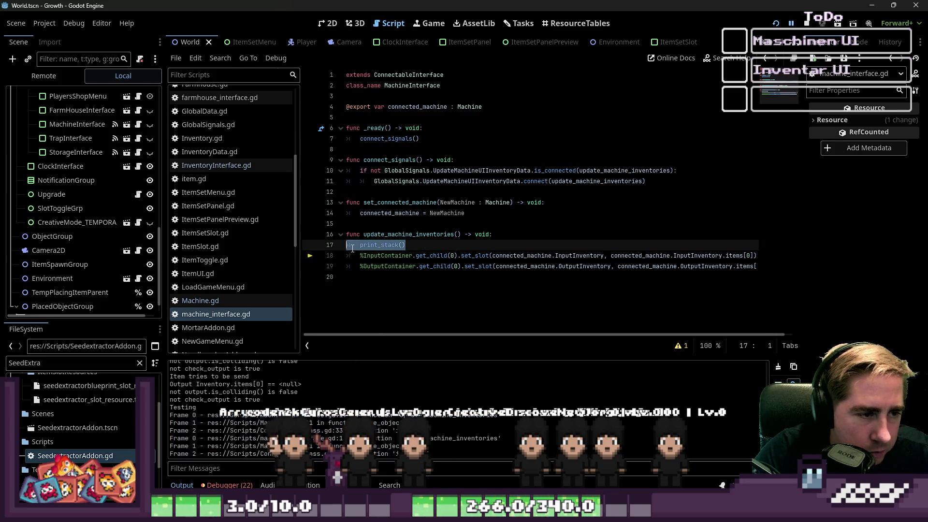
{"action": "key", "text": "BackSpace"}
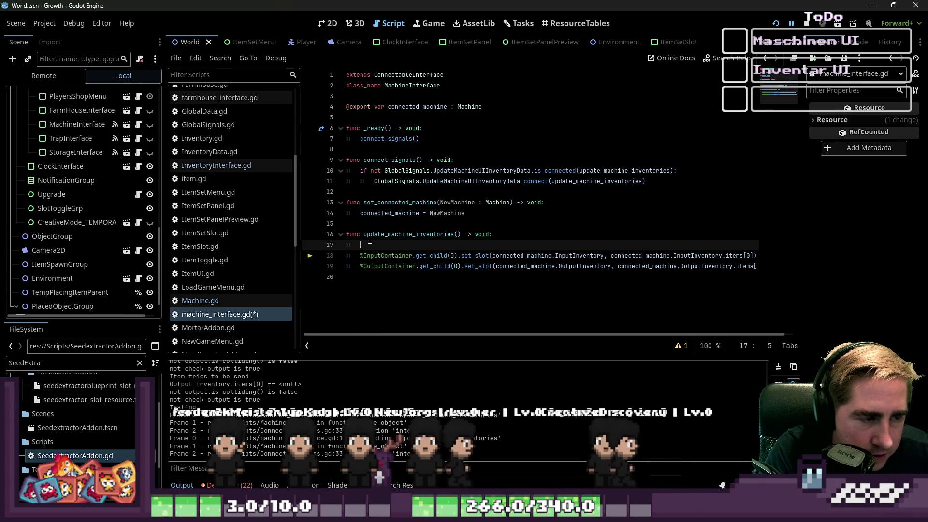
{"action": "key", "text": "BackSpace"}
{"action": "key", "text": "BackSpace"}
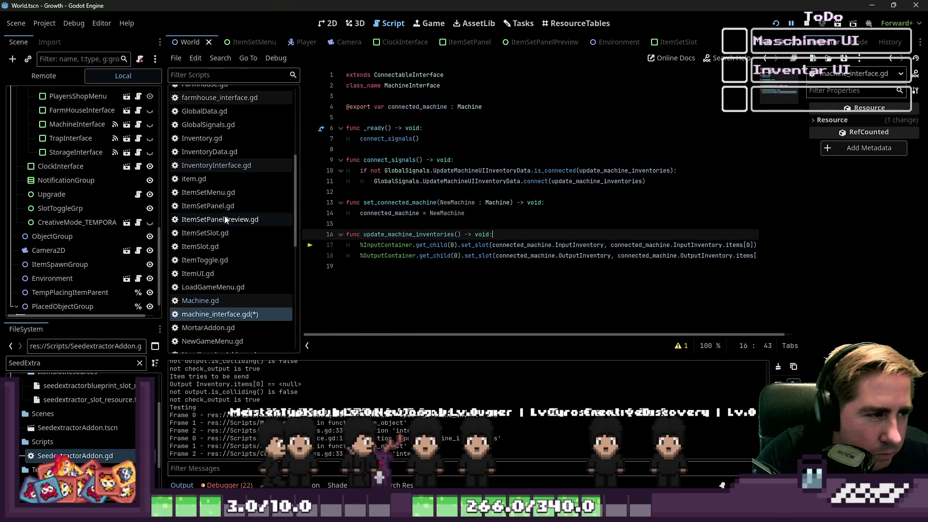
{"action": "left_click", "coordinate": [259, 305]}
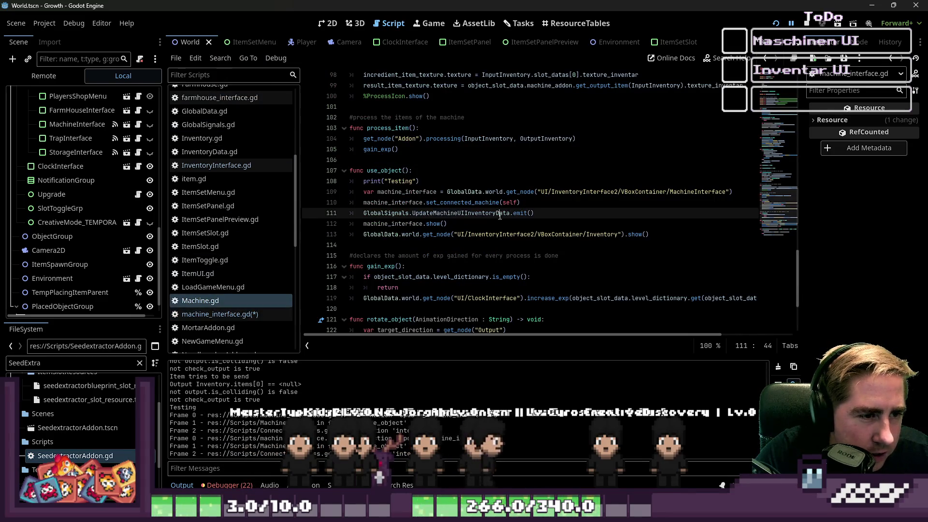
Review use_object's set_connected_machine call, signal emit line, and machine_interface.show() line
{"action": "key", "text": "Up"}
{"action": "key", "text": "End"}
{"action": "left_click", "coordinate": [425, 178]}
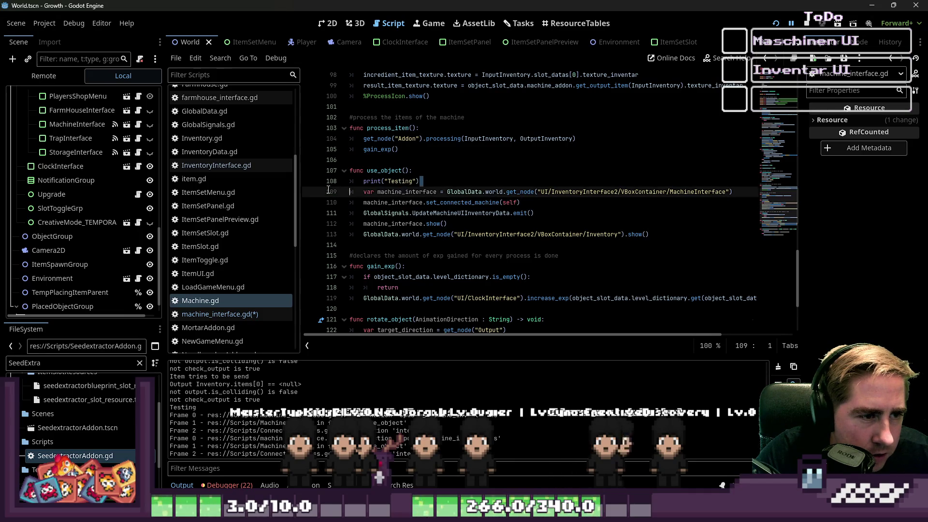
{"action": "left_click", "coordinate": [362, 183]}
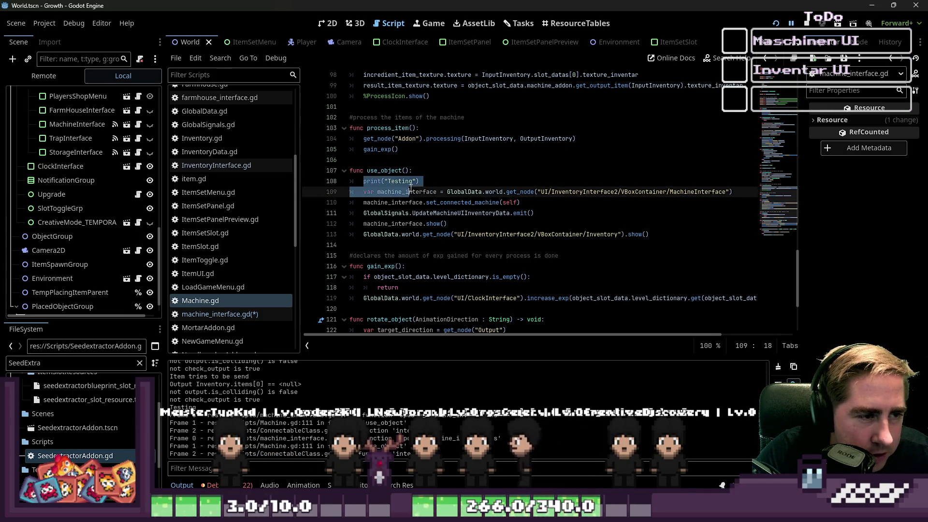
{"action": "left_click", "coordinate": [428, 203]}
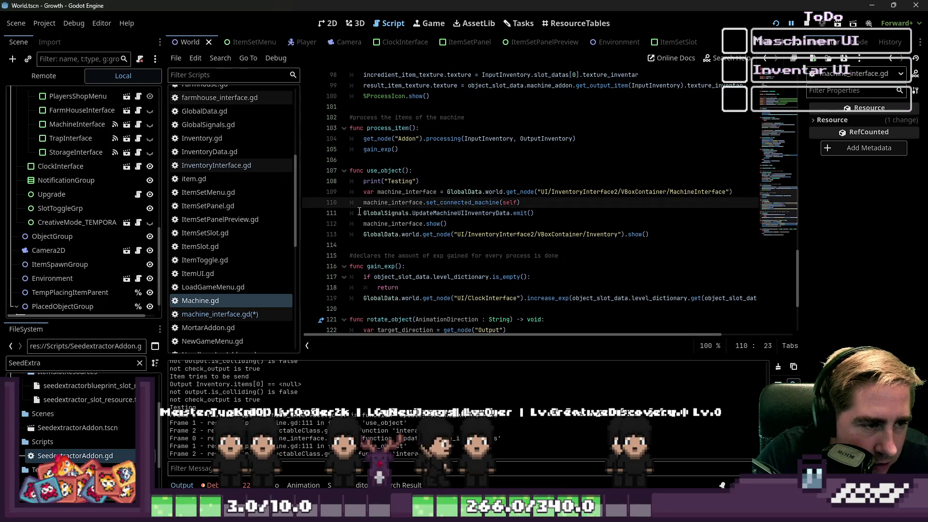
{"action": "left_click", "coordinate": [541, 203]}
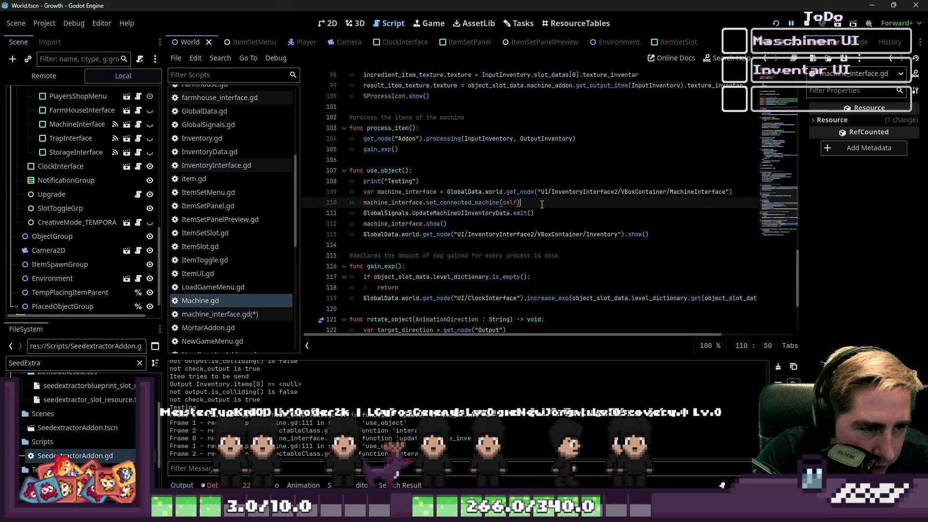
{"action": "left_click", "coordinate": [365, 214]}
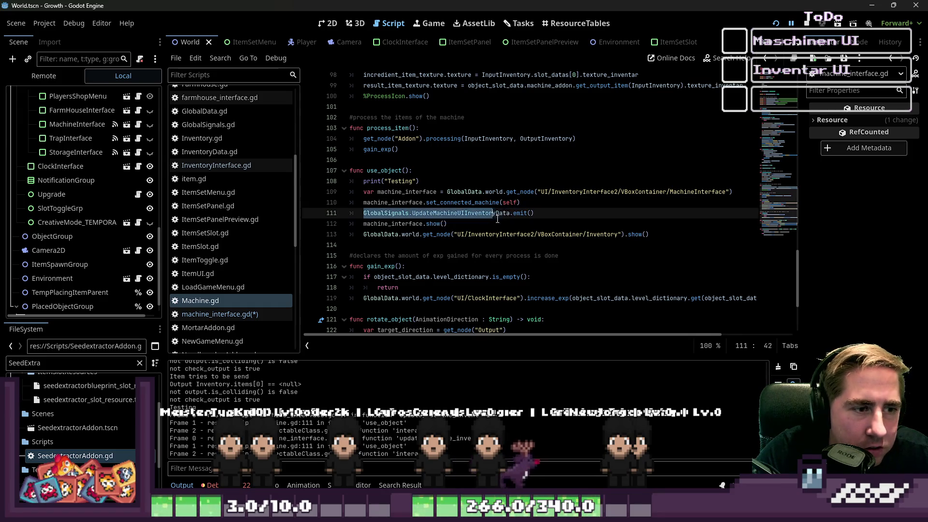
{"action": "left_click", "coordinate": [556, 213]}
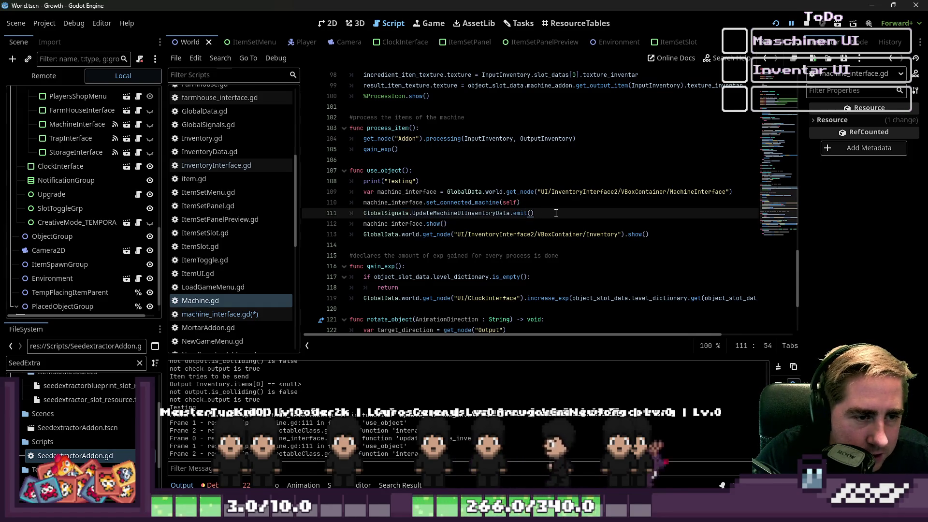
{"action": "double_click", "coordinate": [488, 213]}
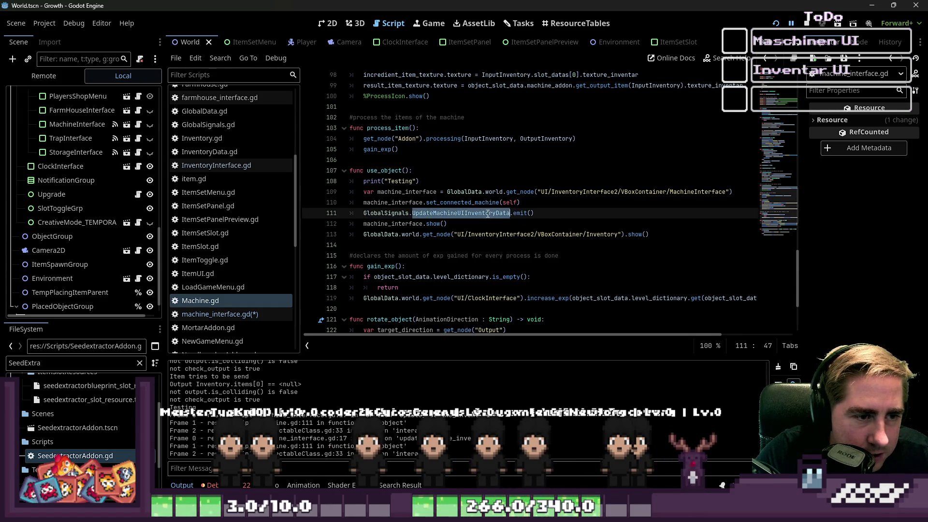
{"action": "left_click", "coordinate": [549, 201]}
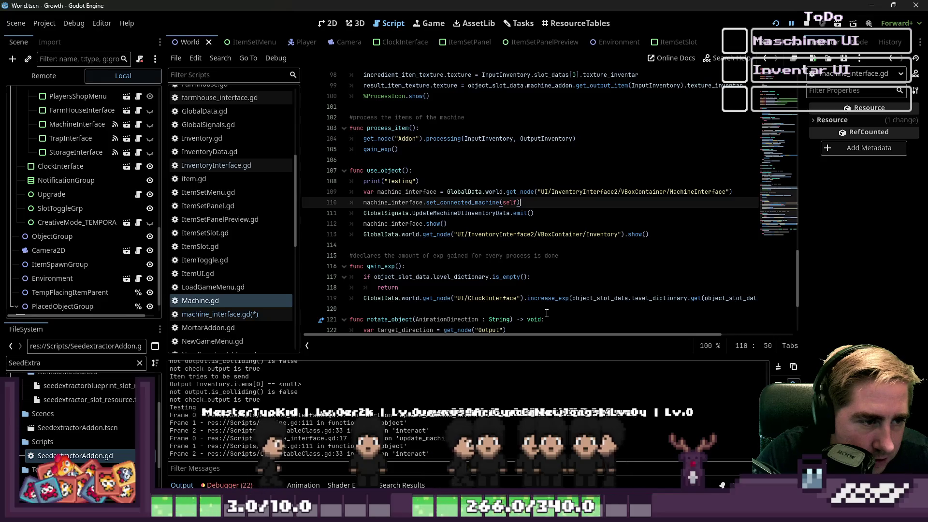
{"action": "left_click_drag", "start_coordinate": [448, 224], "coordinate": [363, 224]}
{"action": "key", "text": "End"}
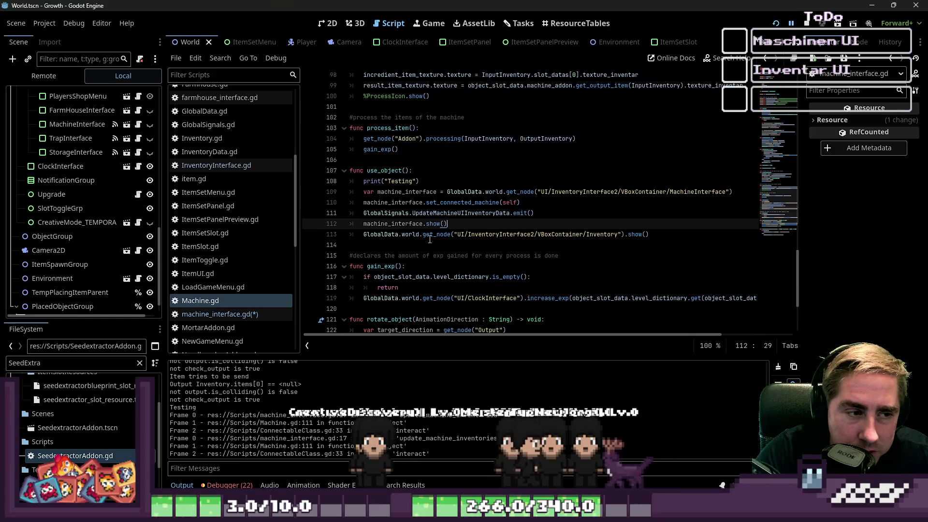
{"action": "left_click", "coordinate": [483, 213]}
{"action": "left_click", "coordinate": [483, 203]}
{"action": "left_click_drag", "start_coordinate": [525, 203], "coordinate": [360, 207]}
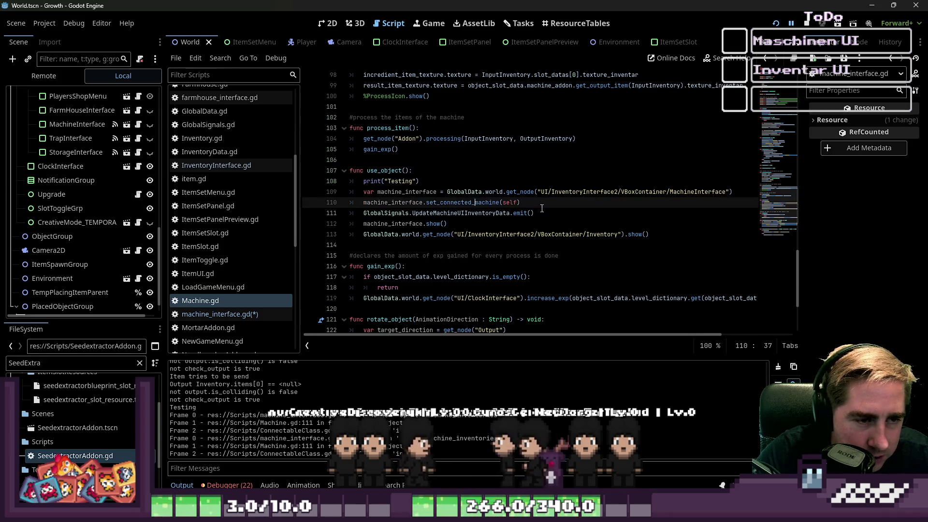
Move the UpdateMachineUIInventoryData.emit() line below the Inventory show() call and save Machine.gd
{"action": "mouse_move", "coordinate": [534, 213]}
{"action": "left_mouse_down"}
{"action": "mouse_move", "coordinate": [364, 214]}
{"action": "mouse_move", "coordinate": [666, 204]}
{"action": "left_mouse_up"}
{"action": "key", "text": "ctrl+c"}
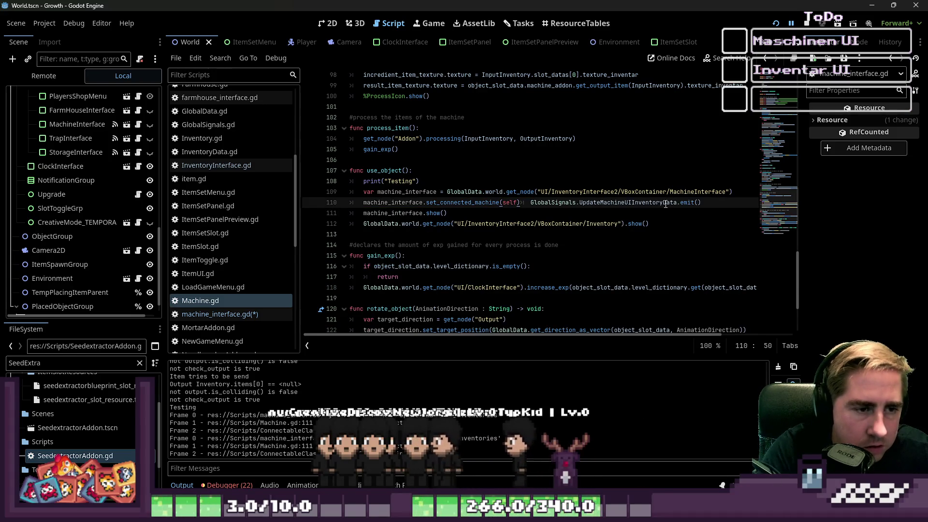
{"action": "key", "text": "Return"}
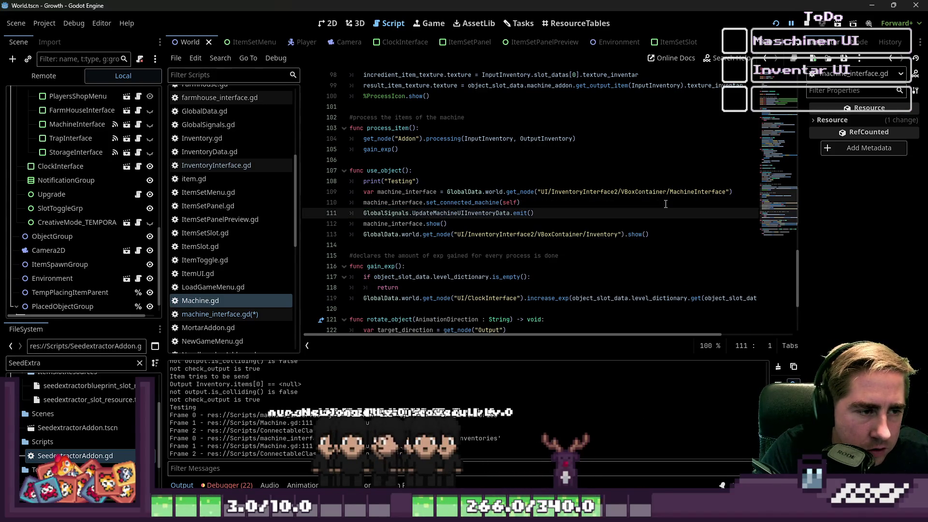
{"action": "key", "text": "shift+End"}
{"action": "key", "text": "BackSpace"}
{"action": "key", "text": "BackSpace"}
{"action": "key", "text": "Down"}
{"action": "key", "text": "Down"}
{"action": "key", "text": "End"}
{"action": "key", "text": "Return"}
{"action": "key", "text": "Return"}
{"action": "key", "text": "Up"}
{"action": "key", "text": "ctrl+v"}
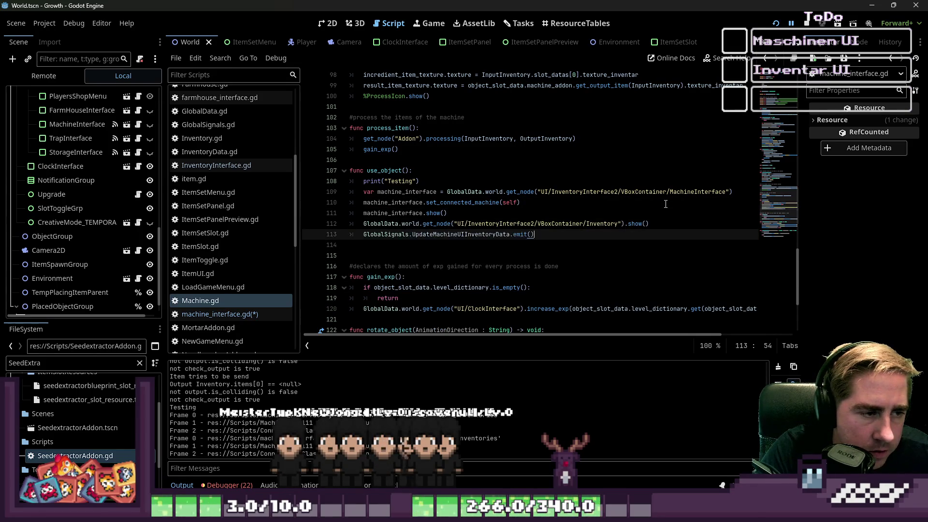
{"action": "key", "text": "Down"}
{"action": "key", "text": "Up"}
{"action": "key", "text": "Down"}
{"action": "key", "text": "ctrl+s"}
Insert 'await get_tree().create_timer(1).timeout' on a new line before the signal emit
{"action": "left_click", "coordinate": [562, 223]}
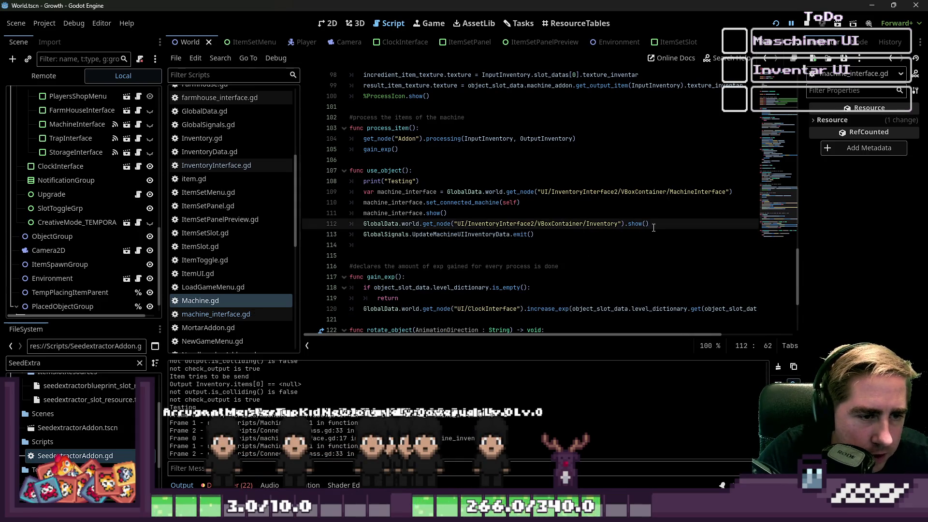
{"action": "key", "text": "Return"}
{"action": "type", "text": "get_"}
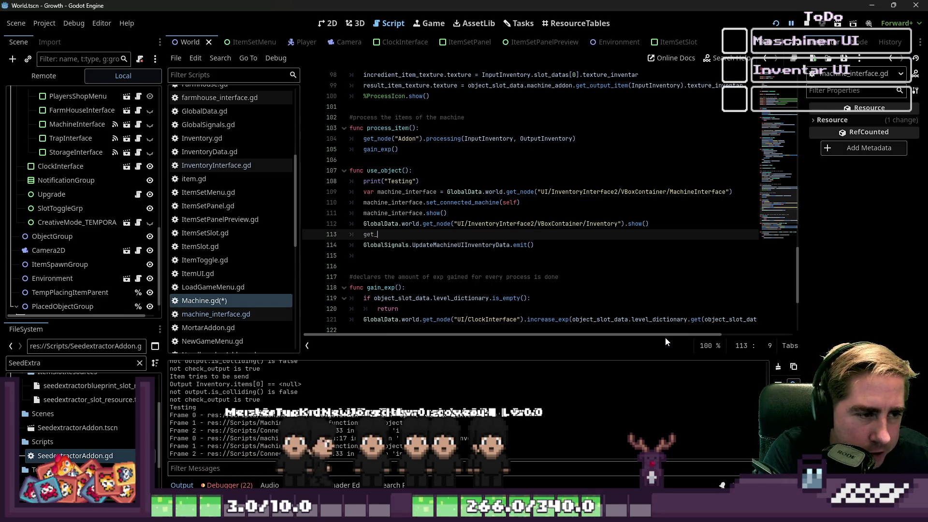
{"action": "type", "text": "tree()."}
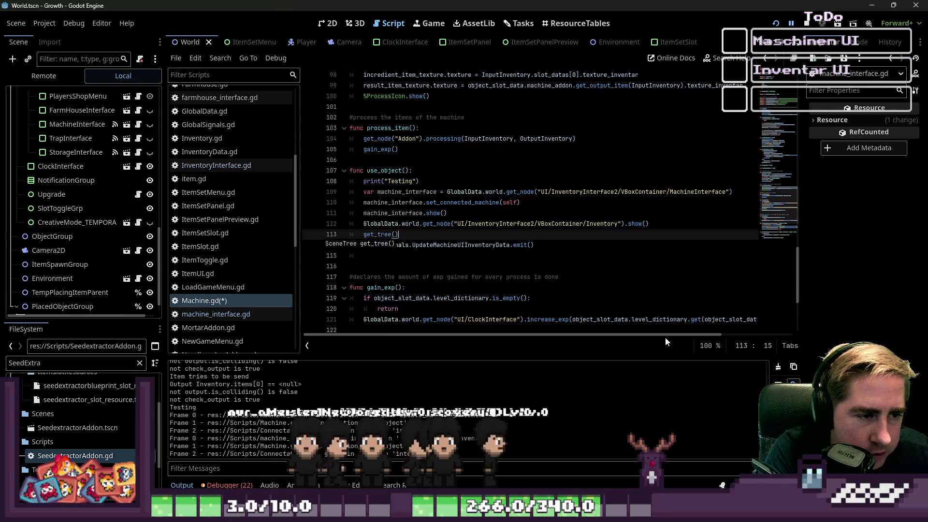
{"action": "type", "text": "cr"}
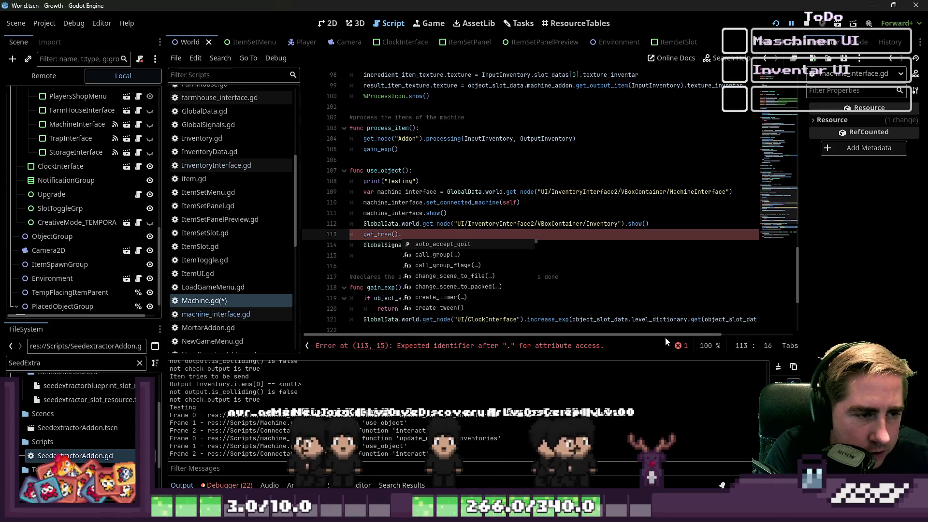
{"action": "key", "text": "Return"}
{"action": "type", "text": "1"}
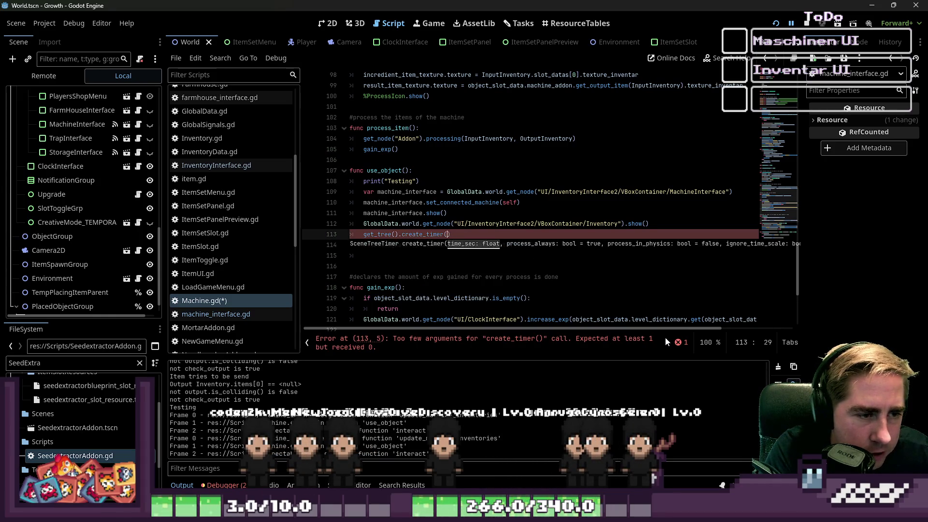
{"action": "type", "text": ").time"}
{"action": "key", "text": "Return"}
{"action": "key", "text": "Home"}
{"action": "type", "text": "await"}
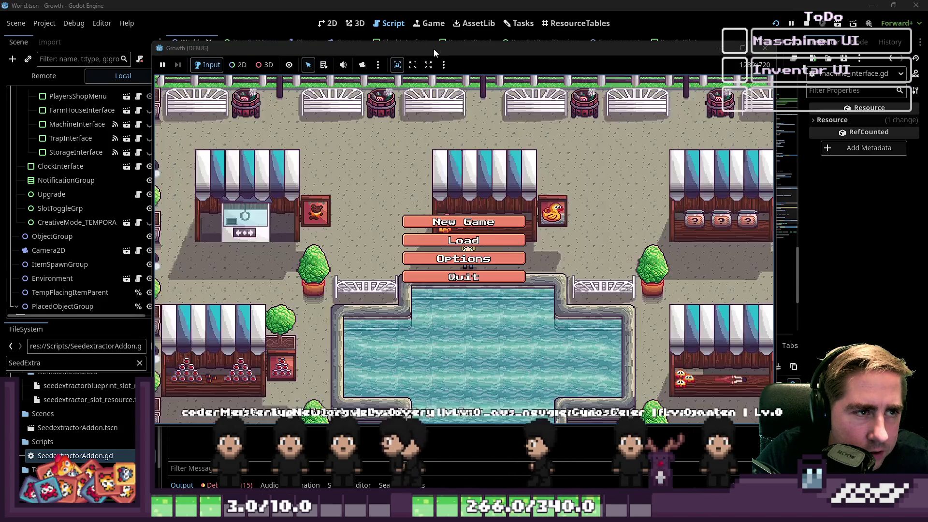
Start a New Game in the relaunched Growth window with a throwaway character name
{"action": "left_click_drag", "start_coordinate": [433, 48], "coordinate": [508, 38]}
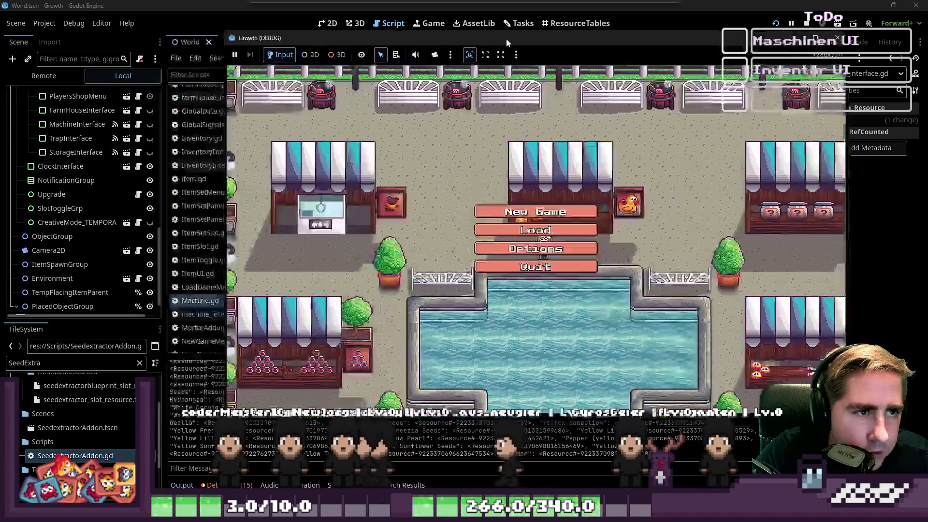
{"action": "left_click", "coordinate": [545, 213]}
{"action": "left_click", "coordinate": [542, 144]}
{"action": "type", "text": "sd"}
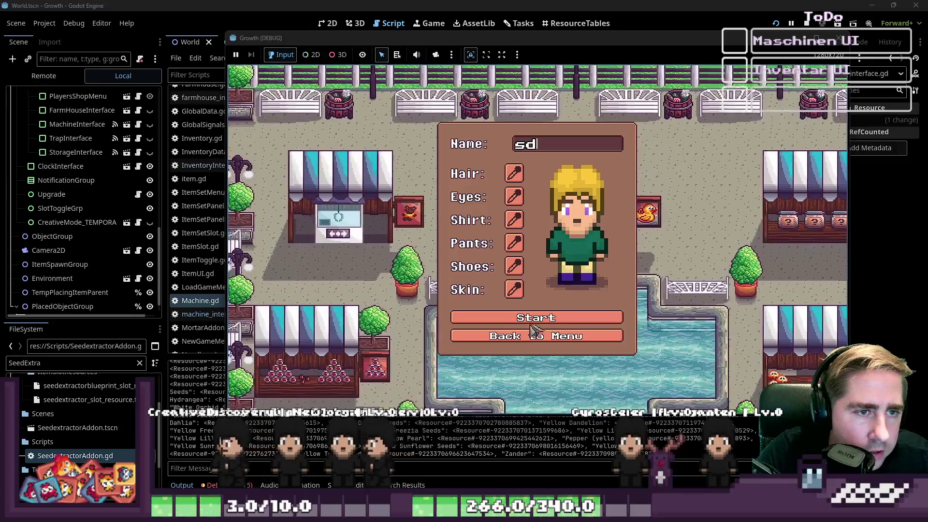
{"action": "key", "text": "Return"}
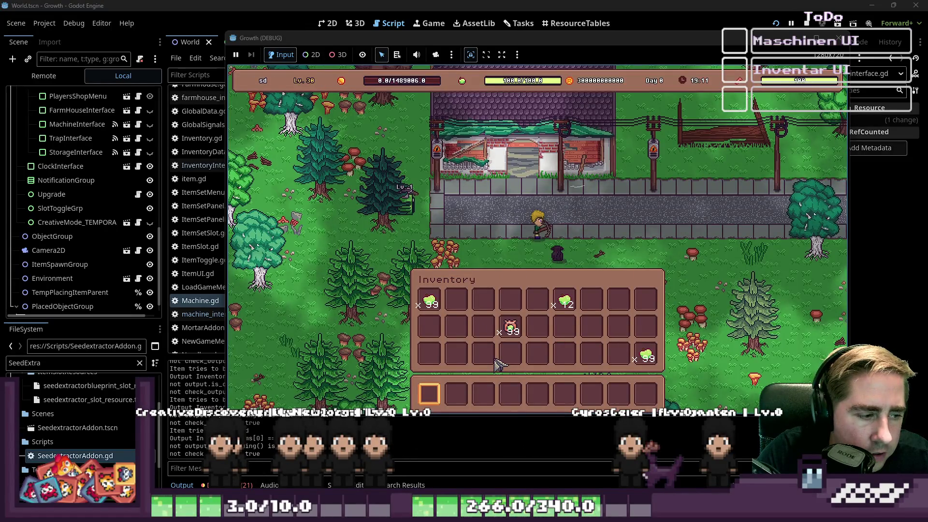
Walk to a machine, click it to hit the InputInventory error, and show the Output log
{"action": "key", "text": "i"}
{"action": "key", "text": "a"}
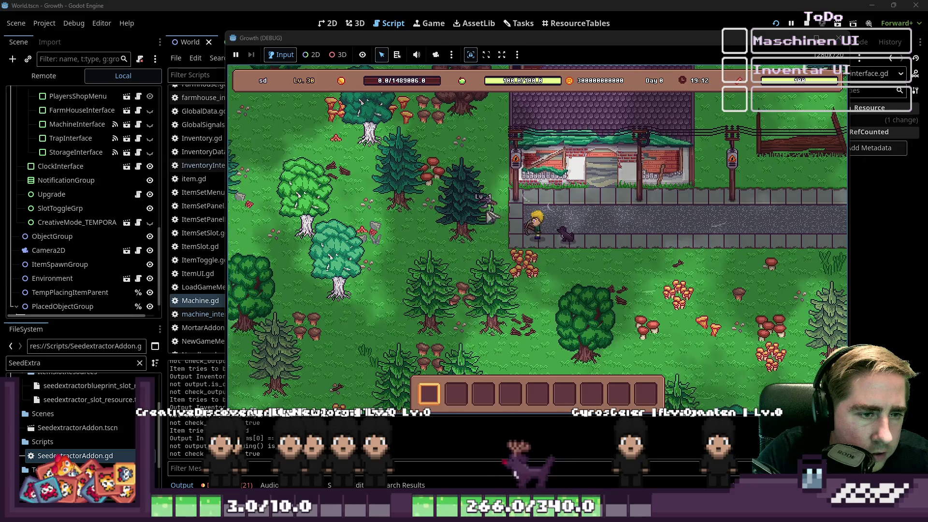
{"action": "left_click", "coordinate": [495, 222]}
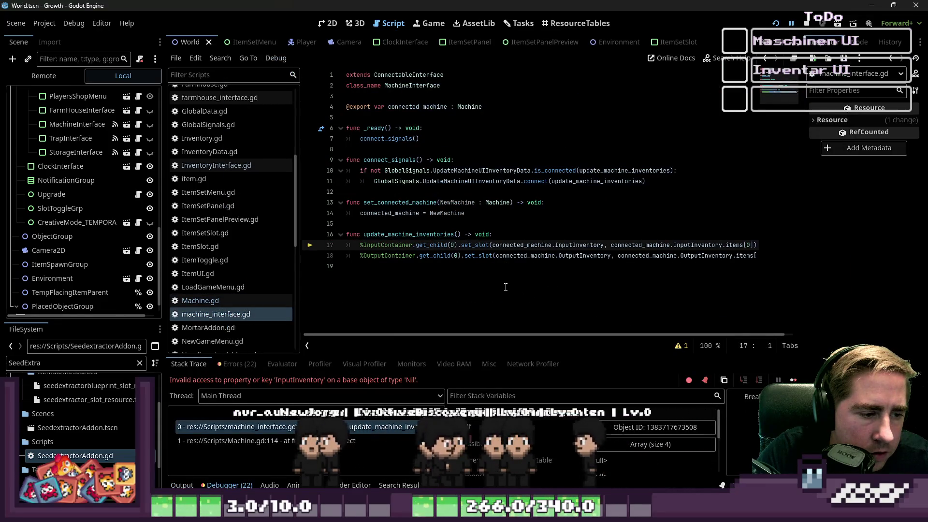
{"action": "left_click", "coordinate": [504, 291]}
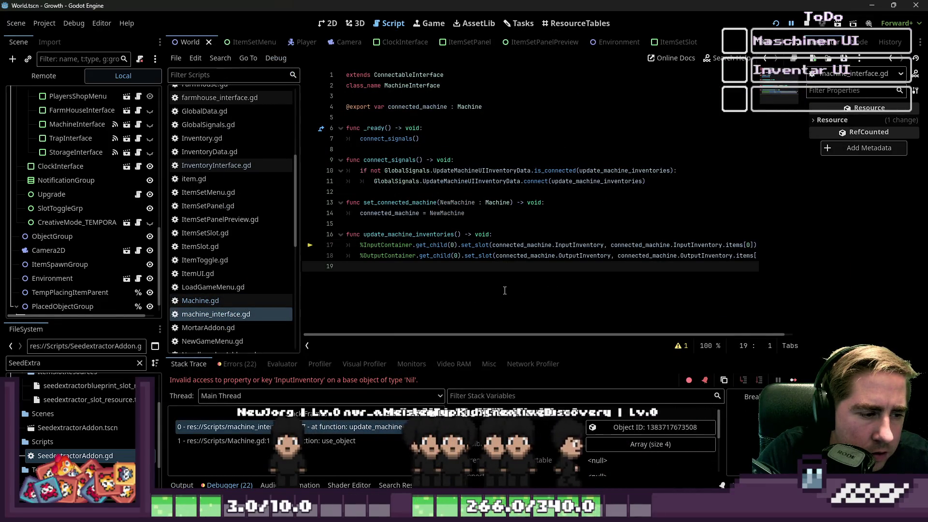
{"action": "left_click", "coordinate": [182, 485]}
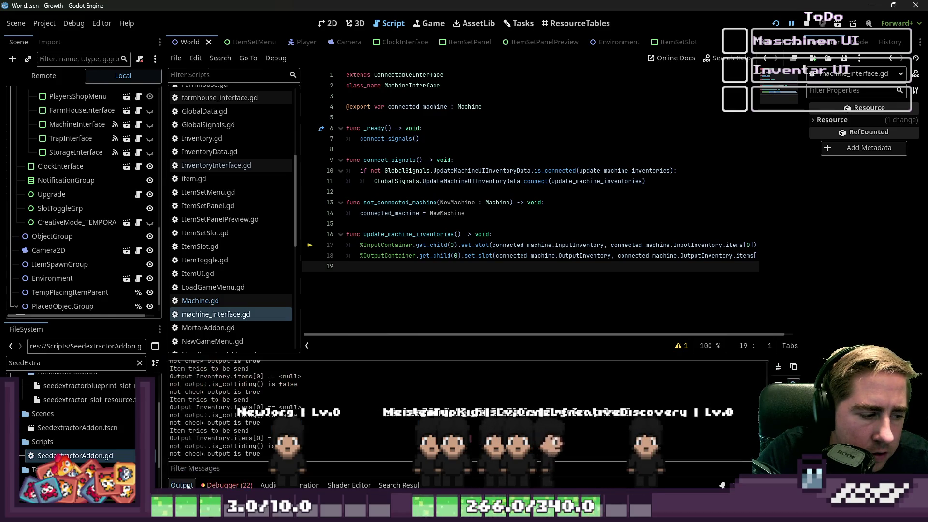
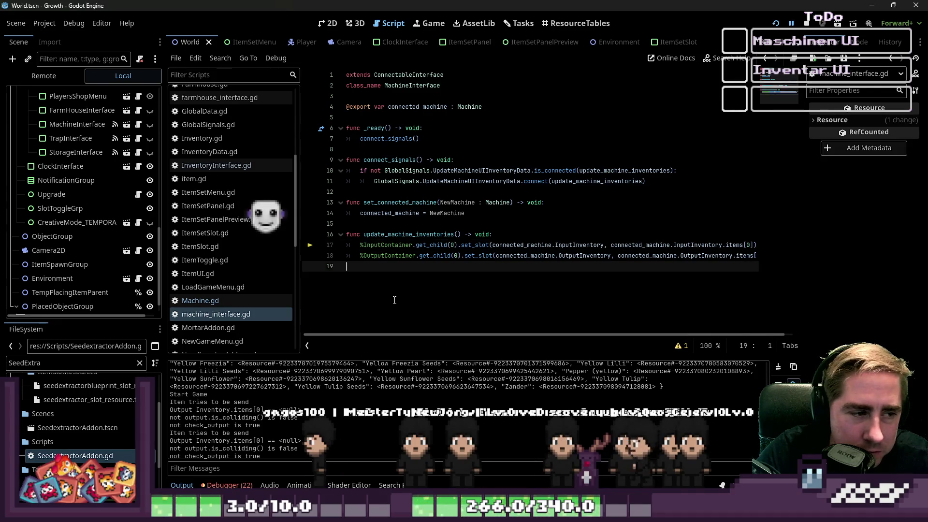
Tidy machine_interface.gd's blank lines: add one after line 18 and remove the trailing line 20
{"action": "key", "text": "Return"}
{"action": "key", "text": "BackSpace"}
{"action": "key", "text": "BackSpace"}
{"action": "key", "text": "Up"}
{"action": "key", "text": "Up"}
{"action": "key", "text": "Home"}
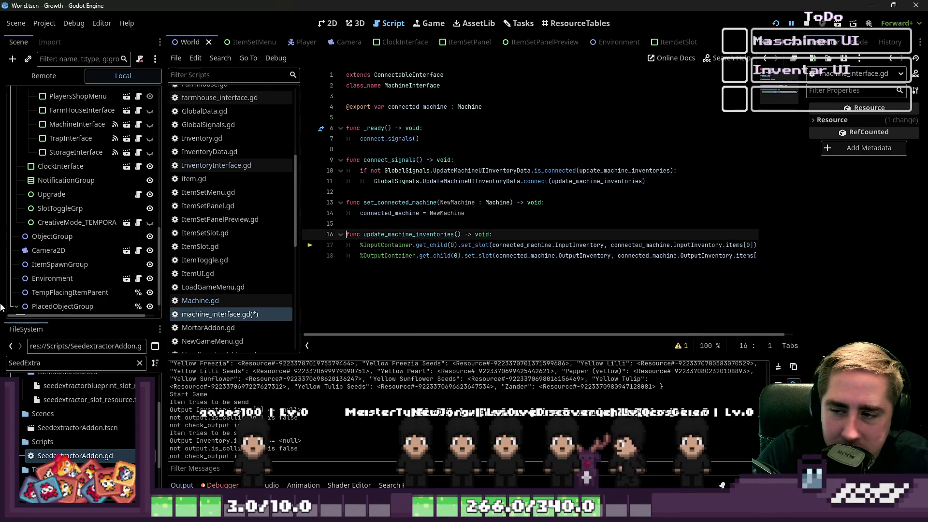
{"action": "left_click", "coordinate": [325, 315]}
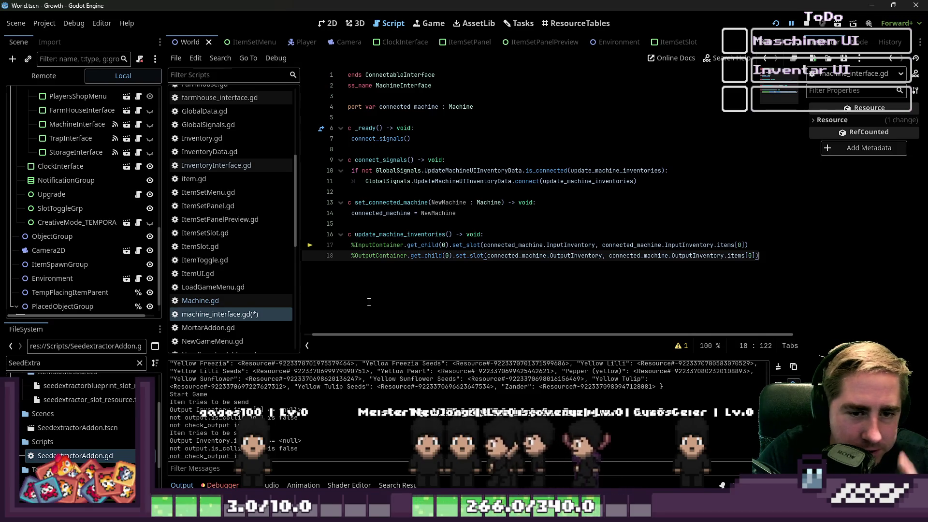
{"action": "key", "text": "Return"}
{"action": "key", "text": "Return"}
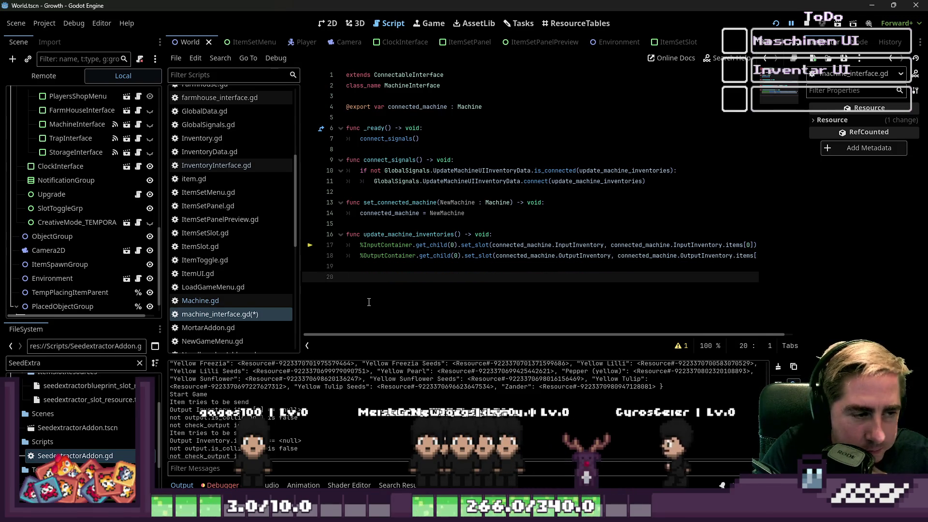
{"action": "left_click", "coordinate": [414, 244]}
{"action": "left_click", "coordinate": [379, 285]}
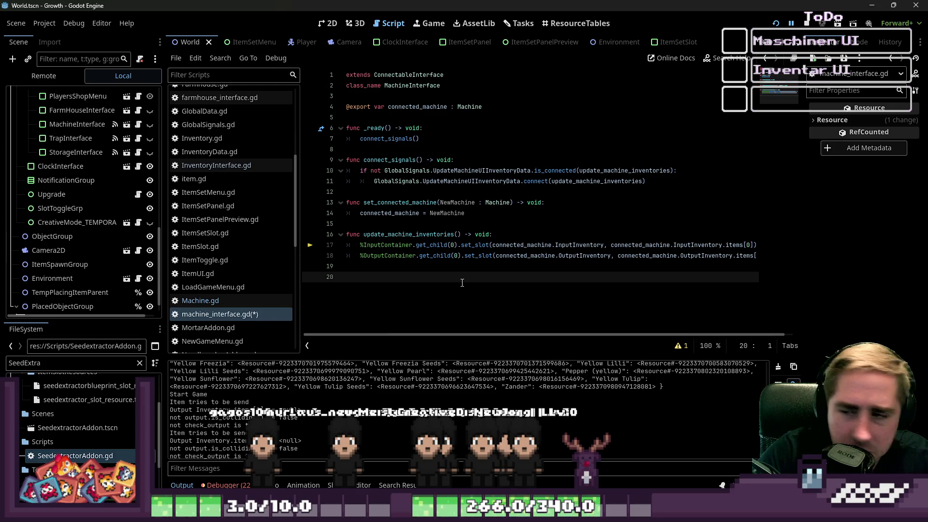
{"action": "key", "text": "BackSpace"}
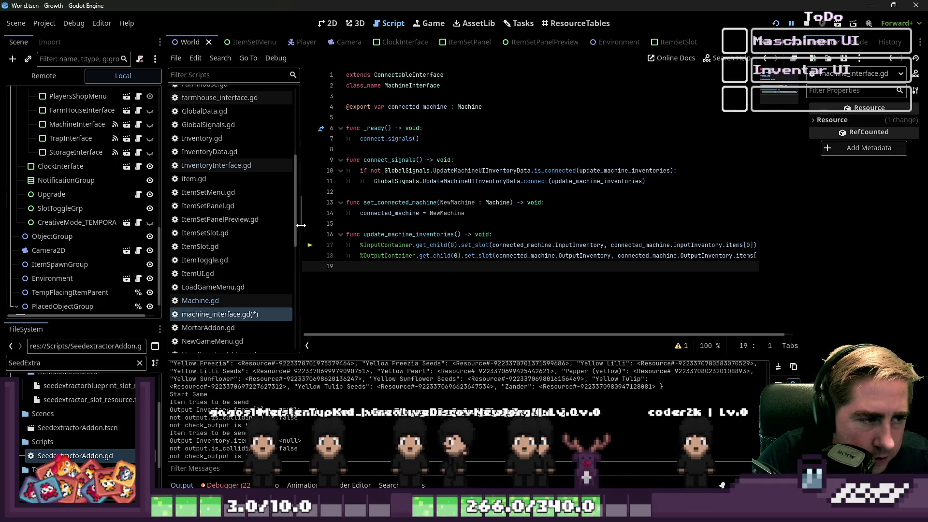
Narrow the Scene dock and script list so the code editor is wider
{"action": "left_click_drag", "start_coordinate": [301, 225], "coordinate": [274, 226]}
{"action": "left_click_drag", "start_coordinate": [163, 229], "coordinate": [123, 228]}
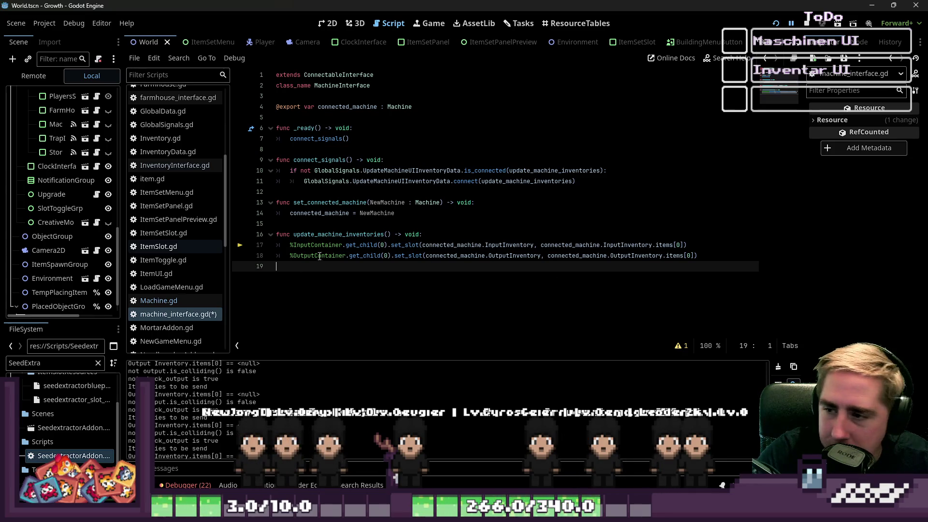
{"action": "left_click", "coordinate": [382, 223]}
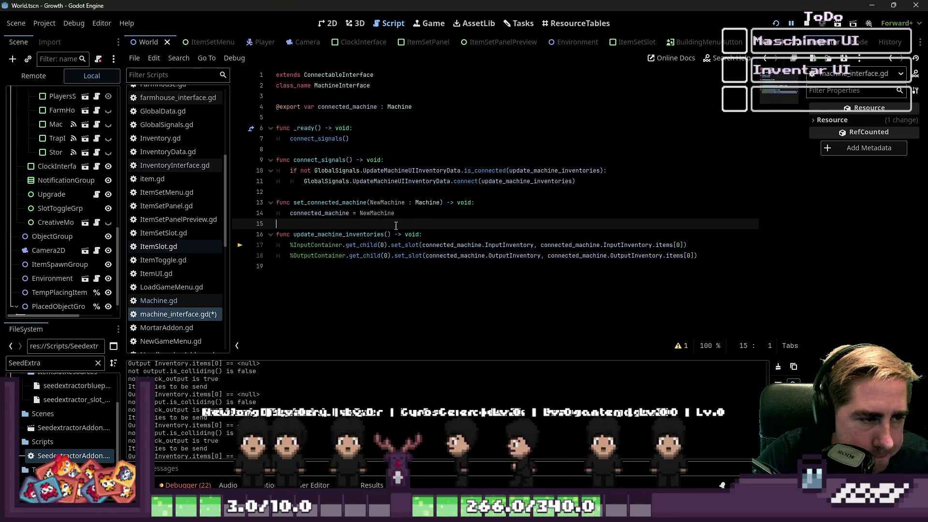
Highlight the uses of update_machine_inventories, is_connected and connect_signals in the script
{"action": "left_click", "coordinate": [348, 234]}
{"action": "double_click", "coordinate": [347, 234]}
{"action": "mouse_move", "coordinate": [569, 252]}
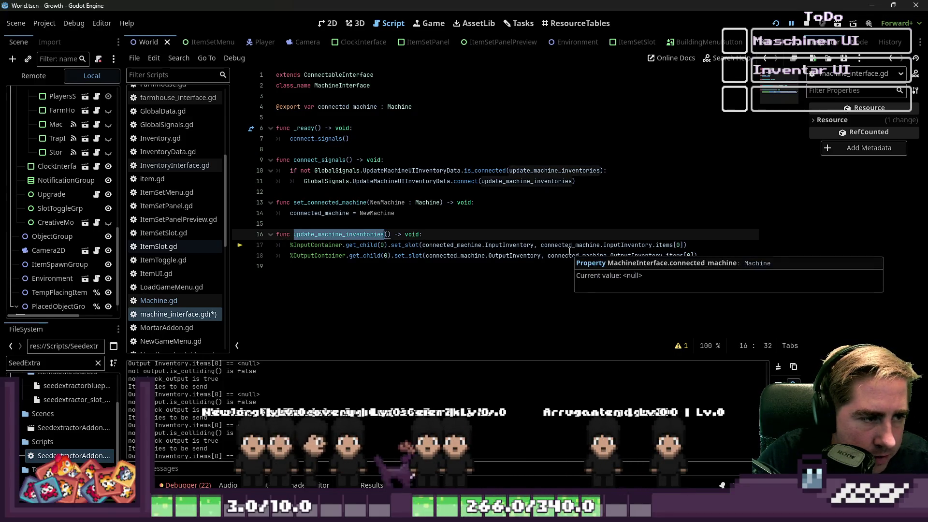
{"action": "double_click", "coordinate": [526, 181]}
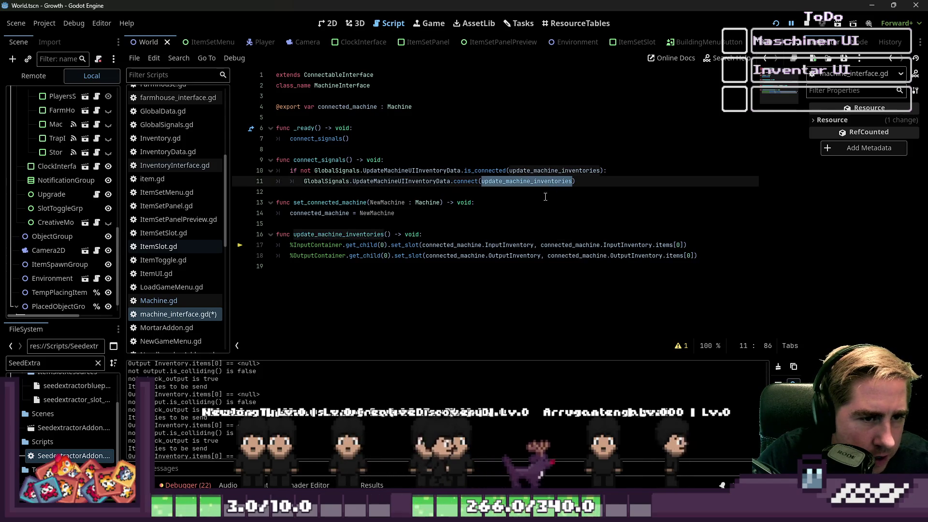
{"action": "double_click", "coordinate": [484, 171]}
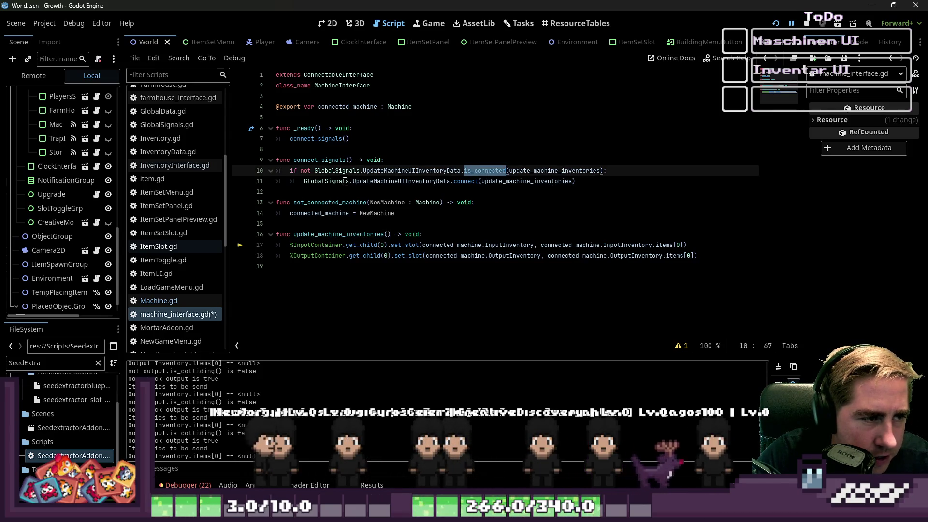
{"action": "double_click", "coordinate": [319, 160]}
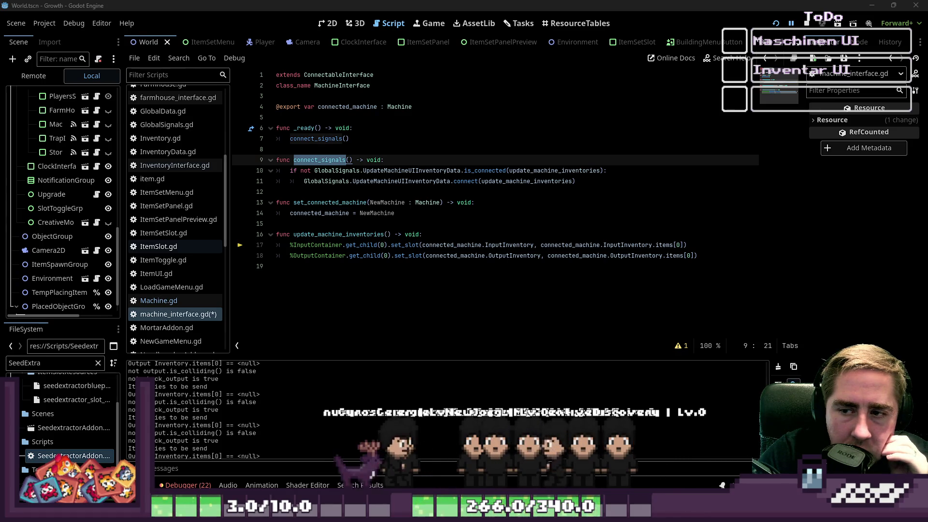
{"action": "left_click", "coordinate": [806, 23]}
Widen the Scene dock and delete the MachineInterface node under InventoryInterface
{"action": "scroll", "coordinate": [74, 157], "scroll_direction": "up", "scroll_amount": 3}
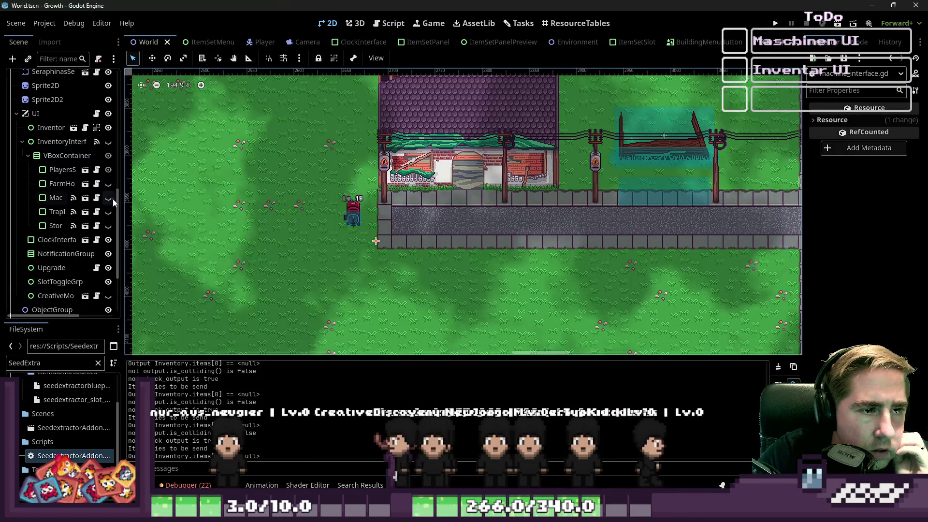
{"action": "left_click_drag", "start_coordinate": [122, 205], "coordinate": [237, 203]}
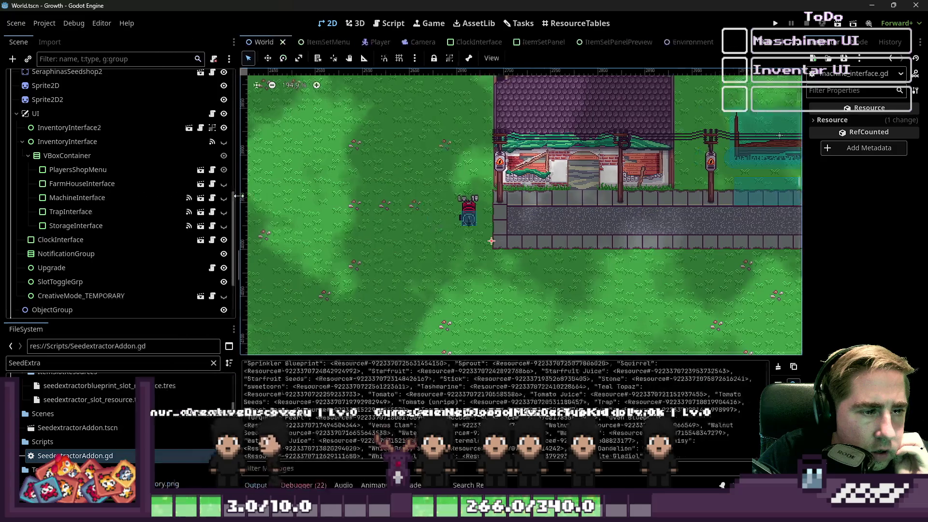
{"action": "left_click", "coordinate": [23, 142]}
{"action": "left_click", "coordinate": [22, 142]}
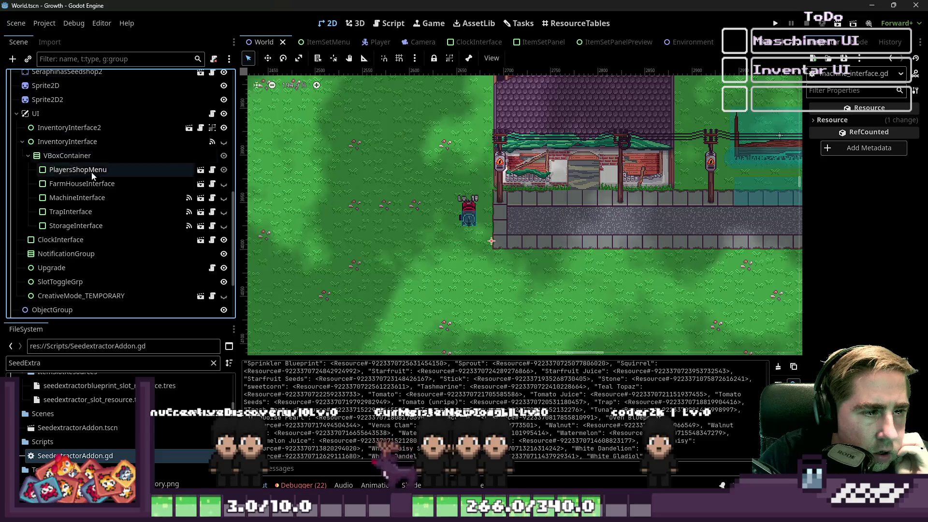
{"action": "right_click", "coordinate": [97, 198]}
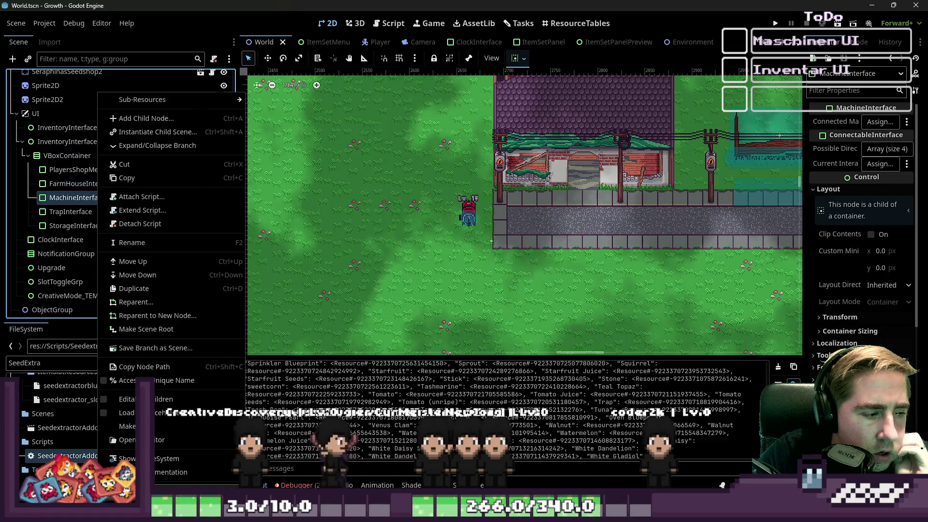
{"action": "key", "text": "Delete"}
{"action": "left_click", "coordinate": [435, 274]}
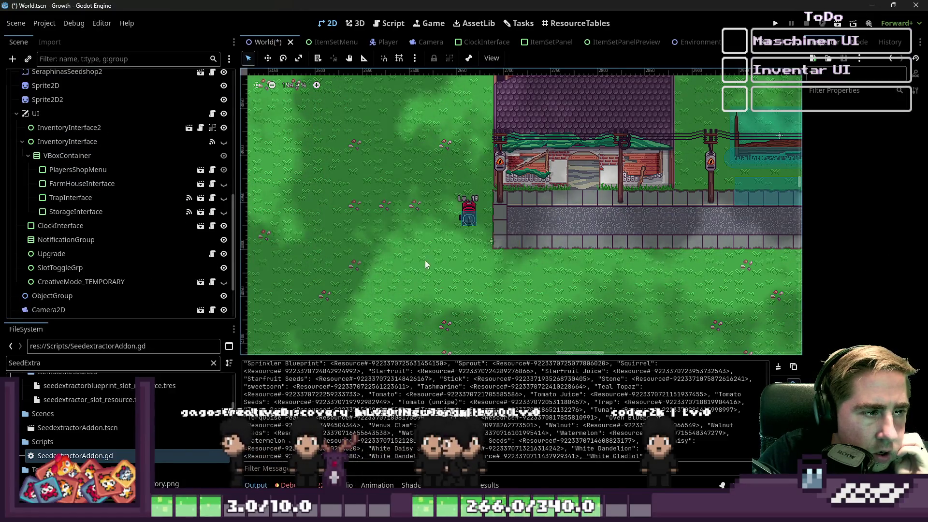
Test-run the game with a new named character, then stop it and return to the script editor
{"action": "left_click", "coordinate": [774, 22]}
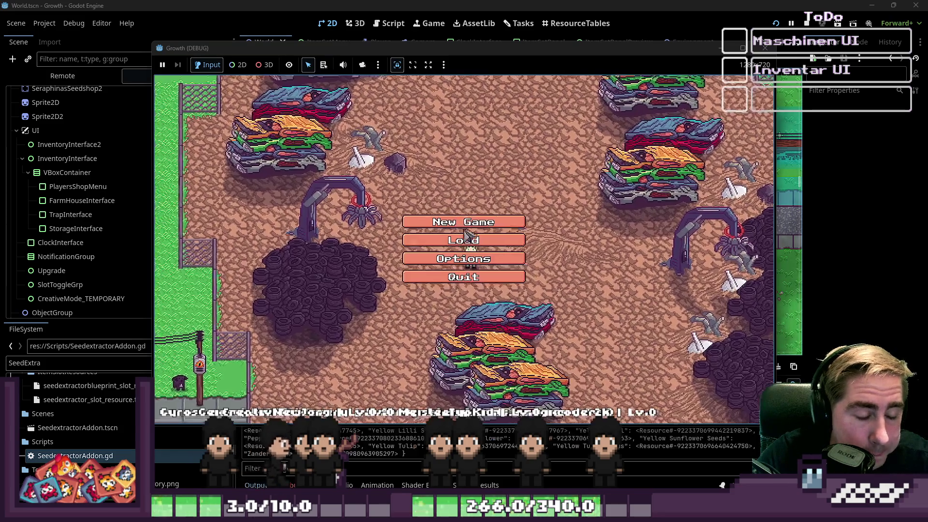
{"action": "left_click", "coordinate": [452, 216]}
{"action": "type", "text": "ead"}
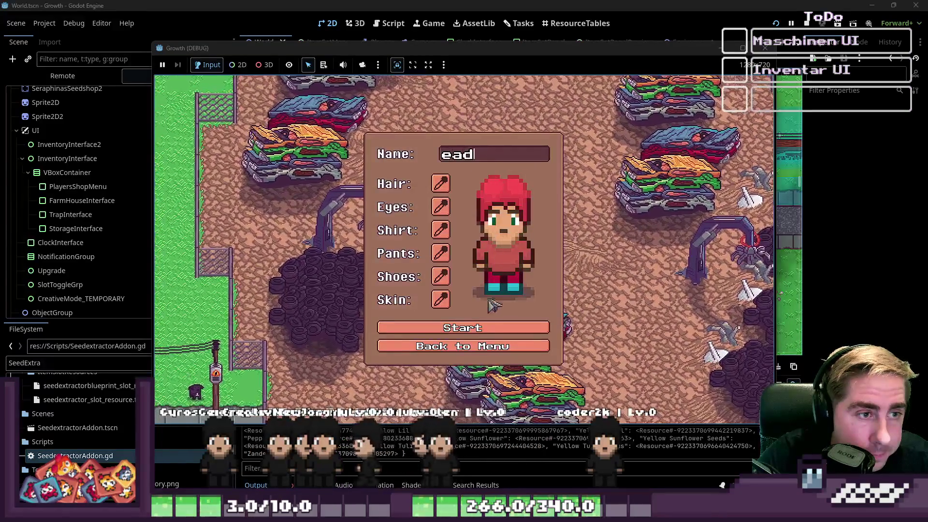
{"action": "left_click", "coordinate": [463, 329]}
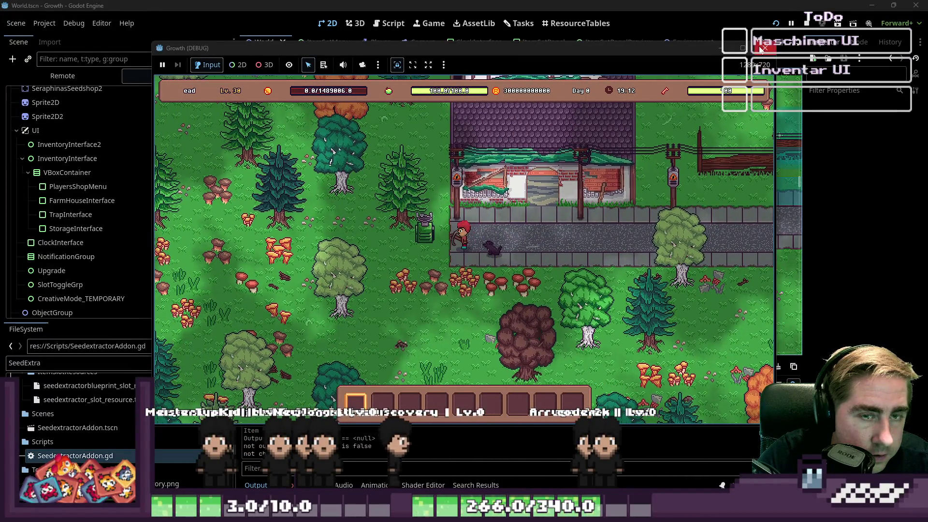
{"action": "key", "text": "F8"}
{"action": "left_click", "coordinate": [392, 24]}
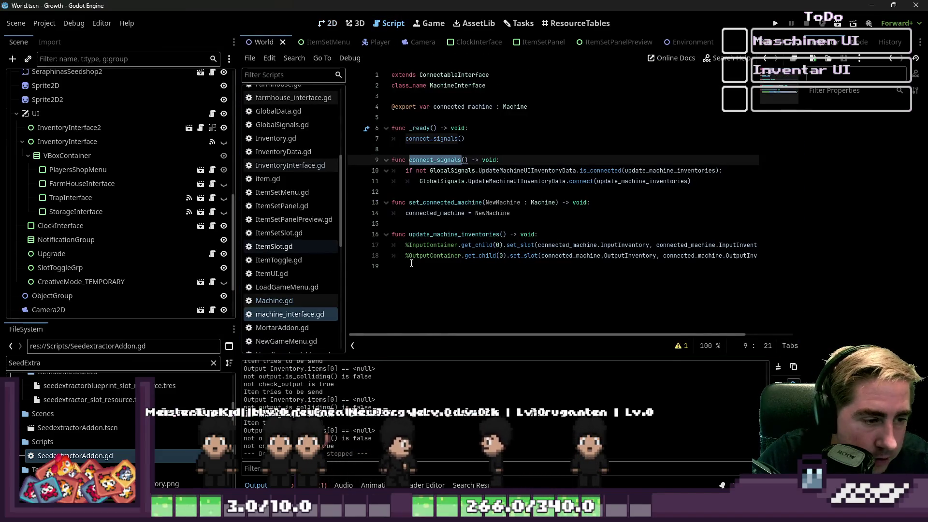
In Machine.gd's use_object, delete the one-second await create_timer line
{"action": "left_click", "coordinate": [289, 165]}
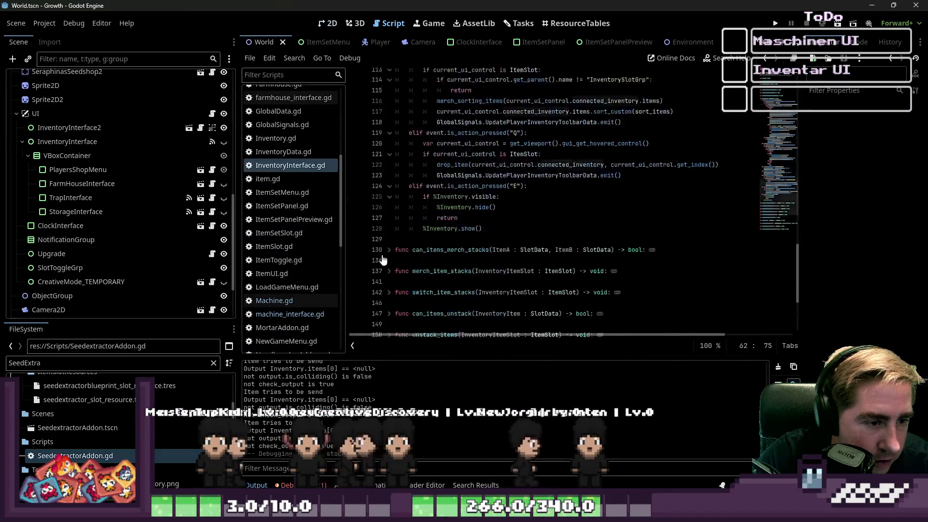
{"action": "left_click", "coordinate": [300, 302]}
{"action": "left_click", "coordinate": [296, 316]}
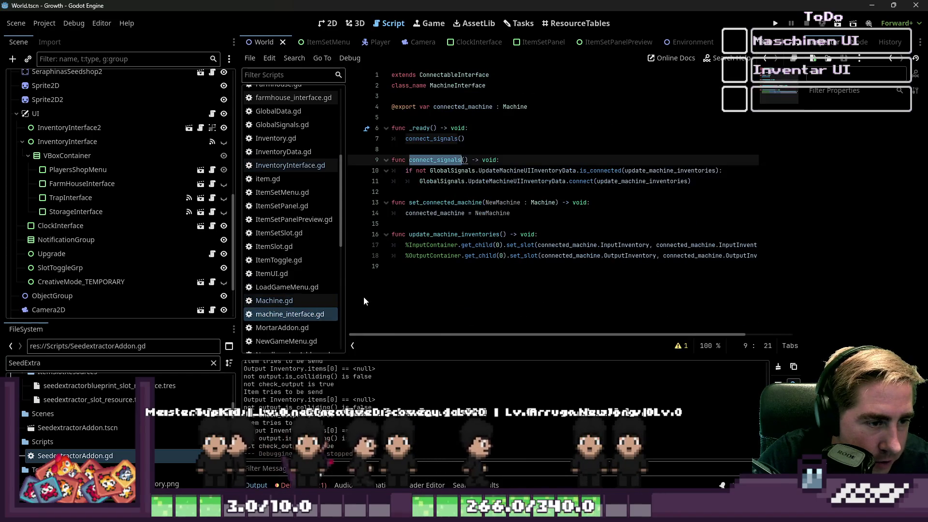
{"action": "left_click", "coordinate": [311, 304]}
{"action": "left_click", "coordinate": [569, 235]}
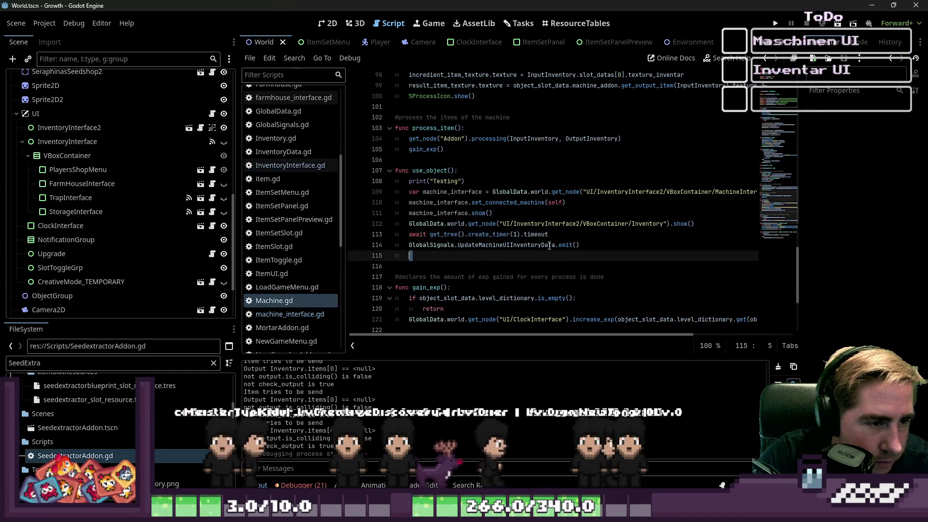
{"action": "left_click_drag", "start_coordinate": [569, 238], "coordinate": [381, 239]}
{"action": "key", "text": "Delete"}
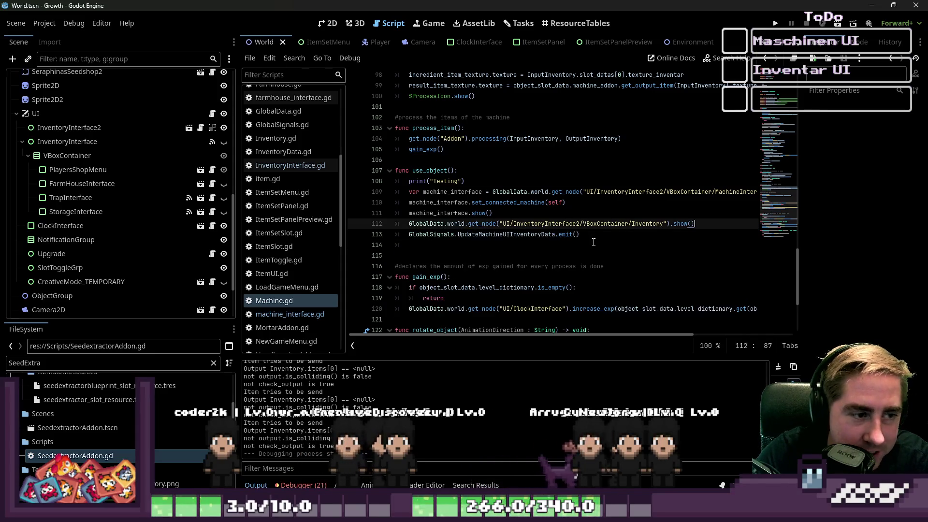
Move UpdateMachineUIInventoryData.emit() to just after set_connected_machine, then run the game with F5
{"action": "left_click", "coordinate": [381, 244]}
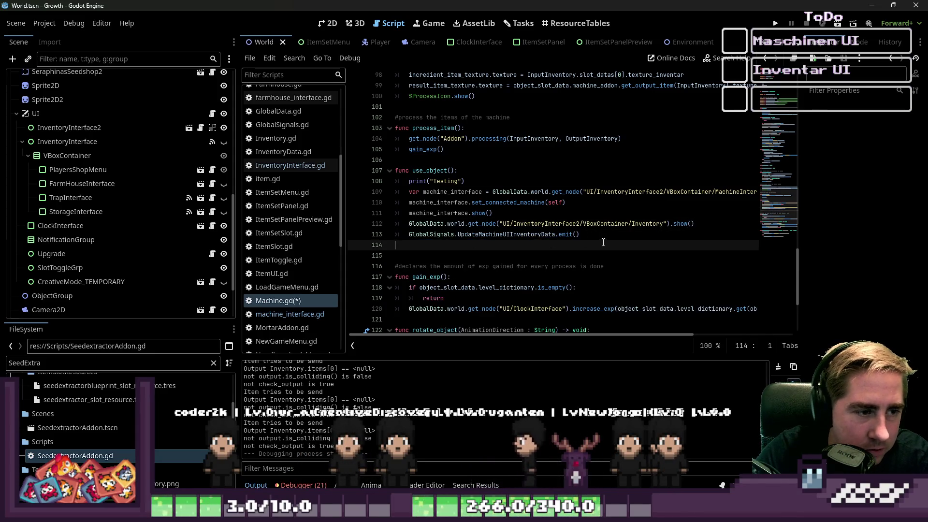
{"action": "left_click", "coordinate": [363, 236]}
{"action": "key", "text": "BackSpace"}
{"action": "key", "text": "BackSpace"}
{"action": "key", "text": "Up"}
{"action": "key", "text": "Up"}
{"action": "key", "text": "Return"}
{"action": "type", "text": "GlobalSignals.UpdateMachineUIInventoryData.emit()"}
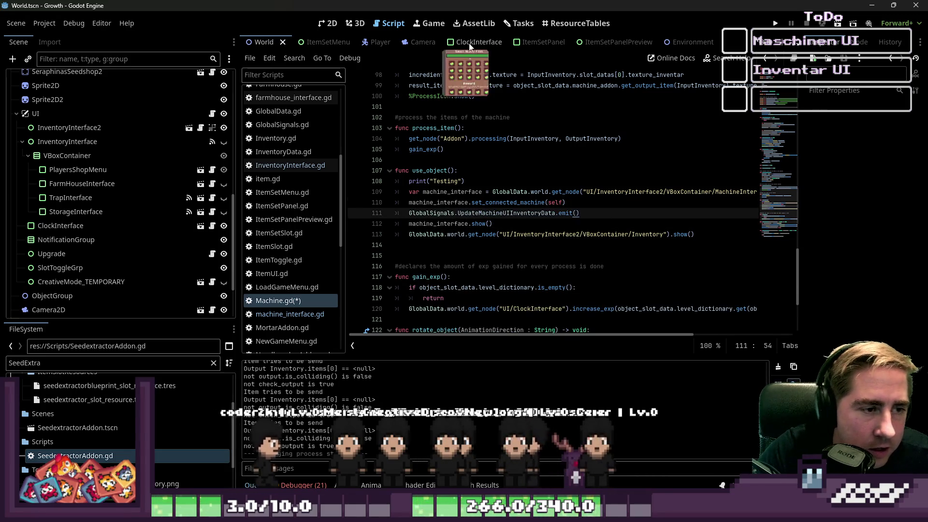
{"action": "key", "text": "F5"}
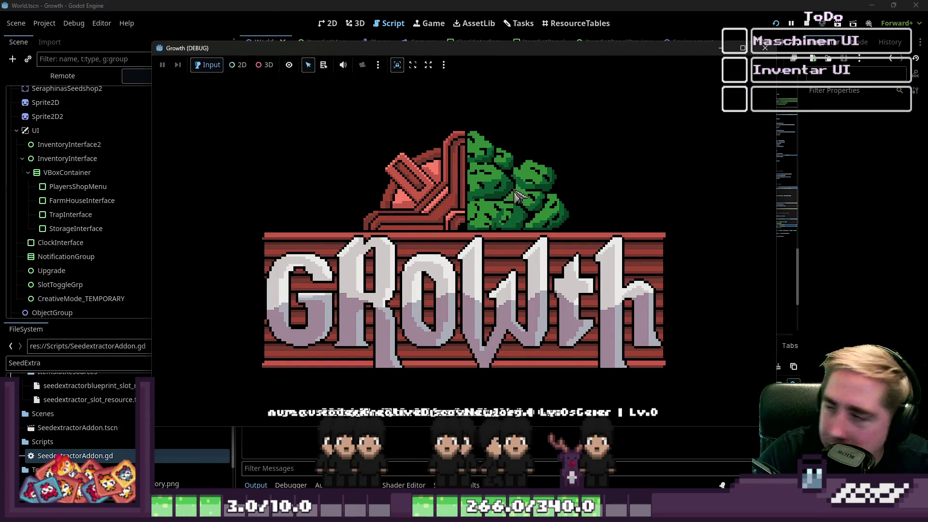
Start a new game, walk to the machine, open its panel, return the x12 seeds, then stop
{"action": "left_click", "coordinate": [475, 213]}
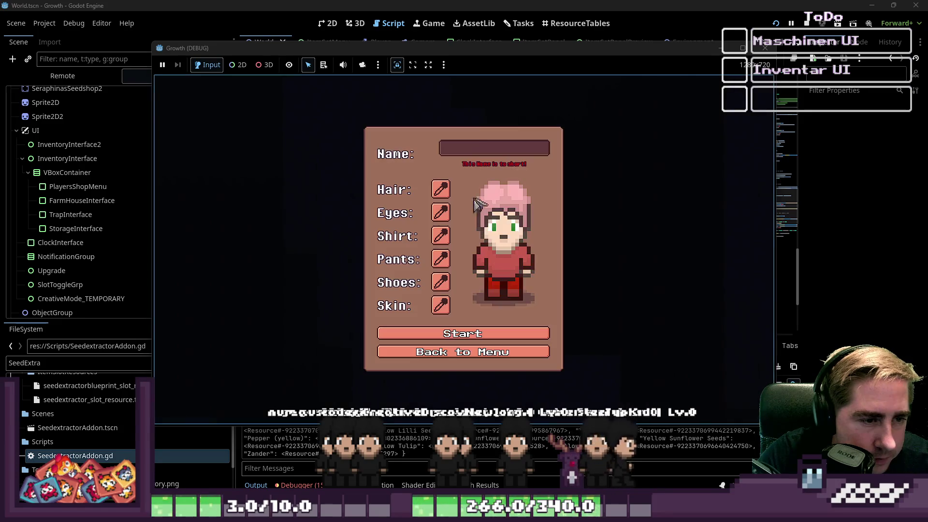
{"action": "type", "text": "sadgf"}
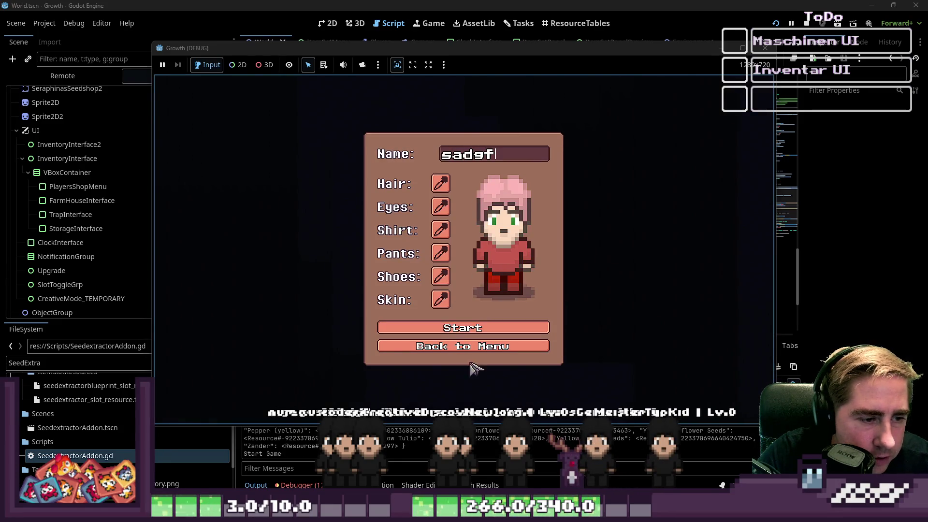
{"action": "key", "text": "Return"}
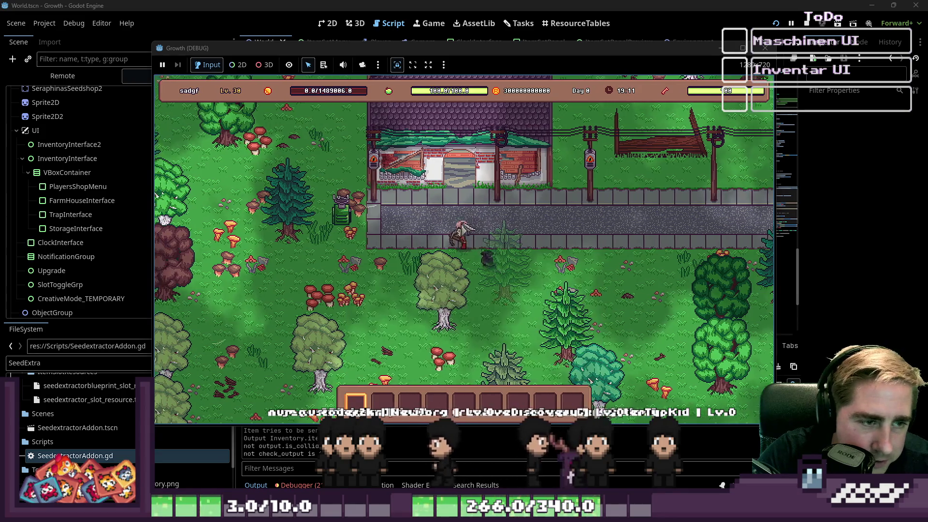
{"action": "key", "text": "a"}
{"action": "key", "text": "e"}
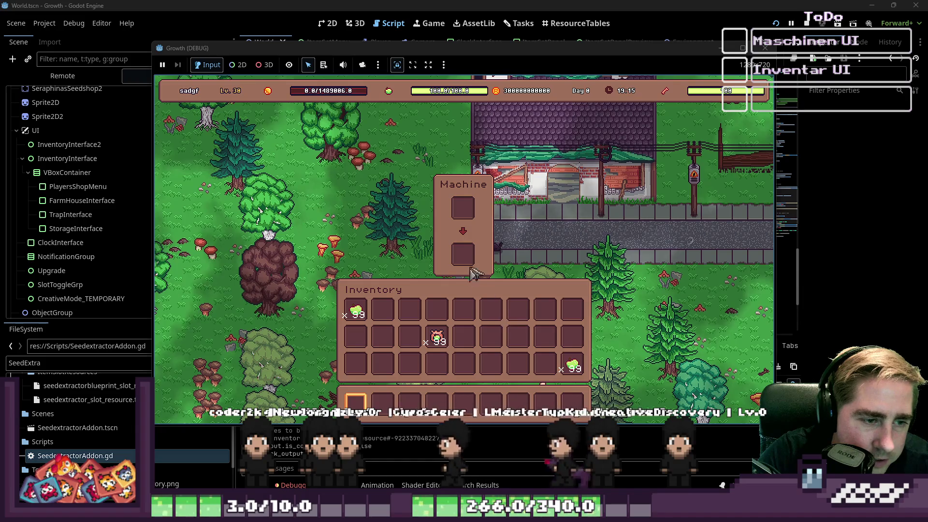
{"action": "left_click", "coordinate": [505, 314]}
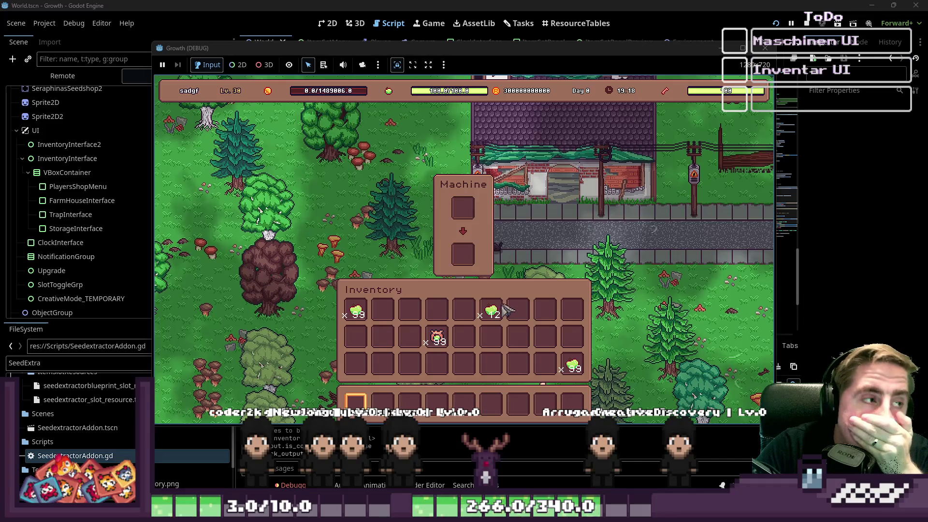
{"action": "left_click", "coordinate": [766, 47]}
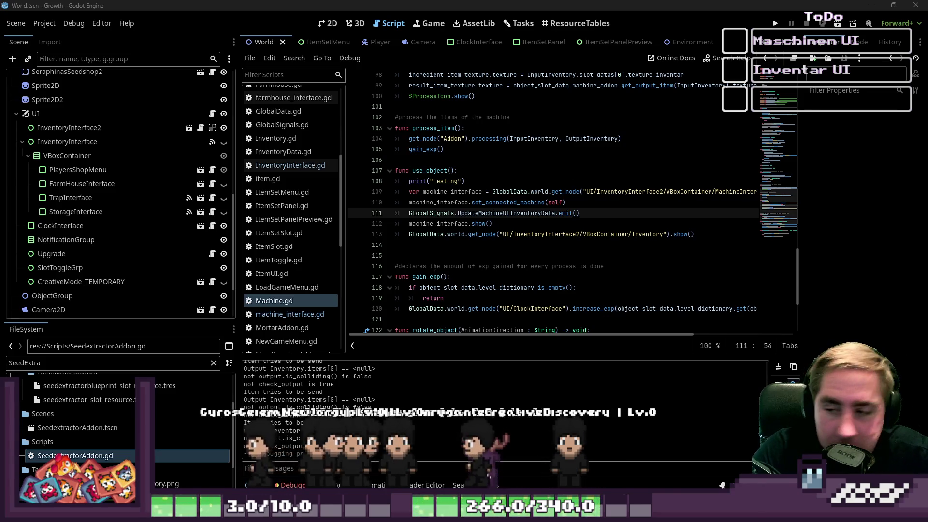
Delete the print("Testing") line on line 108 of Machine.gd's use_object
{"action": "left_click_drag", "start_coordinate": [346, 185], "coordinate": [392, 185]}
{"action": "scroll", "coordinate": [309, 165], "scroll_direction": "up", "scroll_amount": 5}
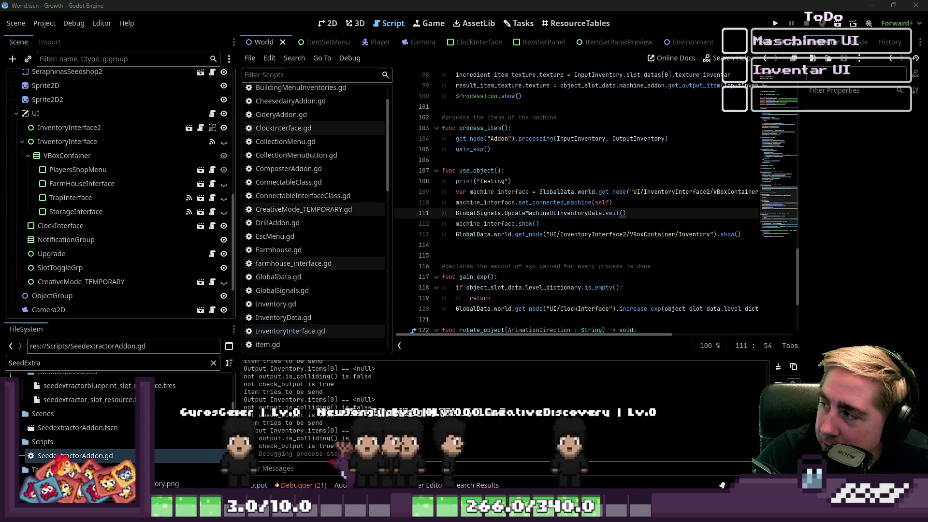
{"action": "scroll", "coordinate": [290, 193], "scroll_direction": "up", "scroll_amount": 2}
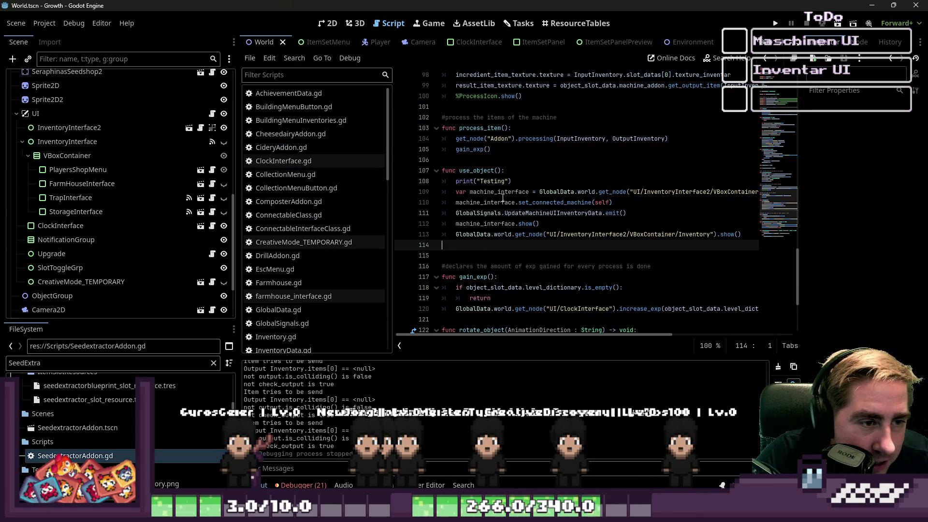
{"action": "left_click_drag", "start_coordinate": [511, 181], "coordinate": [474, 182]}
{"action": "key", "text": "BackSpace"}
{"action": "key", "text": "BackSpace"}
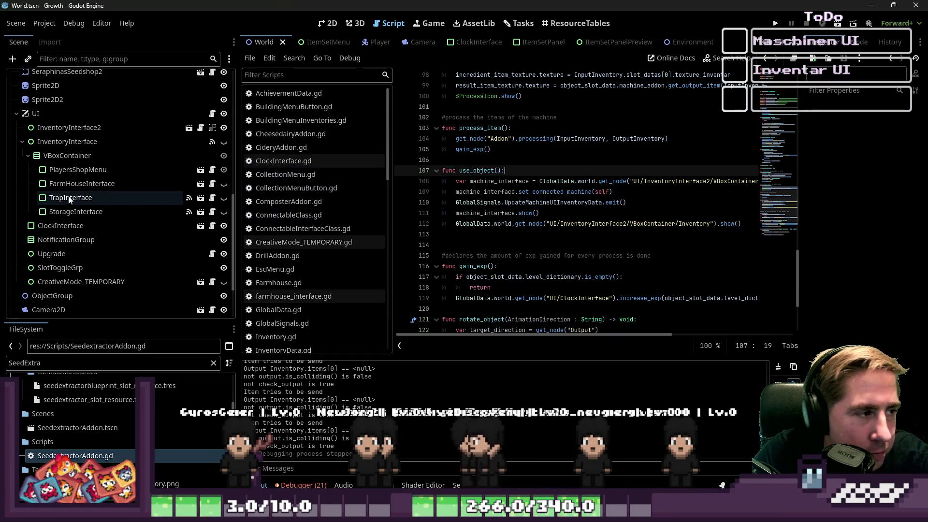
{"action": "left_click", "coordinate": [78, 170]}
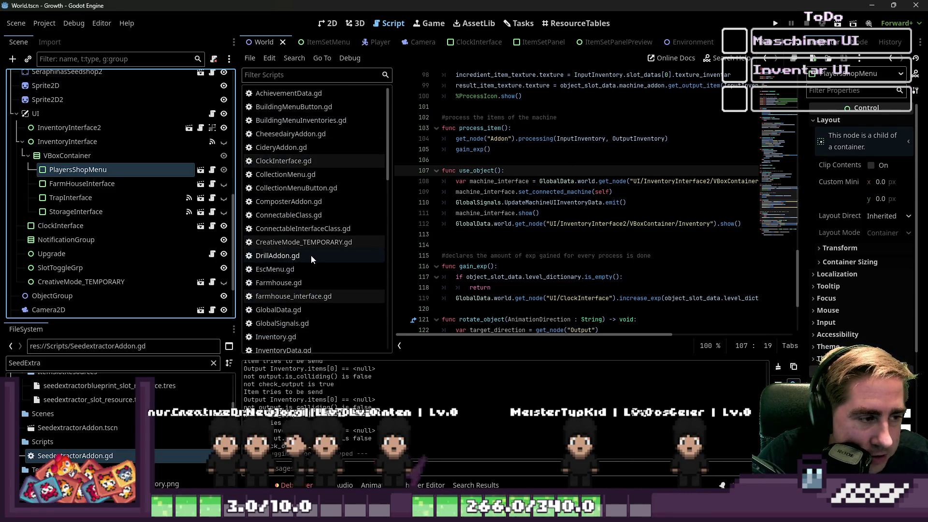
Delete the OpenMachine signal declaration from GlobalSignals.gd
{"action": "left_click", "coordinate": [292, 296]}
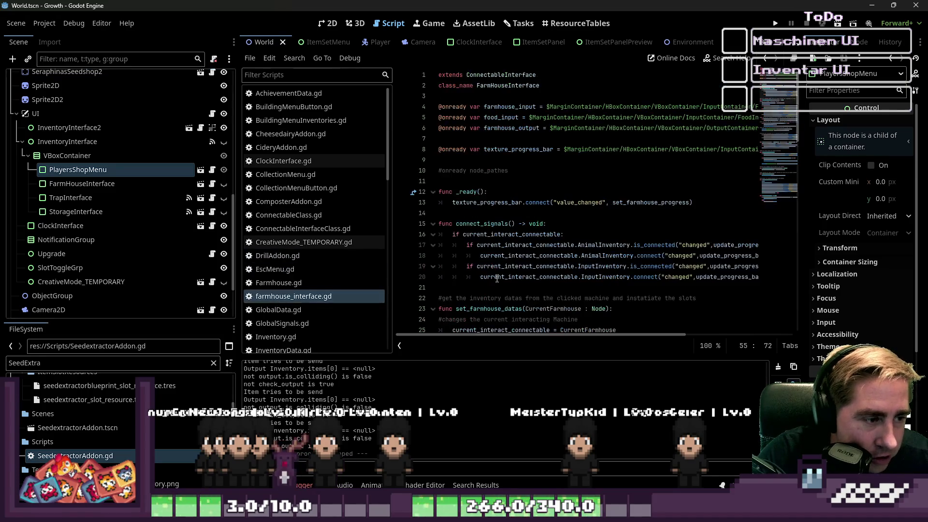
{"action": "scroll", "coordinate": [507, 274], "scroll_direction": "down", "scroll_amount": 4}
{"action": "left_click", "coordinate": [301, 242]}
{"action": "left_click", "coordinate": [311, 163]}
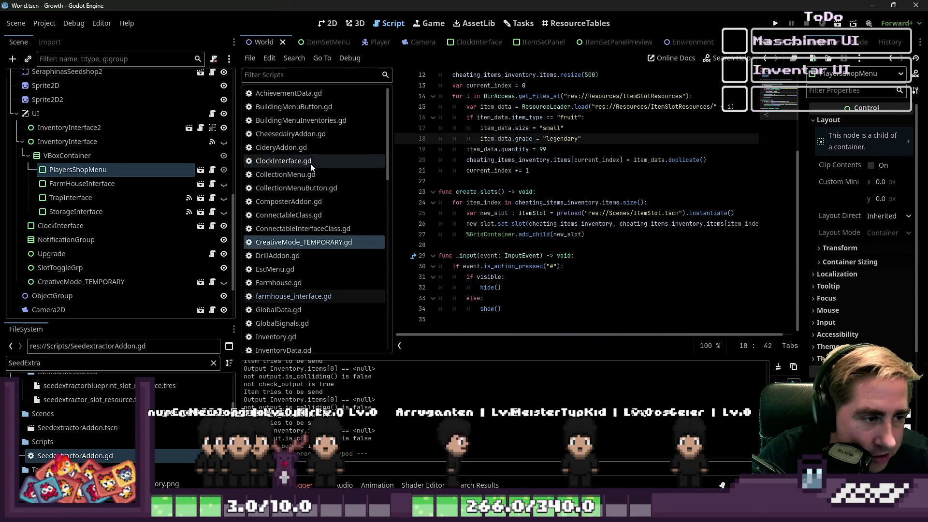
{"action": "scroll", "coordinate": [310, 163], "scroll_direction": "down", "scroll_amount": 2}
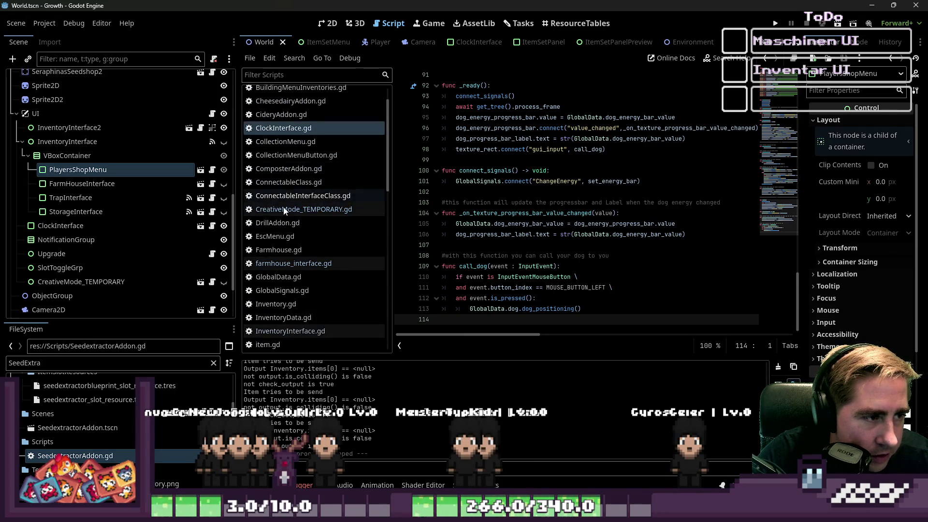
{"action": "scroll", "coordinate": [295, 218], "scroll_direction": "up", "scroll_amount": 2}
{"action": "scroll", "coordinate": [290, 315], "scroll_direction": "down", "scroll_amount": 2}
{"action": "left_click", "coordinate": [282, 290]}
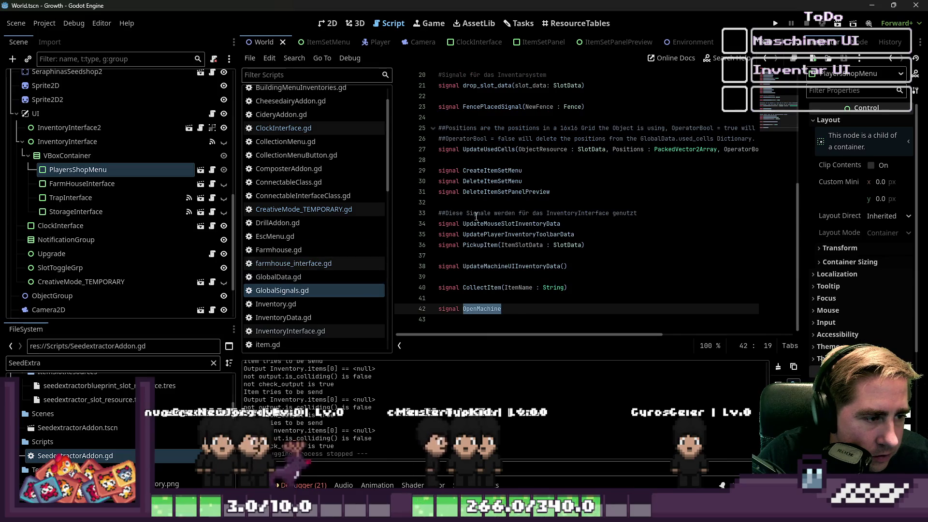
{"action": "left_click_drag", "start_coordinate": [502, 309], "coordinate": [480, 296]}
{"action": "key", "text": "BackSpace"}
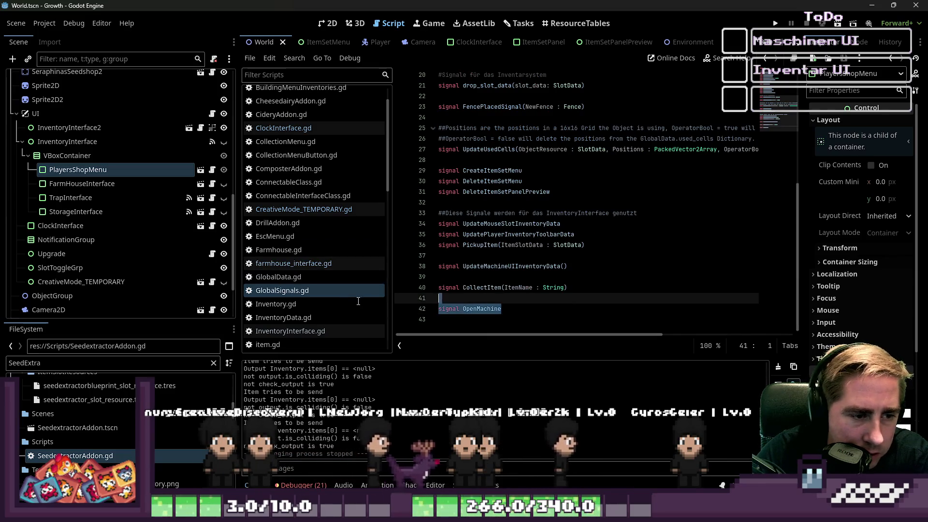
{"action": "key", "text": "BackSpace"}
{"action": "left_click", "coordinate": [480, 296]}
Remove the OpenMachine connect line (line 55) from Machine.gd
{"action": "scroll", "coordinate": [307, 164], "scroll_direction": "up", "scroll_amount": 2}
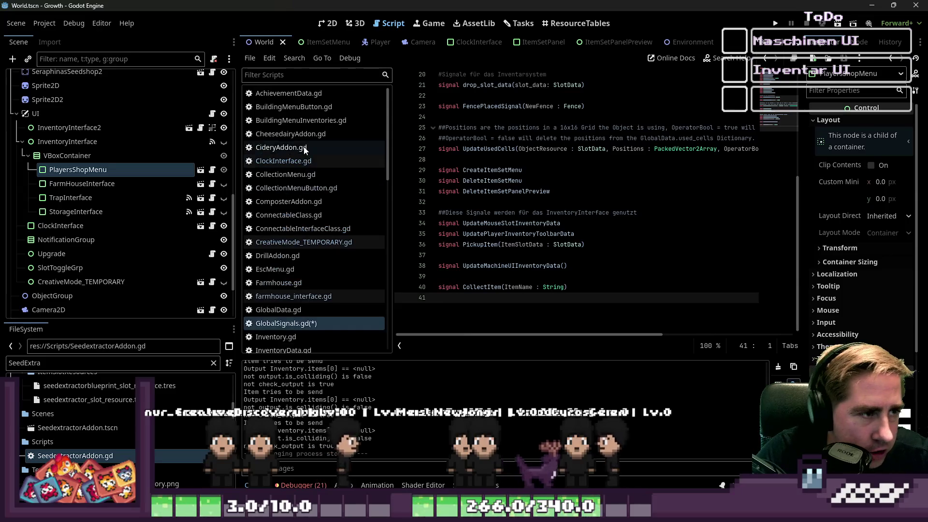
{"action": "scroll", "coordinate": [294, 293], "scroll_direction": "down", "scroll_amount": 10}
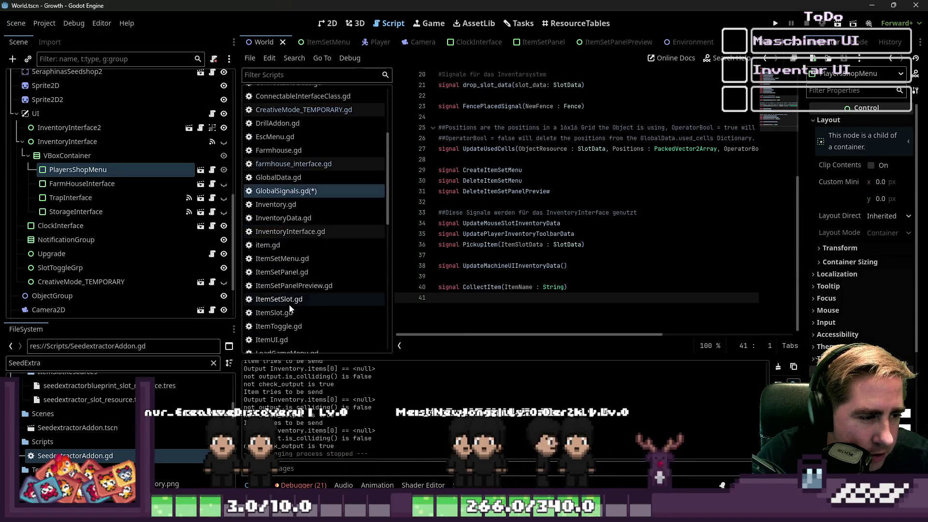
{"action": "left_click", "coordinate": [290, 268]}
{"action": "scroll", "coordinate": [536, 265], "scroll_direction": "up", "scroll_amount": 20}
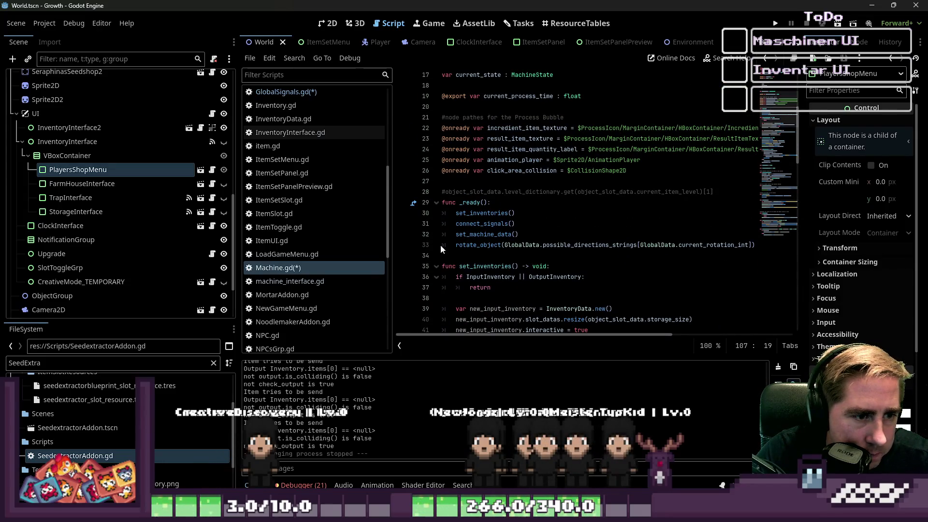
{"action": "scroll", "coordinate": [440, 245], "scroll_direction": "down", "scroll_amount": 7}
{"action": "left_click_drag", "start_coordinate": [612, 255], "coordinate": [376, 253]}
{"action": "key", "text": "BackSpace"}
{"action": "key", "text": "BackSpace"}
In ConnectableClass.gd, drop the OpenMachine emit, uncomment create_object_menu, save, and relaunch
{"action": "scroll", "coordinate": [542, 171], "scroll_direction": "up", "scroll_amount": 2}
{"action": "scroll", "coordinate": [542, 170], "scroll_direction": "up", "scroll_amount": 10}
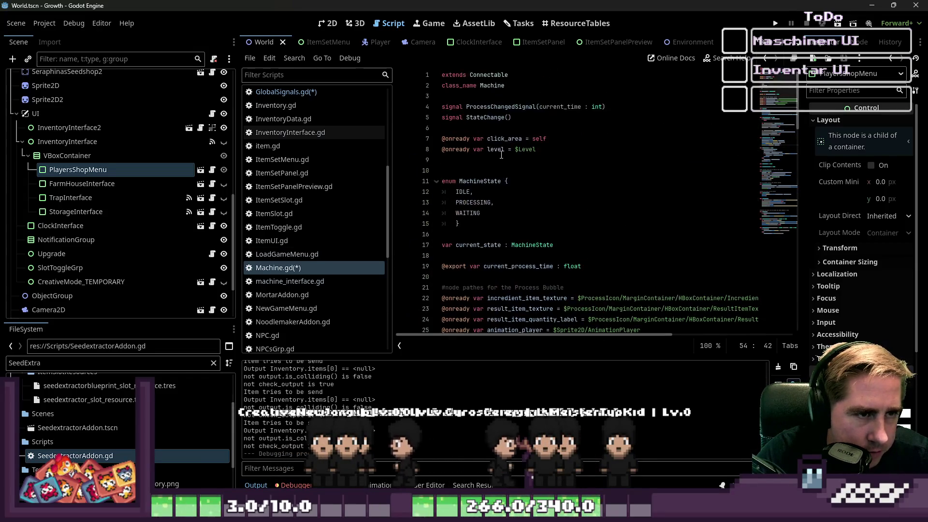
{"action": "left_click", "coordinate": [492, 79], "text": "ctrl"}
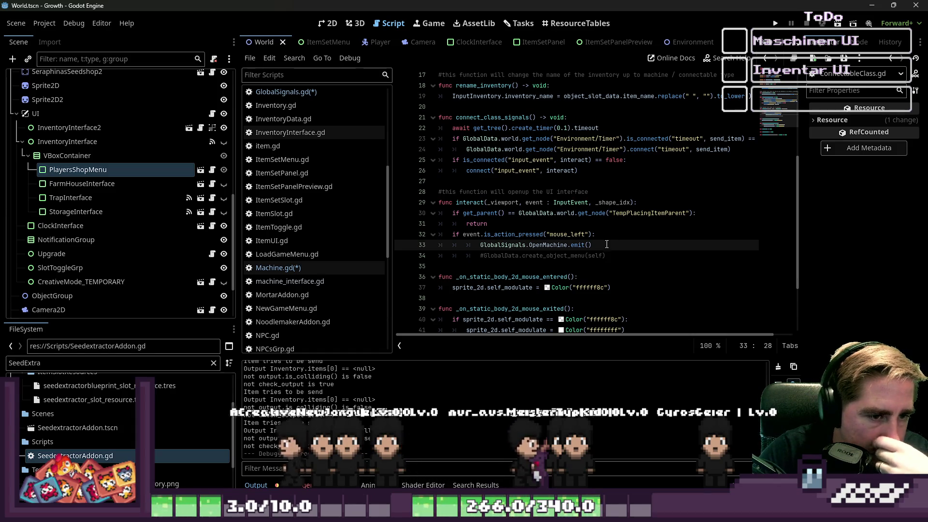
{"action": "left_click_drag", "start_coordinate": [606, 245], "coordinate": [482, 245]}
{"action": "key", "text": "BackSpace"}
{"action": "key", "text": "Delete"}
{"action": "key", "text": "Delete"}
{"action": "key", "text": "Delete"}
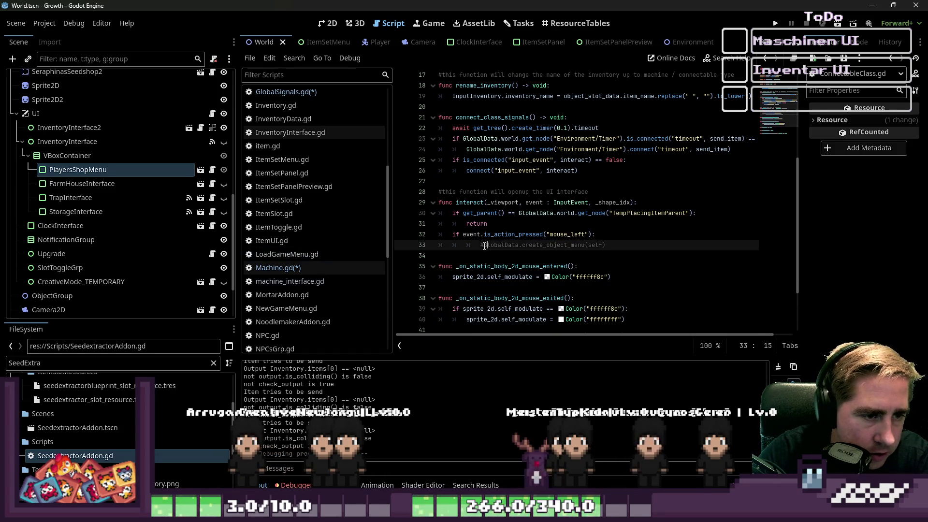
{"action": "key", "text": "Delete"}
{"action": "key", "text": "Up"}
{"action": "key", "text": "End"}
{"action": "key", "text": "ctrl+s"}
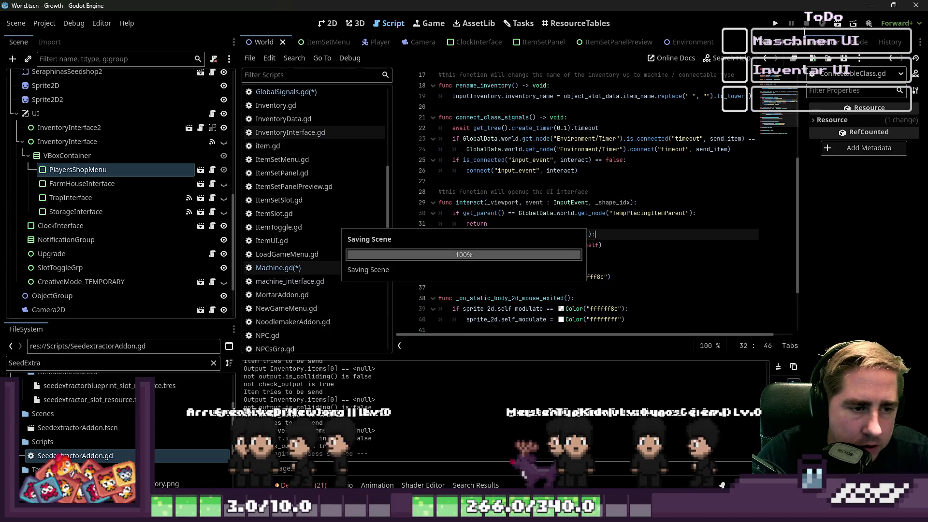
{"action": "key", "text": "F5"}
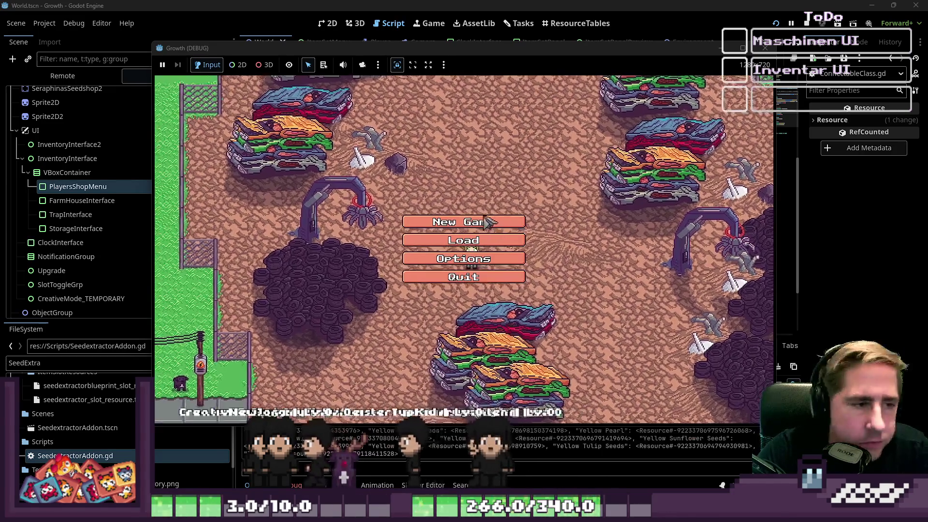
Start a new game, open the machine panel, drag the x12 stack into the sixth inventory slot, then stop
{"action": "left_click", "coordinate": [464, 220]}
{"action": "type", "text": "asdg"}
{"action": "left_click", "coordinate": [488, 328]}
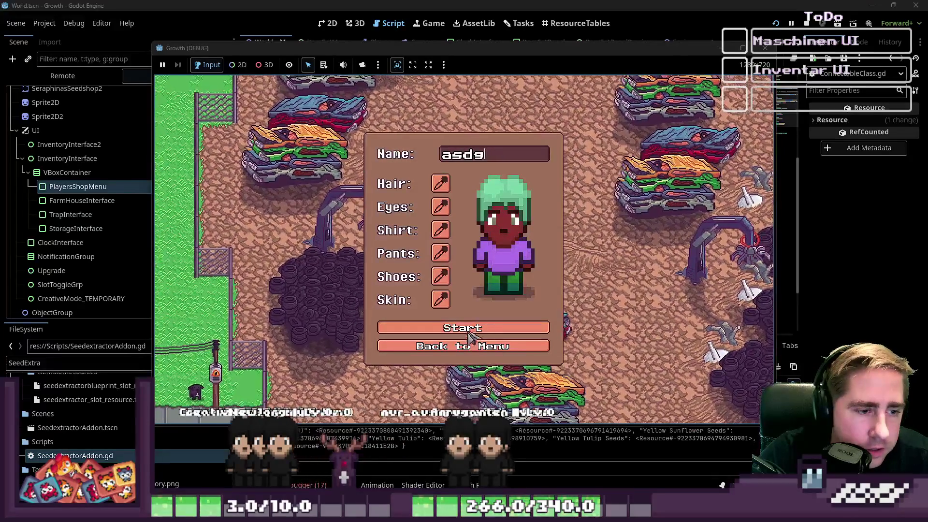
{"action": "key", "text": "i"}
{"action": "key", "text": "a"}
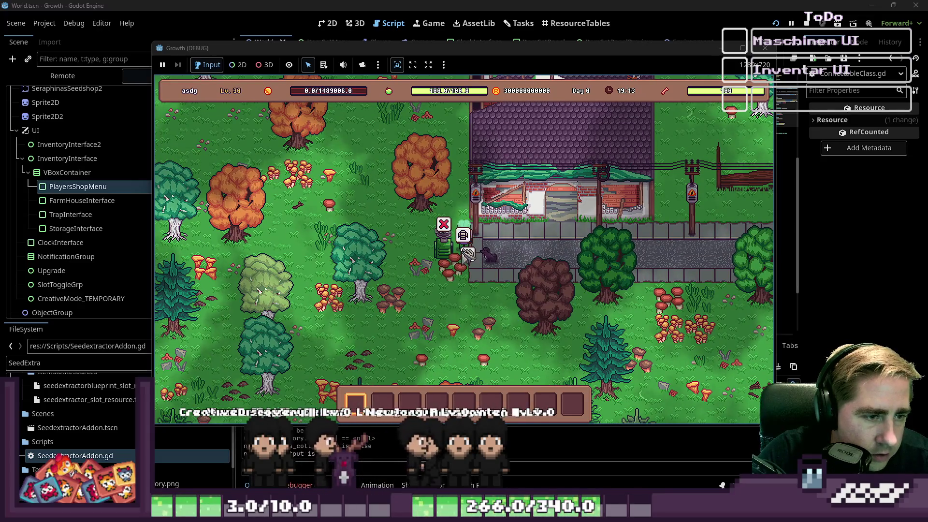
{"action": "left_click", "coordinate": [468, 253]}
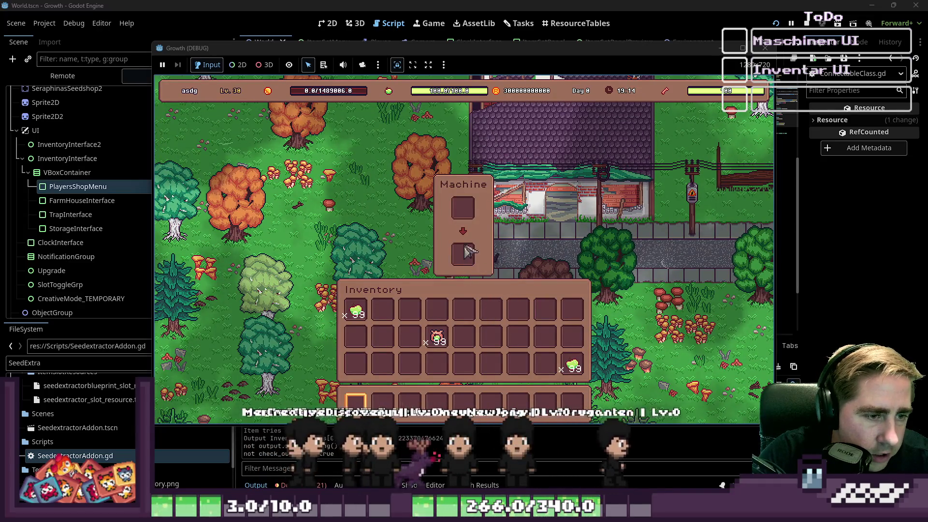
{"action": "left_click_drag", "start_coordinate": [469, 256], "coordinate": [502, 314]}
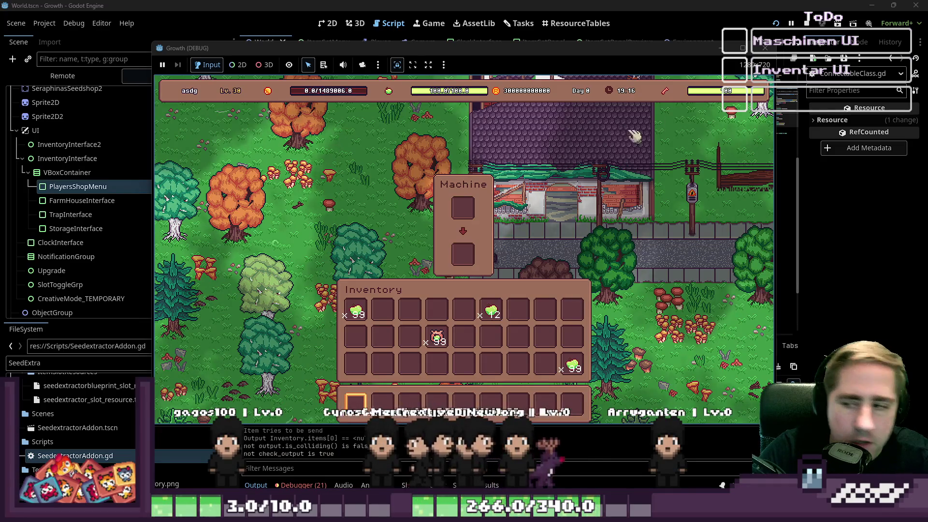
{"action": "left_click", "coordinate": [765, 47]}
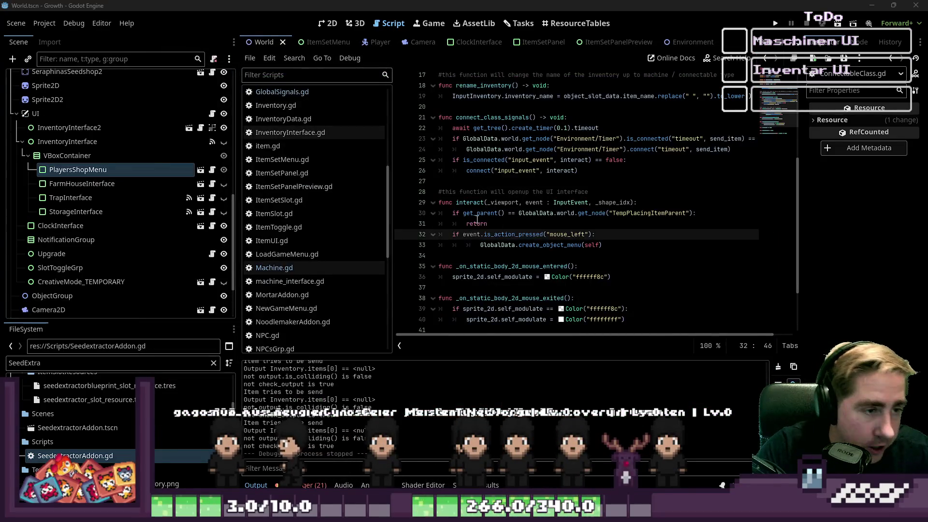
Browse the script list past ClockInterface.gd to open Machine.gd
{"action": "left_click", "coordinate": [505, 222]}
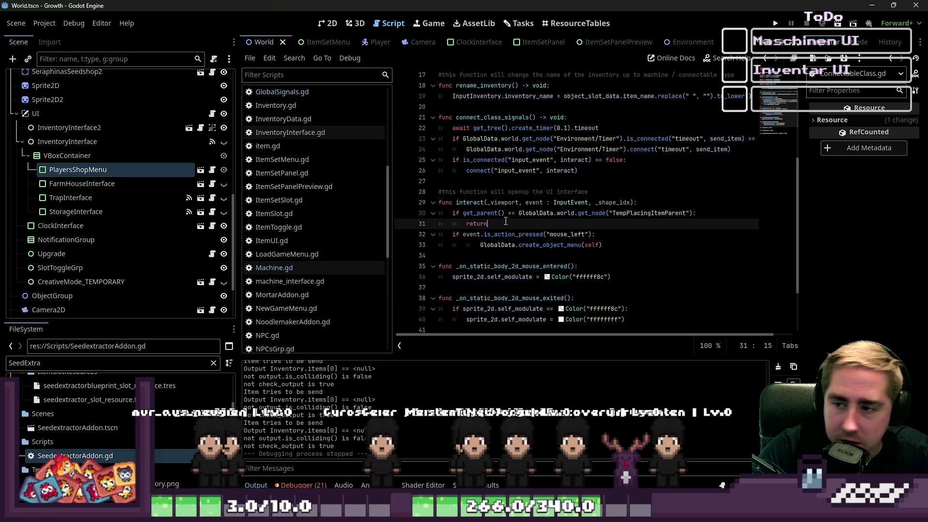
{"action": "left_click", "coordinate": [321, 24]}
{"action": "left_click", "coordinate": [390, 23]}
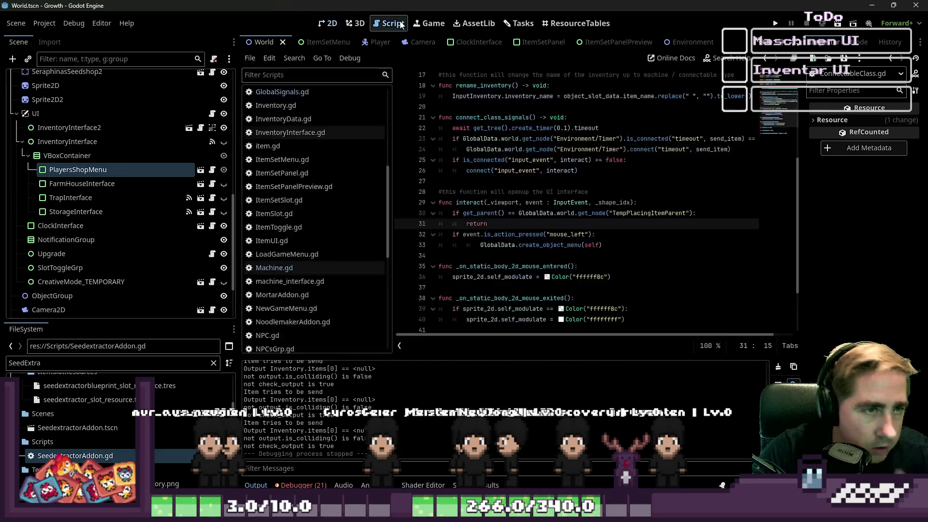
{"action": "scroll", "coordinate": [282, 109], "scroll_direction": "up", "scroll_amount": 3}
{"action": "scroll", "coordinate": [294, 145], "scroll_direction": "up", "scroll_amount": 3}
{"action": "scroll", "coordinate": [290, 218], "scroll_direction": "up", "scroll_amount": 2}
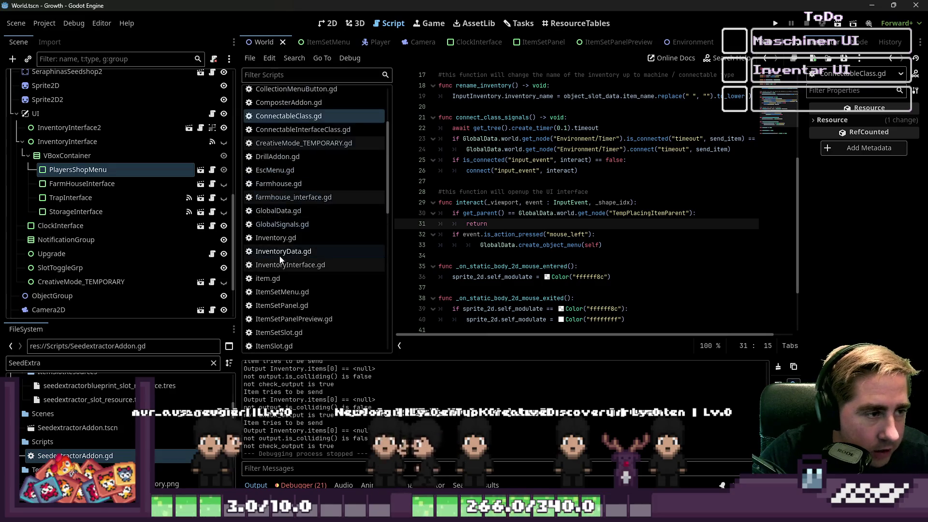
{"action": "scroll", "coordinate": [310, 218], "scroll_direction": "up", "scroll_amount": 2}
{"action": "scroll", "coordinate": [313, 215], "scroll_direction": "up", "scroll_amount": 3}
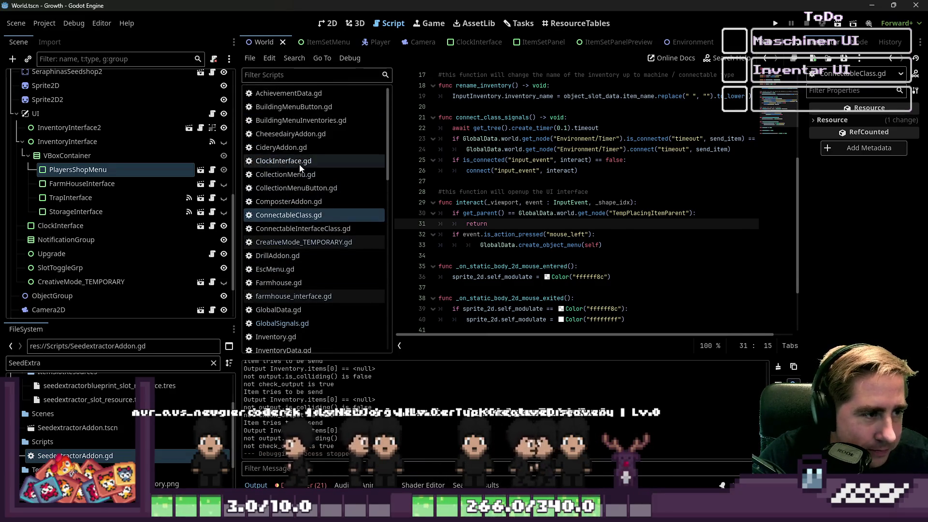
{"action": "left_click", "coordinate": [290, 161]}
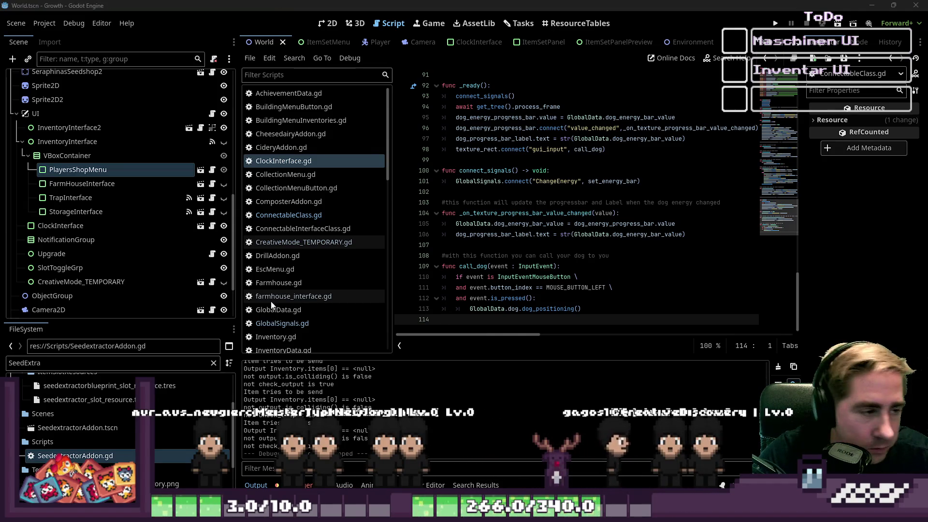
{"action": "scroll", "coordinate": [272, 304], "scroll_direction": "down", "scroll_amount": 10}
{"action": "left_click", "coordinate": [295, 235]}
Switch to machine_interface.gd, narrow the script list, and add an empty line at the end
{"action": "left_click", "coordinate": [431, 245]}
{"action": "scroll", "coordinate": [431, 254], "scroll_direction": "down", "scroll_amount": 6}
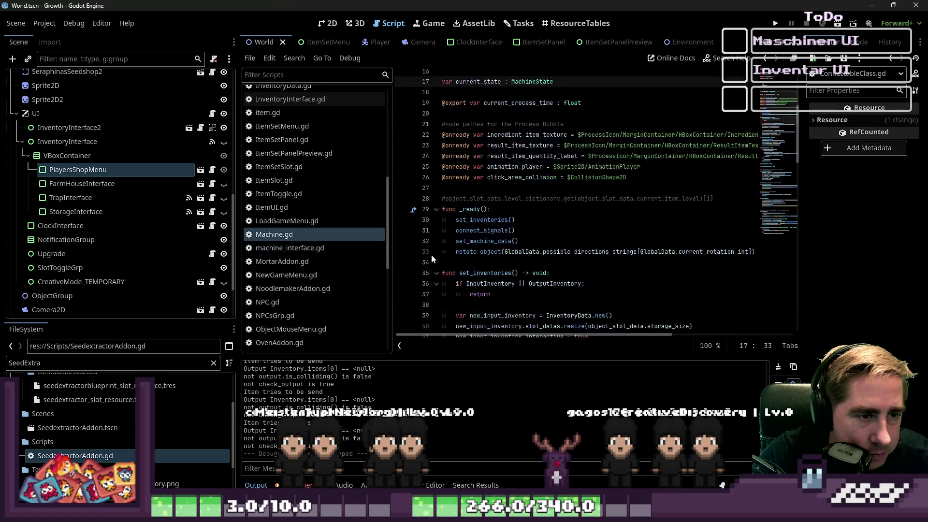
{"action": "left_click", "coordinate": [323, 250]}
{"action": "left_click_drag", "start_coordinate": [393, 240], "coordinate": [309, 240]}
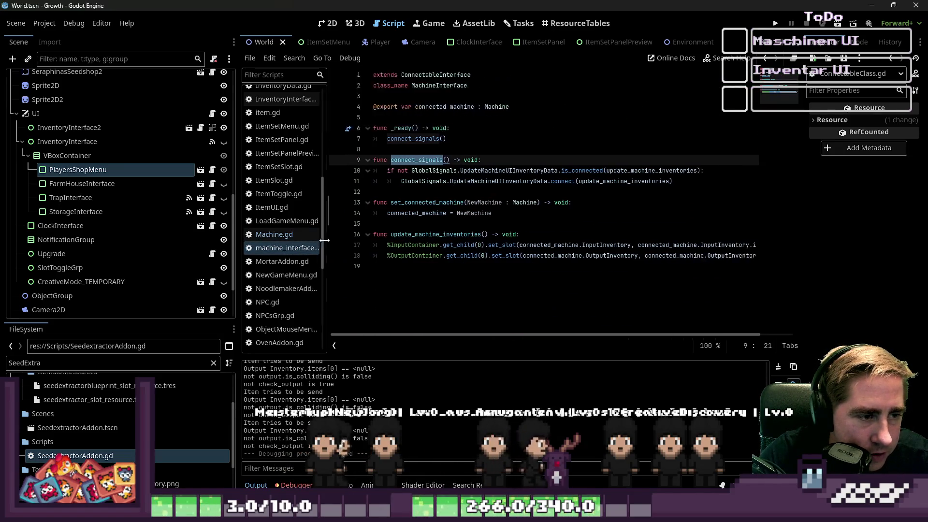
{"action": "left_click", "coordinate": [434, 290]}
{"action": "key", "text": "Return"}
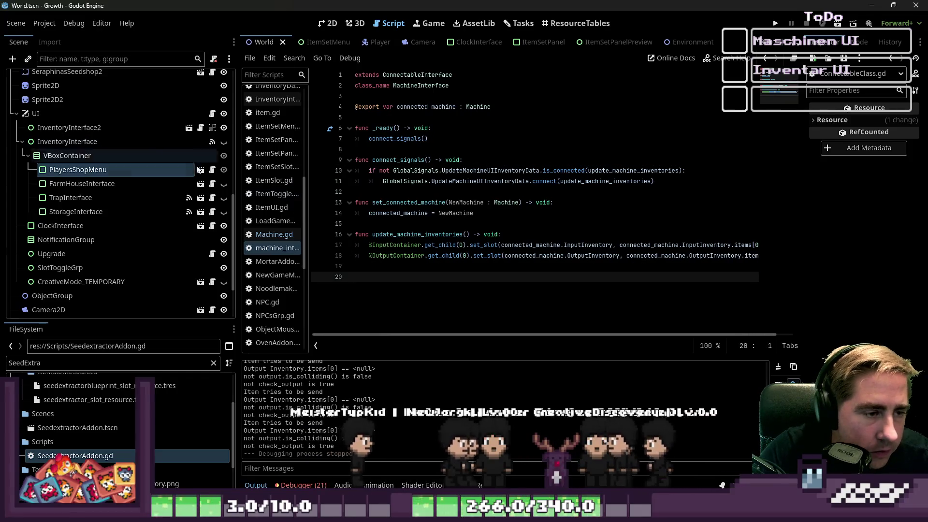
Resize the Scene dock and widen the script list to show full file names, collapsing InventoryInterface
{"action": "left_click_drag", "start_coordinate": [237, 188], "coordinate": [130, 188]}
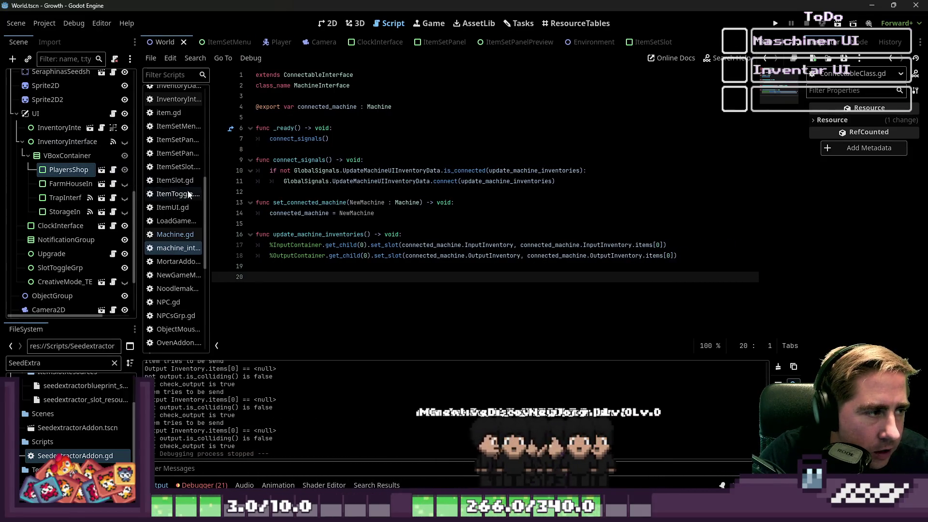
{"action": "left_click_drag", "start_coordinate": [211, 194], "coordinate": [251, 201]}
{"action": "left_click_drag", "start_coordinate": [146, 200], "coordinate": [206, 199]}
{"action": "left_click", "coordinate": [24, 141]}
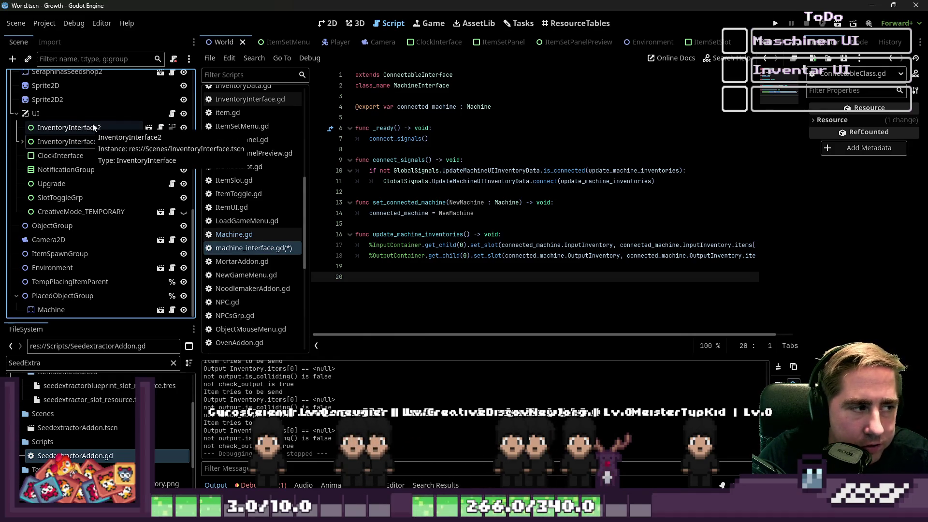
Inspect the InventoryInterface2 node's properties in the scene tree, then return to the script
{"action": "left_click", "coordinate": [22, 142]}
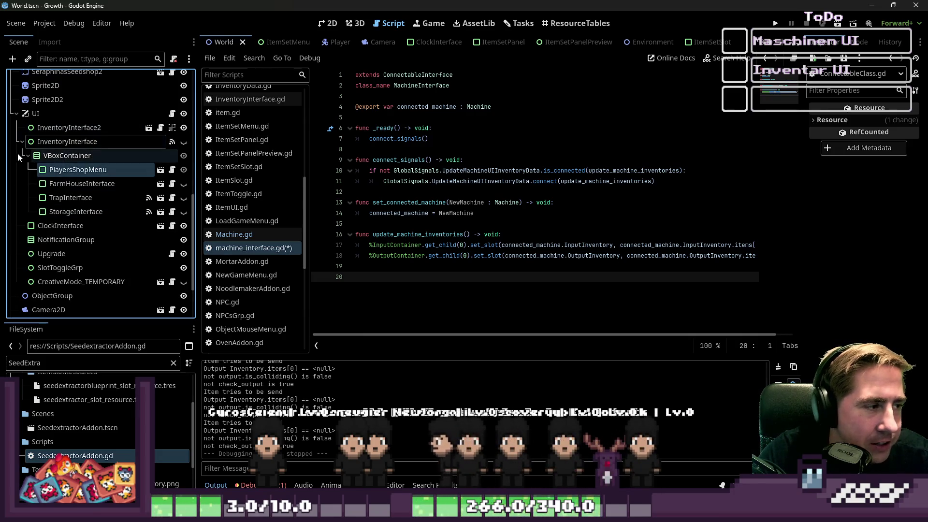
{"action": "left_click", "coordinate": [28, 155]}
{"action": "left_click", "coordinate": [33, 127]}
{"action": "left_click", "coordinate": [396, 256]}
{"action": "left_click", "coordinate": [396, 279]}
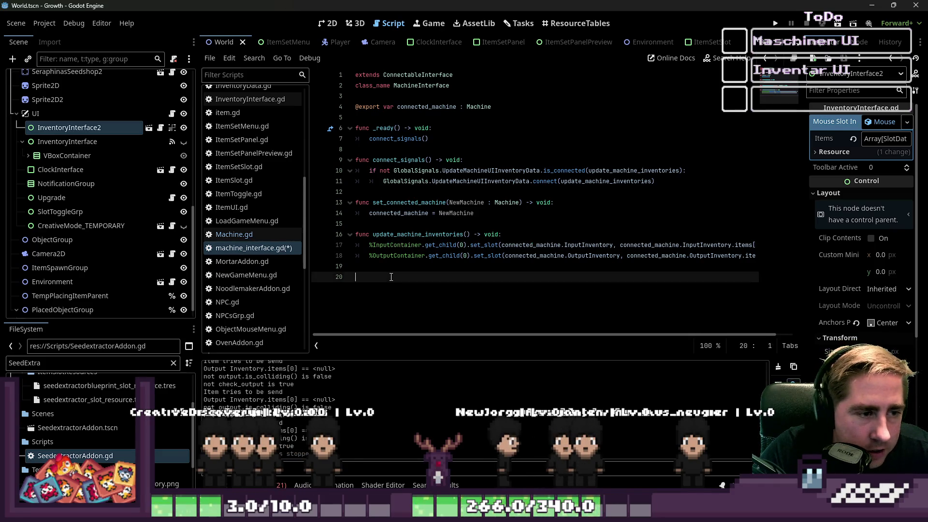
Remove the trailing blank lines from machine_interface.gd and save it
{"action": "left_click", "coordinate": [431, 268]}
{"action": "key", "text": "Delete"}
{"action": "key", "text": "BackSpace"}
{"action": "left_click", "coordinate": [421, 212]}
{"action": "left_click", "coordinate": [409, 255]}
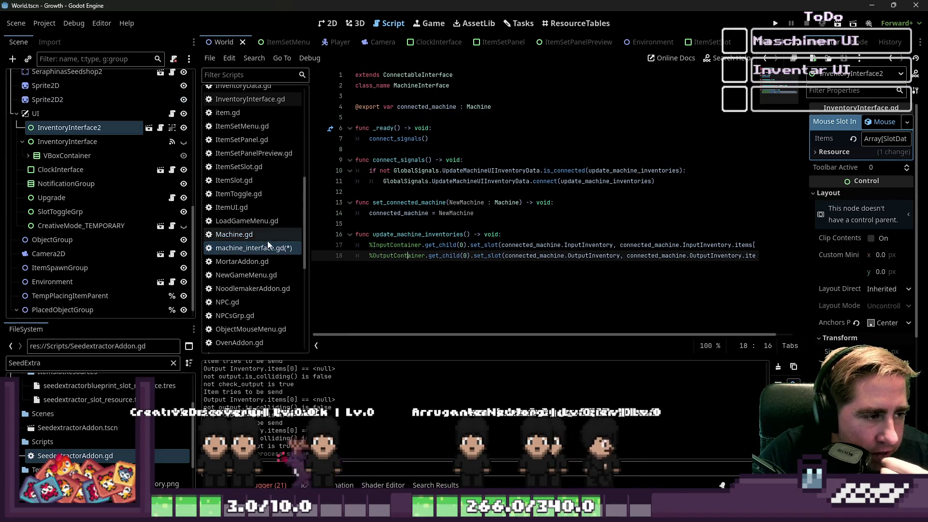
{"action": "key", "text": "ctrl+s"}
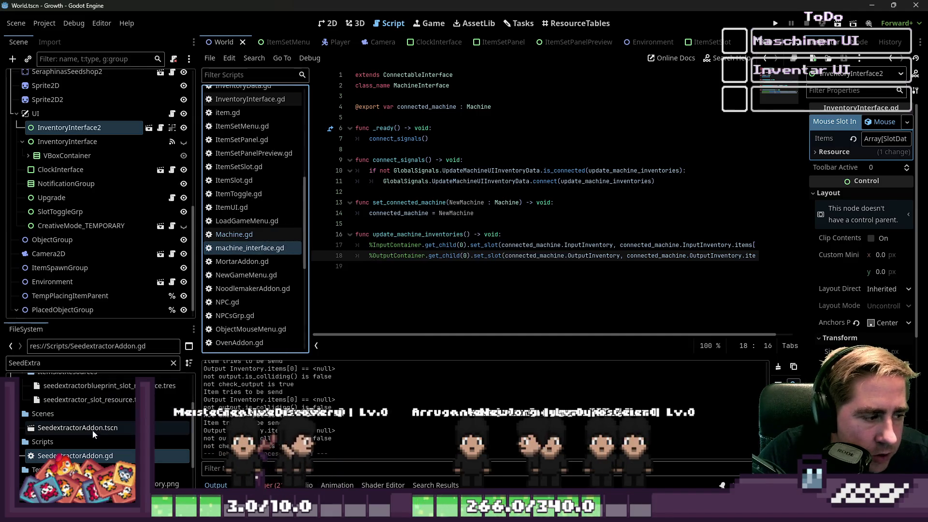
Open the ConnectableInterface base script from its class name in machine_interface.gd
{"action": "left_click", "coordinate": [94, 429]}
{"action": "left_click", "coordinate": [16, 113]}
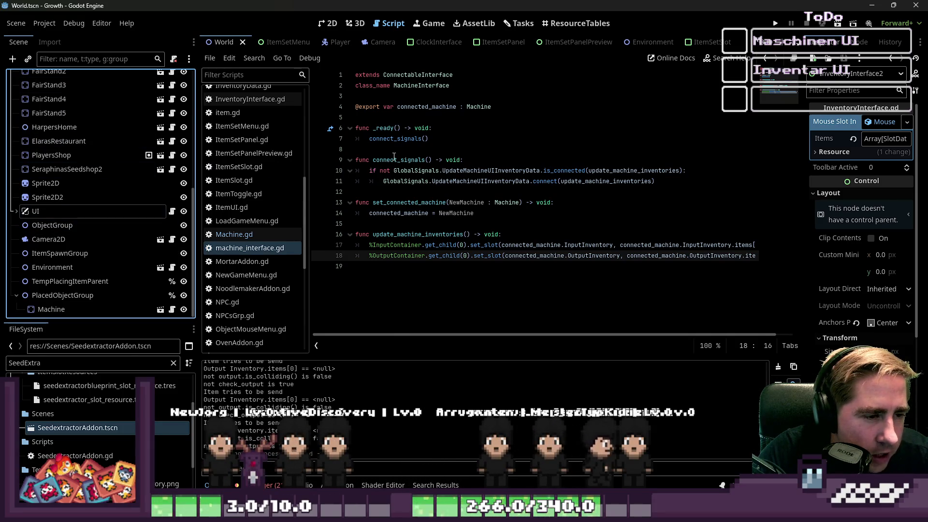
{"action": "left_click", "coordinate": [404, 74]}
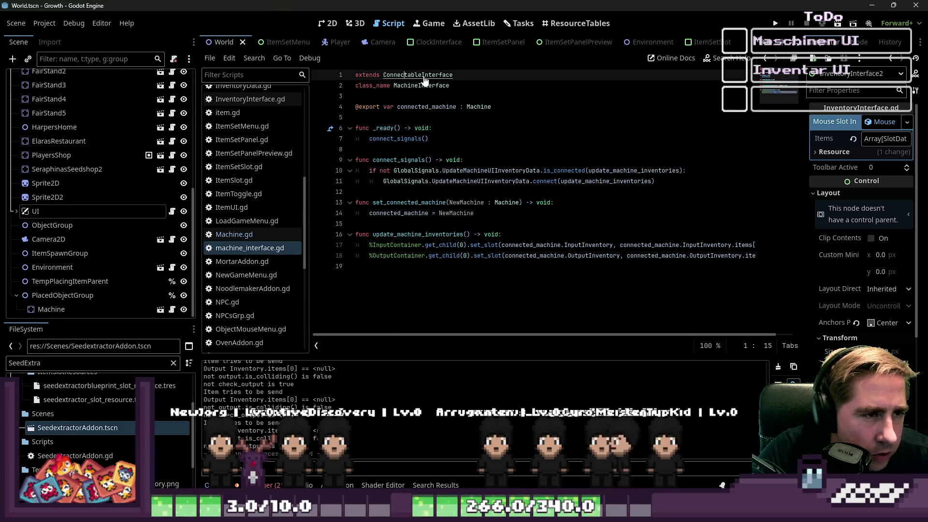
{"action": "left_click", "coordinate": [424, 76], "text": "ctrl"}
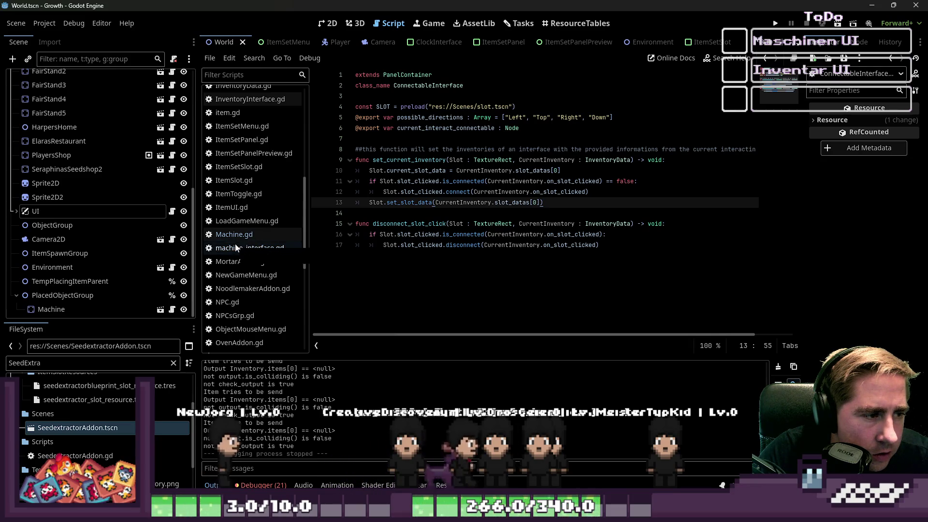
{"action": "left_click", "coordinate": [422, 245]}
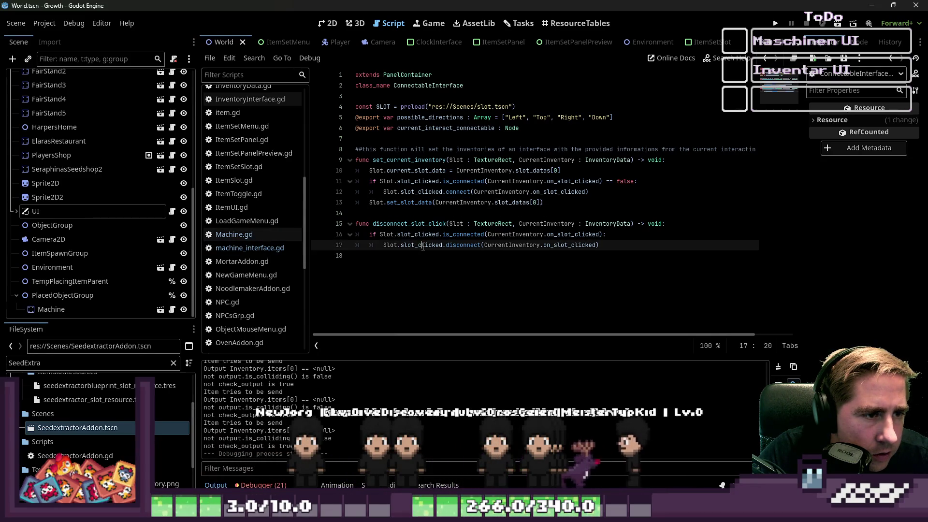
Review ConnectableInterface, selecting its two slot functions on lines 8–18
{"action": "left_click", "coordinate": [448, 209]}
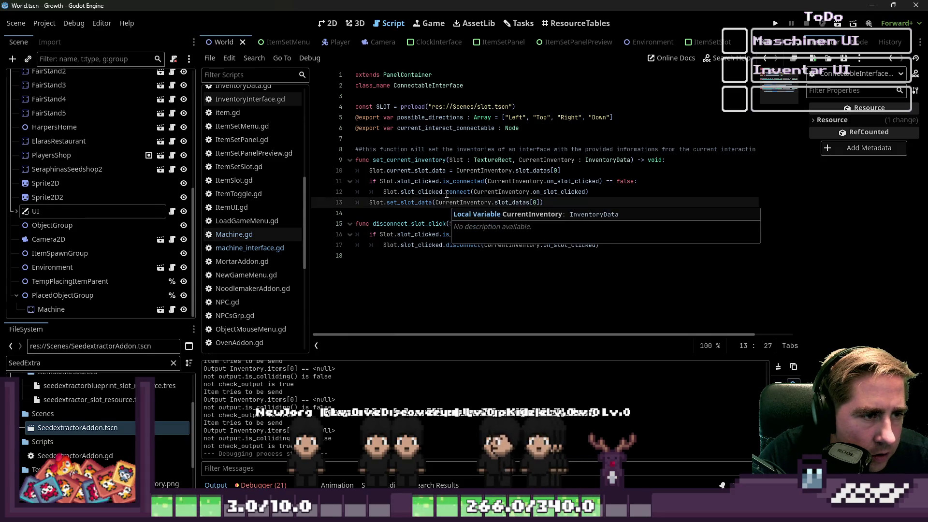
{"action": "left_click_drag", "start_coordinate": [544, 333], "coordinate": [572, 339]}
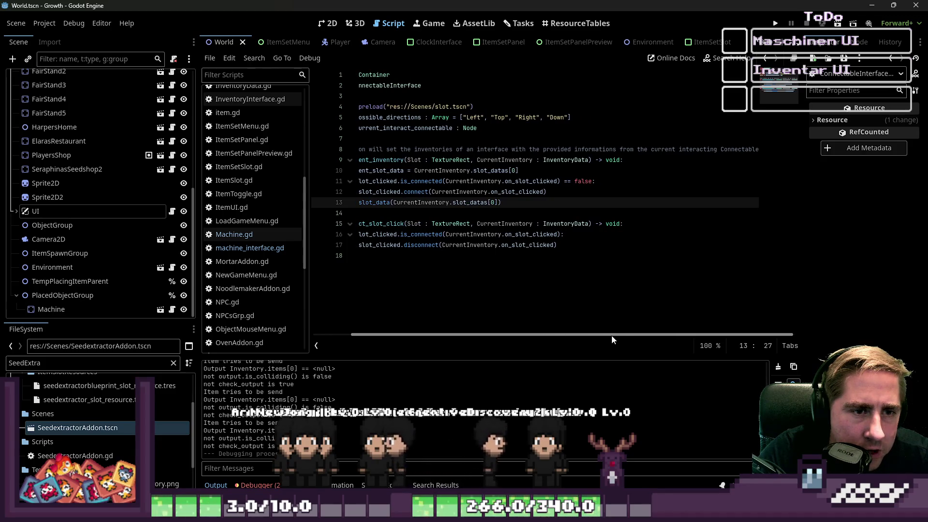
{"action": "left_click_drag", "start_coordinate": [628, 335], "coordinate": [400, 330]}
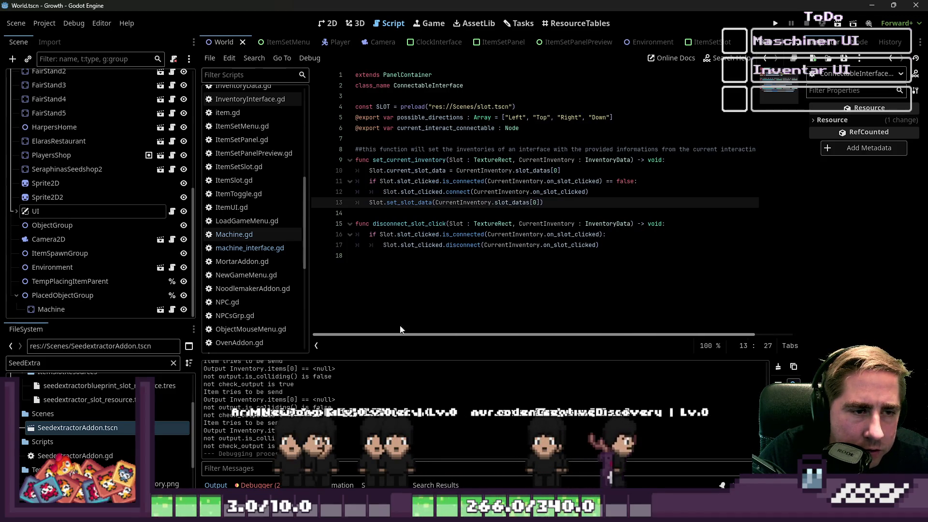
{"action": "left_click_drag", "start_coordinate": [382, 257], "coordinate": [312, 148]}
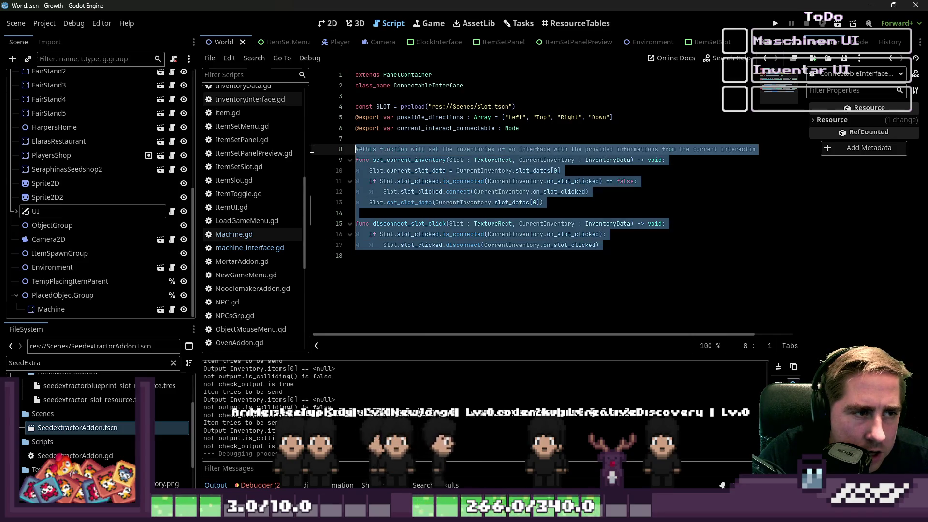
Go back to machine_interface.gd, then switch to the ItemSetMenu scene
{"action": "left_click", "coordinate": [260, 248]}
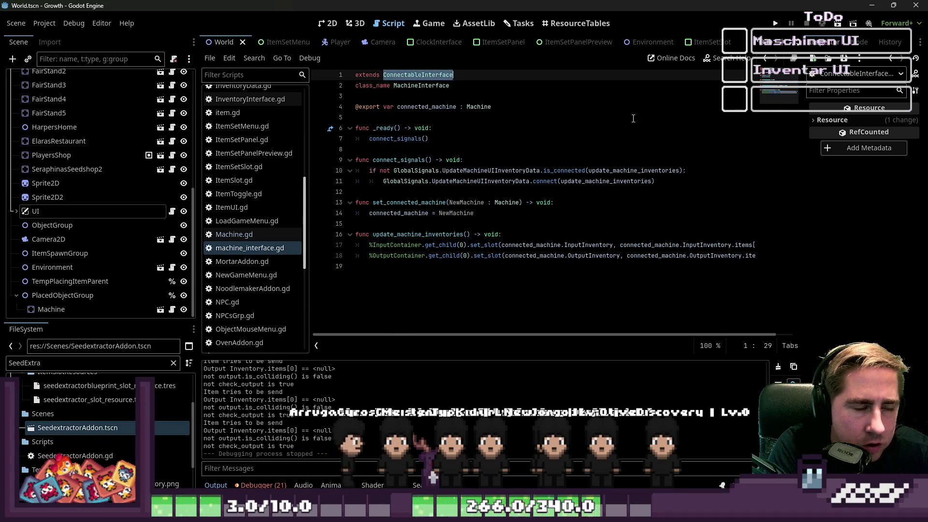
{"action": "scroll", "coordinate": [93, 93], "scroll_direction": "up", "scroll_amount": 5}
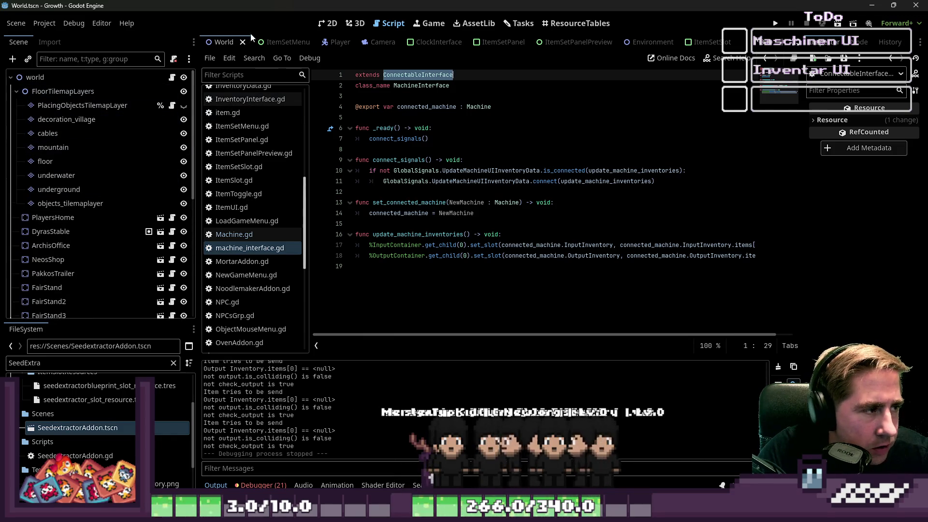
{"action": "left_click", "coordinate": [275, 41]}
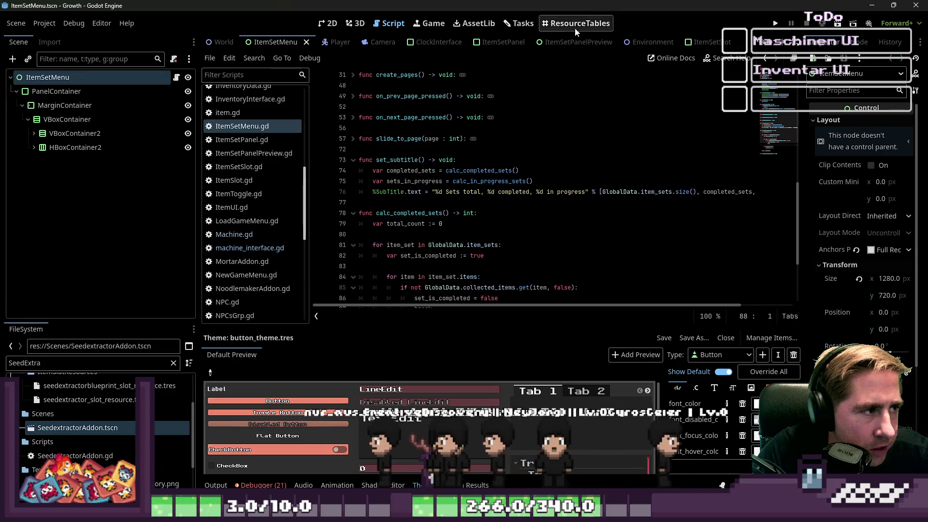
In the MachineInterface scene, change line 1 of machine_interface.gd to 'extends PanelContainer'
{"action": "scroll", "coordinate": [573, 43], "scroll_direction": "down", "scroll_amount": 3}
{"action": "scroll", "coordinate": [573, 44], "scroll_direction": "down", "scroll_amount": 5}
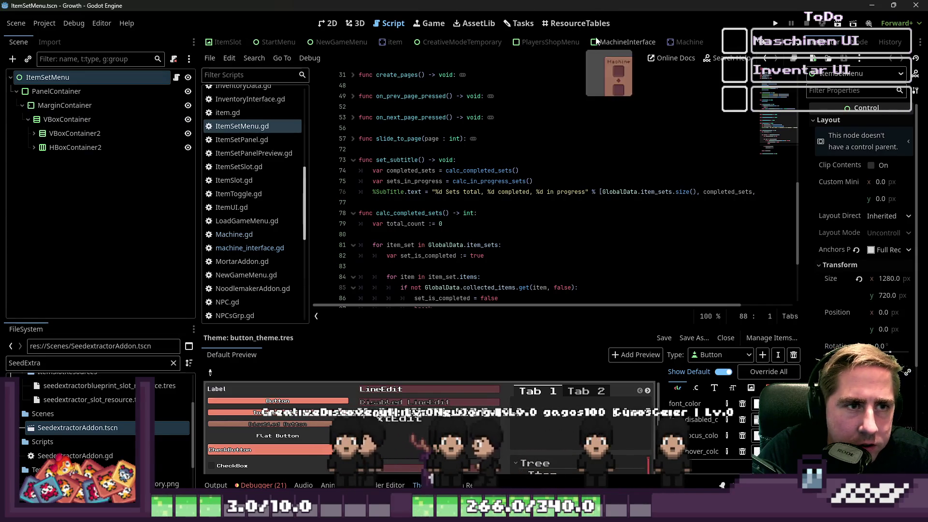
{"action": "left_click", "coordinate": [615, 47]}
{"action": "left_click", "coordinate": [96, 77]}
{"action": "type", "text": "extends Panel"}
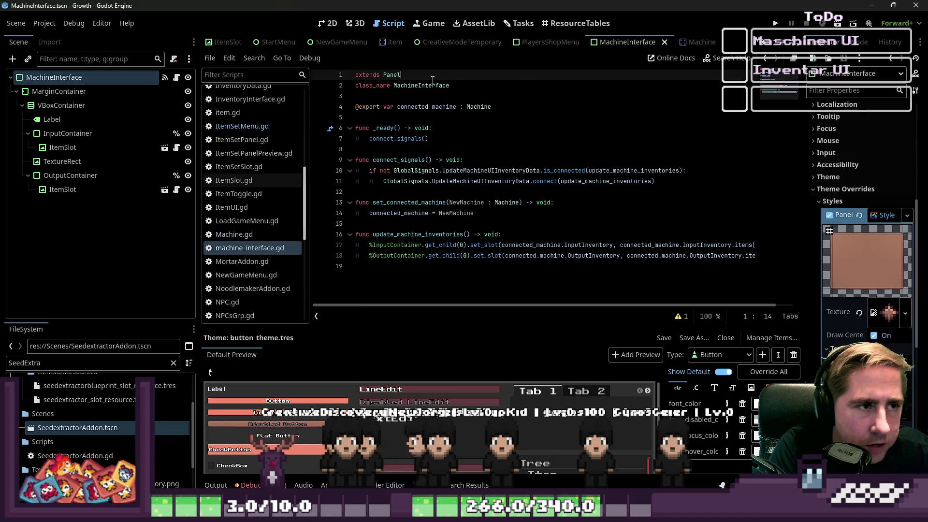
{"action": "type", "text": "Container"}
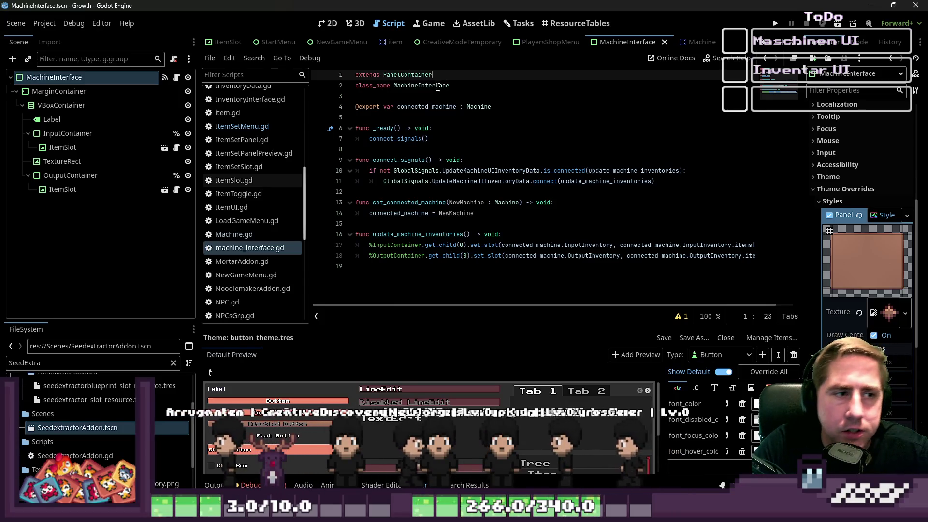
{"action": "left_click", "coordinate": [437, 86]}
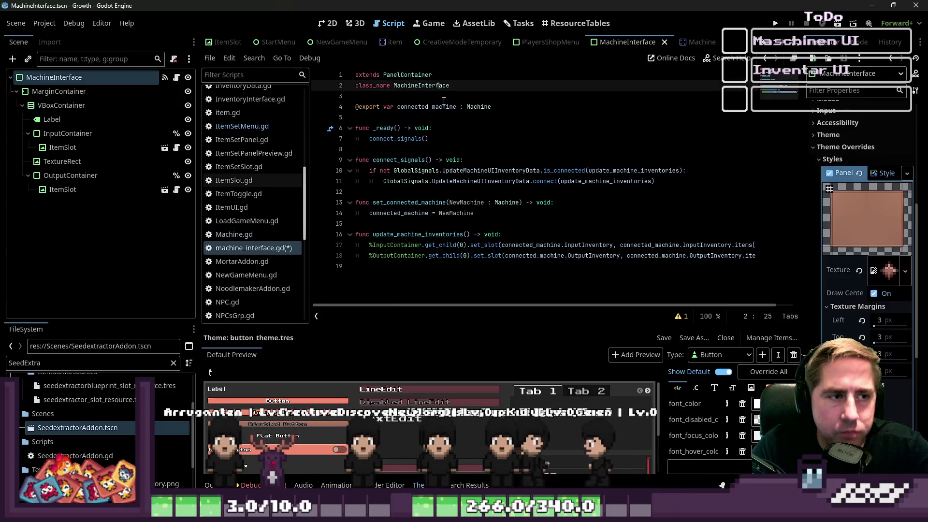
{"action": "left_click", "coordinate": [486, 100]}
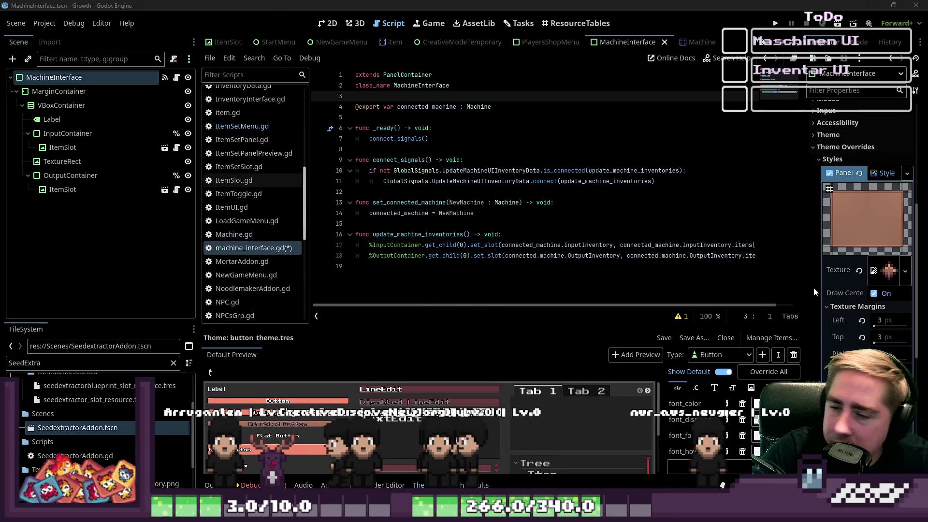
Add a blank line after the last function, then switch to the InventoryInterface scene
{"action": "left_click", "coordinate": [419, 265]}
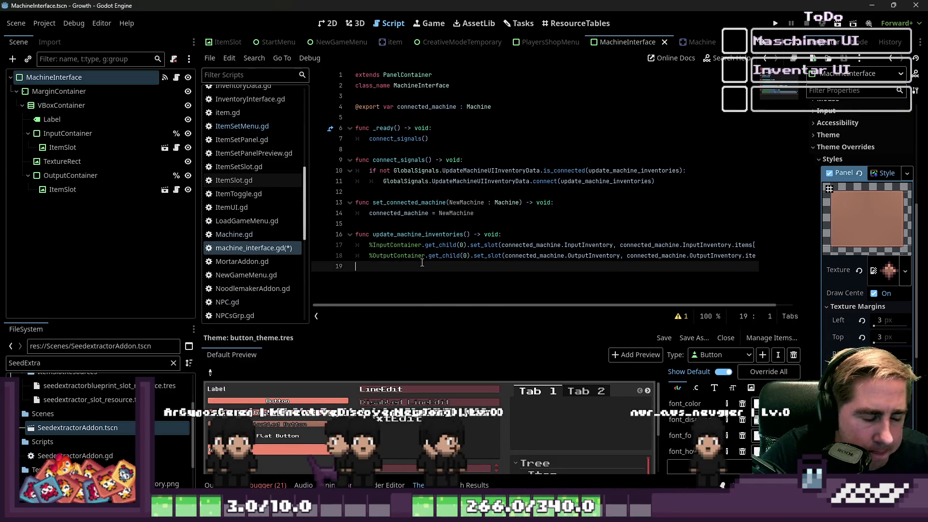
{"action": "key", "text": "Return"}
{"action": "type", "text": "func"}
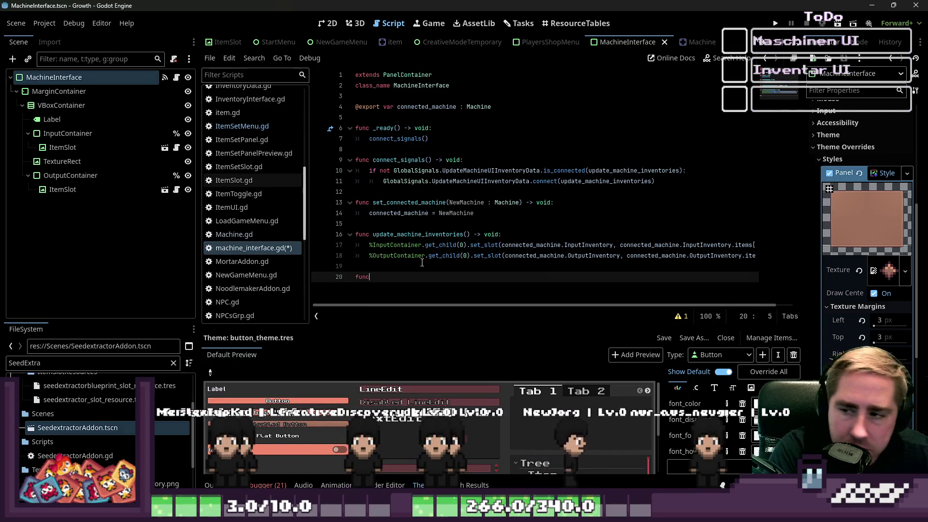
{"action": "key", "text": "BackSpace"}
{"action": "key", "text": "Return"}
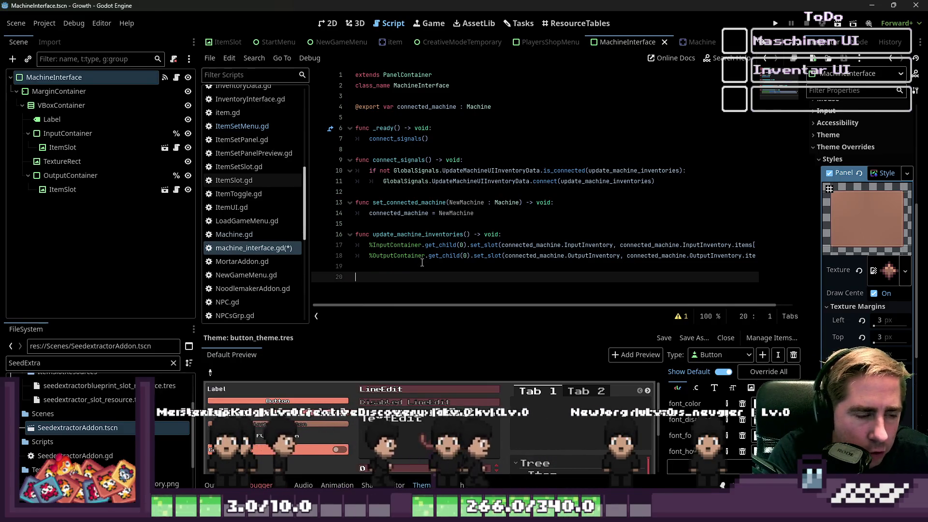
{"action": "key", "text": "ctrl+shift+w"}
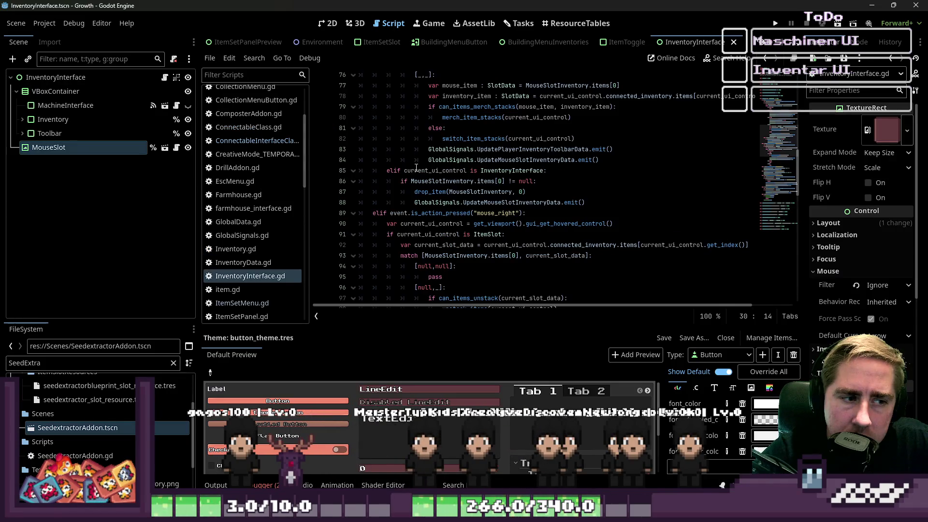